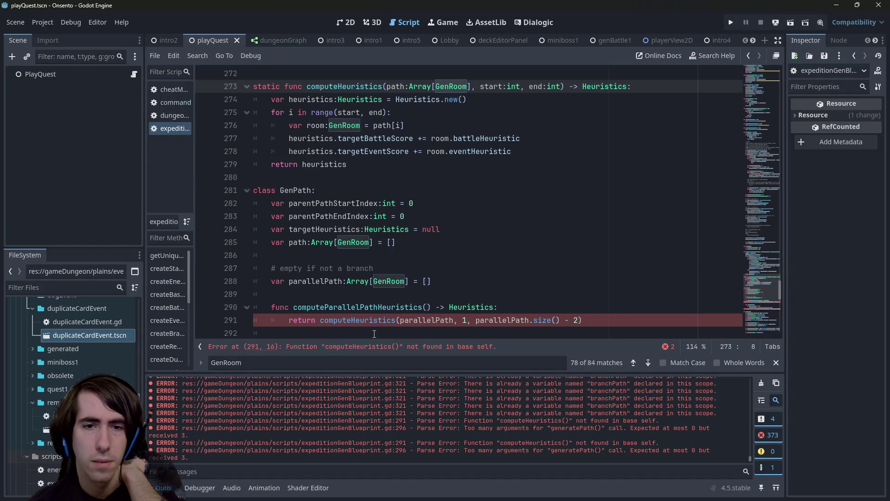
- Change line 291 to call ExpeditionGenBlueprint.computeHeuristics instead of computeHeuristics
click(376, 349)
scroll(321, 260, up, 1)
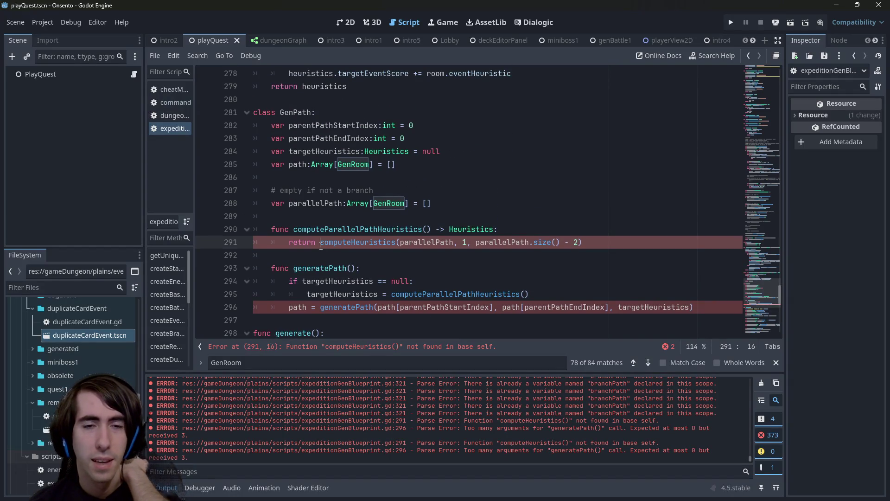
drag(780, 272, 756, 5)
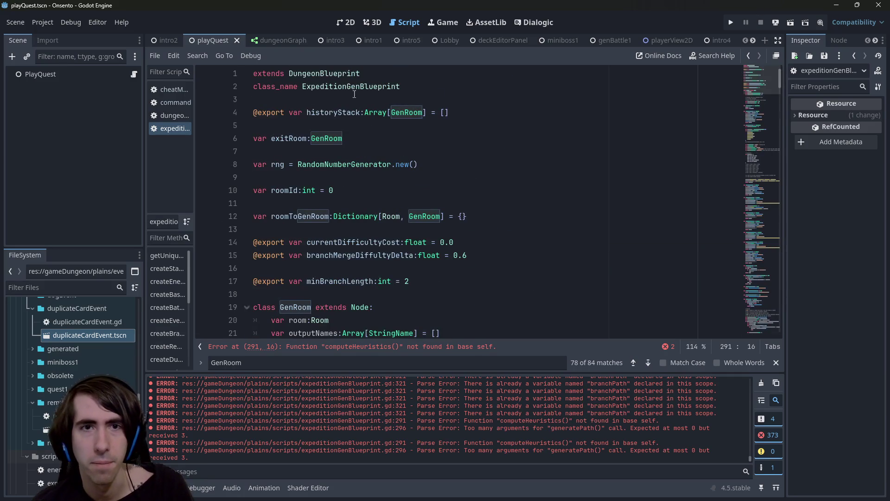
key(ctrl+z)
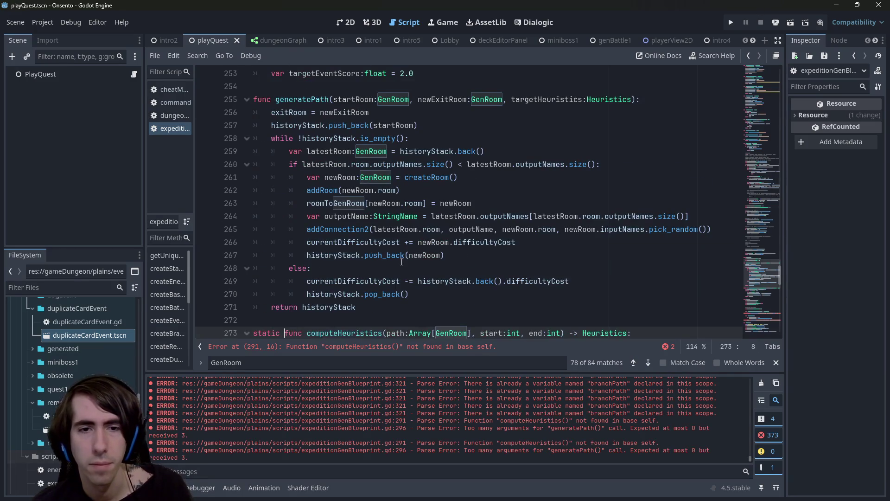
key(ctrl+z)
text(ExpeditionGenBlueprint.computeHeuristics(parallelPath, 1, parallelPath.size() - 2)
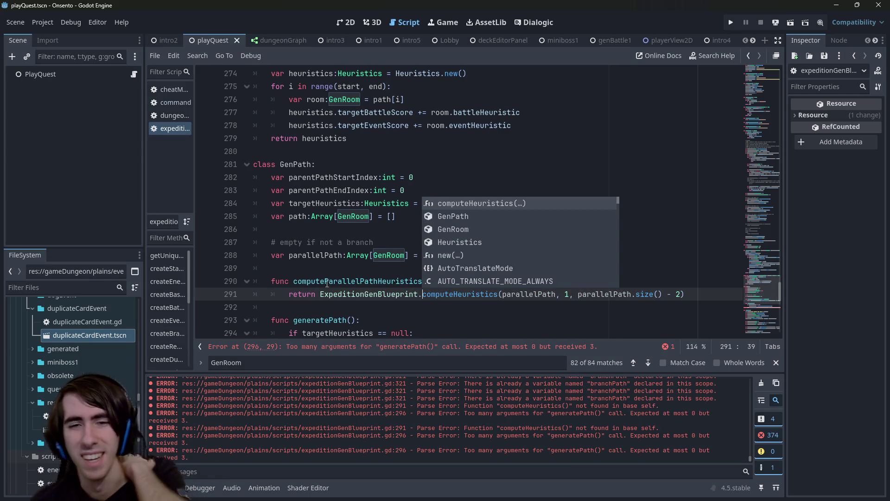
- Go to the line 296 error and select the parentPathStartIndex and parentPathEndIndex declarations
click(380, 347)
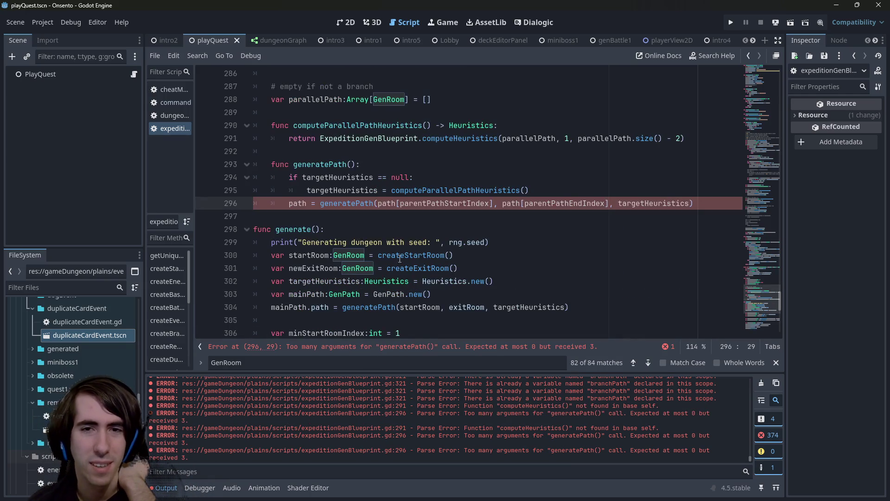
scroll(400, 262, up, 2)
scroll(425, 286, up, 1)
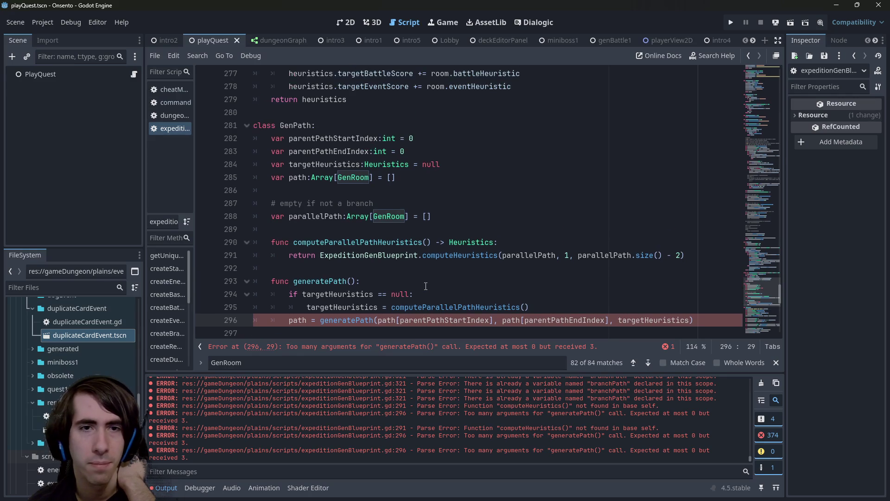
drag(405, 152, 222, 143)
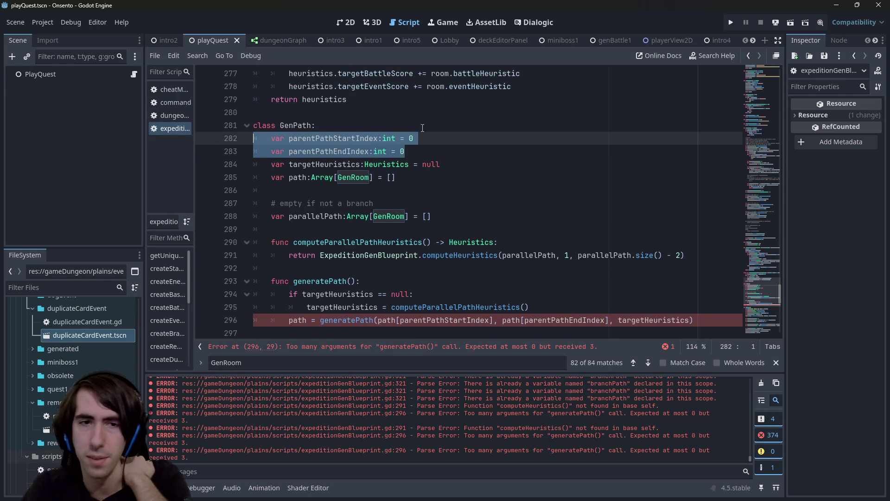
- Delete both parent index variables and pass parallelPath.front() as generatePath's start argument
key(BackSpace)
key(BackSpace)
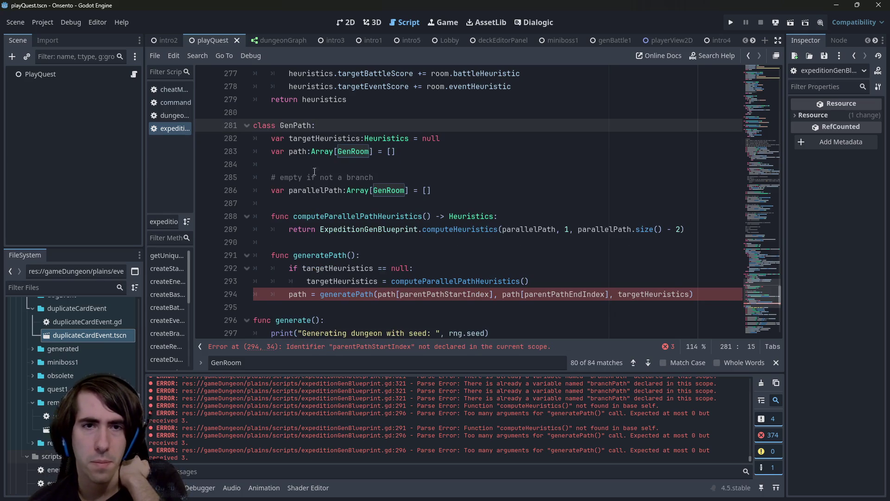
click(306, 195)
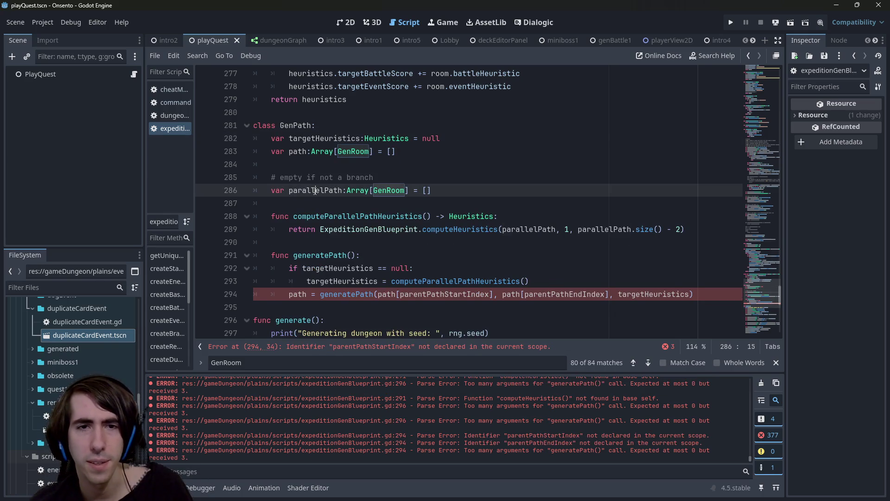
double_click(315, 190)
key(ctrl+c)
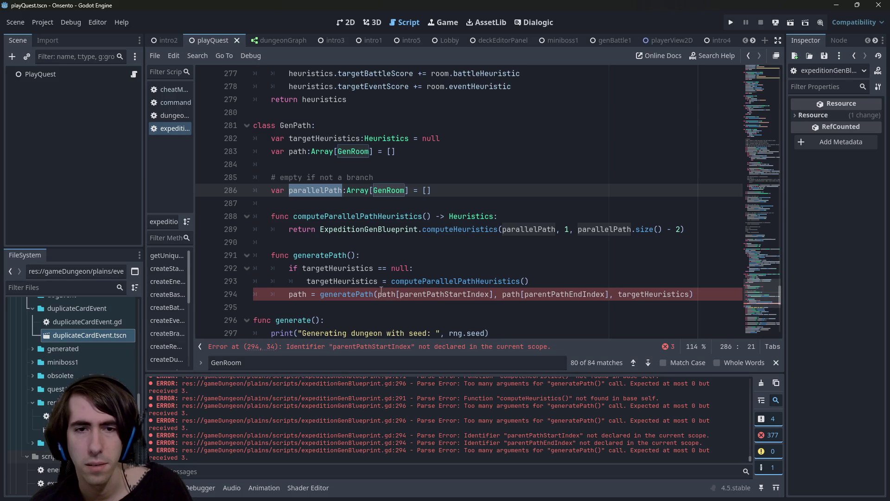
click(382, 292)
key(ctrl+v)
text([0)
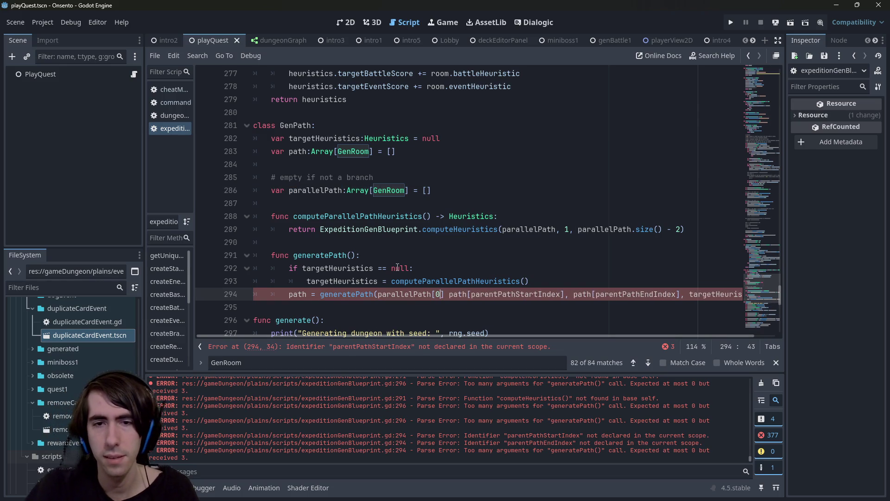
key(Right)
key(ctrl+shift+Right)
key(ctrl+shift+Right)
key(ctrl+shift+Right)
key(ctrl+shift+Left)
key(shift+Left)
key(BackSpace)
key(BackSpace)
key(BackSpace)
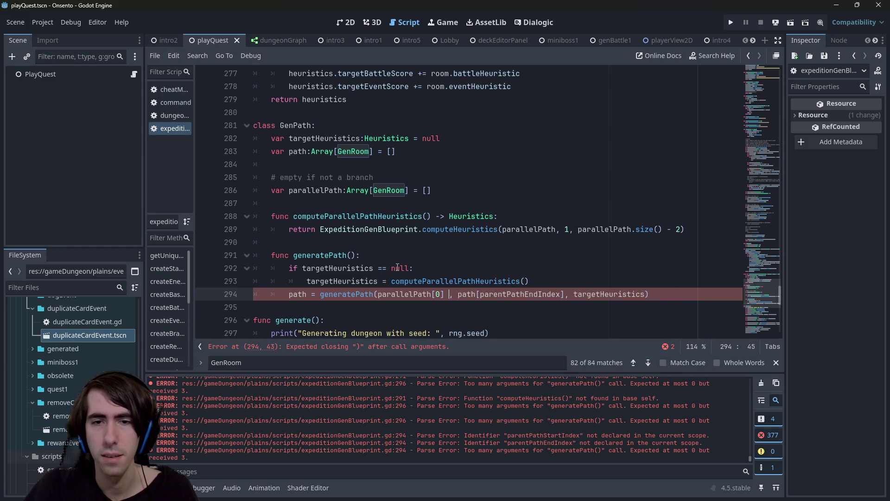
text(.fron)
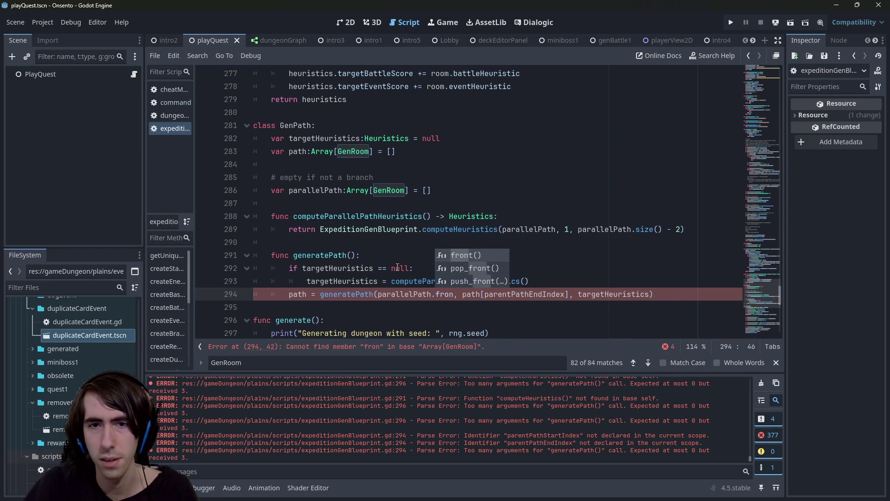
key(Return)
- Replace the end-index argument with parallelPath.back() and select the generatePath call on line 294
key(Right)
key(Right)
key(ctrl+shift+Right)
key(ctrl+shift+Right)
key(ctrl+shift+Right)
key(shift+Left)
text(parallelPath.back)
key(Delete)
key(Return)
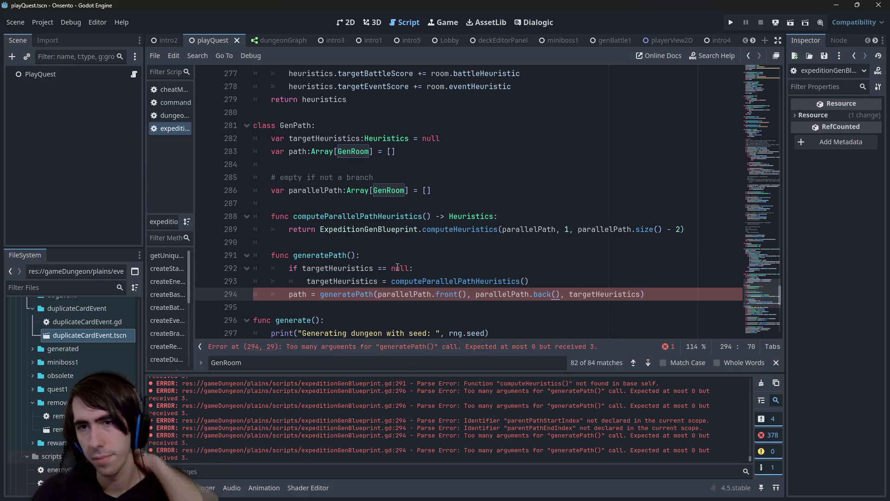
click(465, 347)
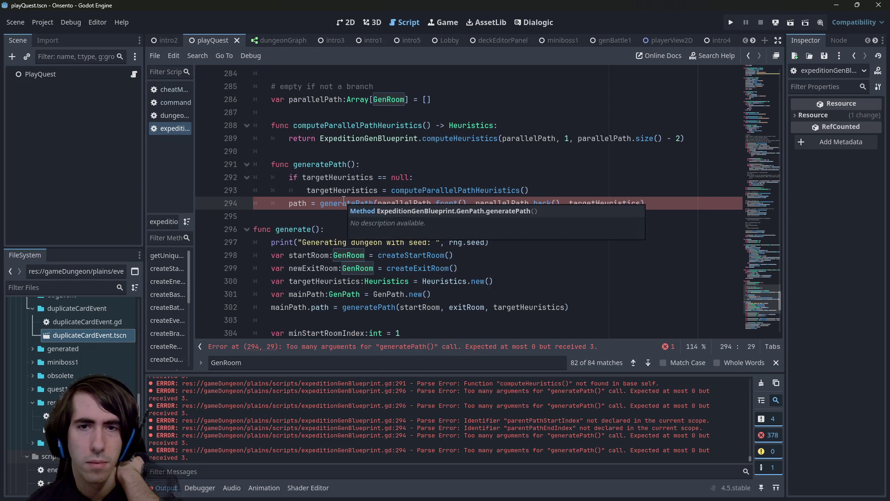
double_click(343, 201)
scroll(343, 204, up, 1)
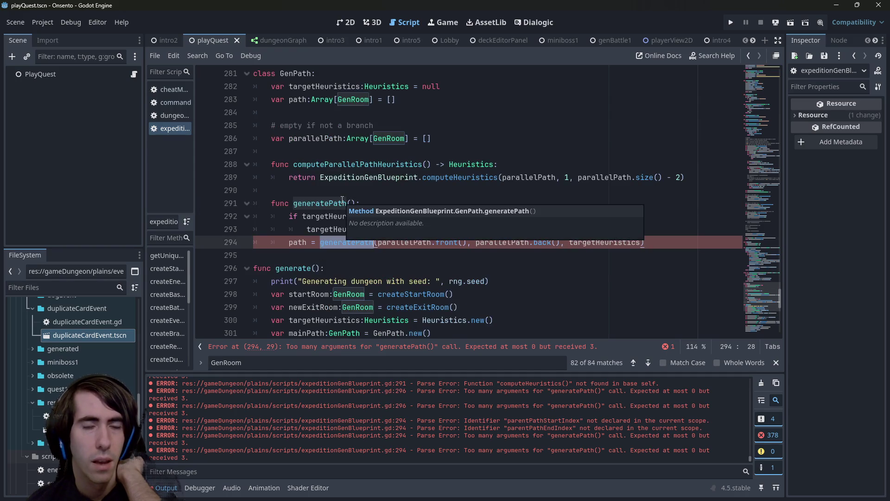
scroll(344, 211, up, 1)
scroll(343, 211, up, 13)
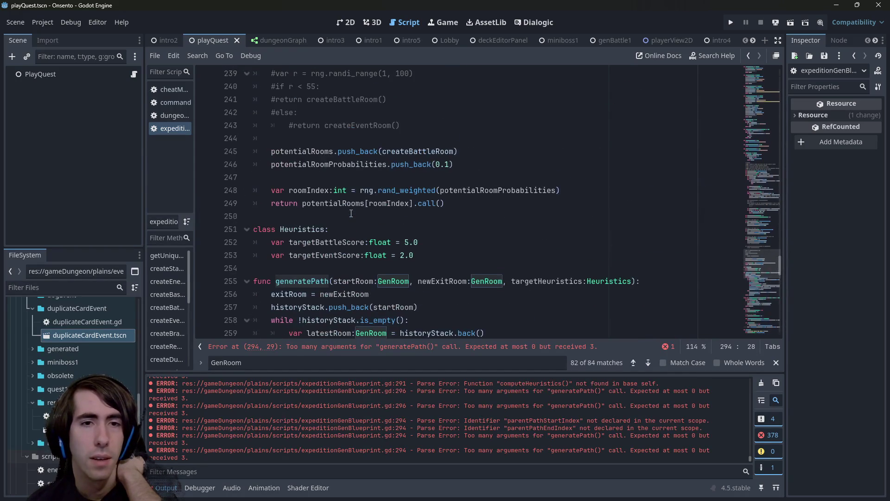
scroll(349, 213, down, 13)
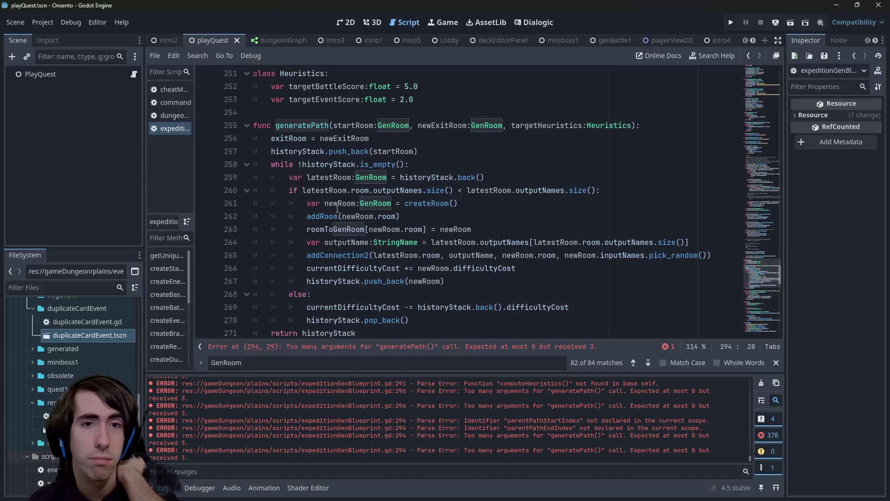
mouse_move(336, 212)
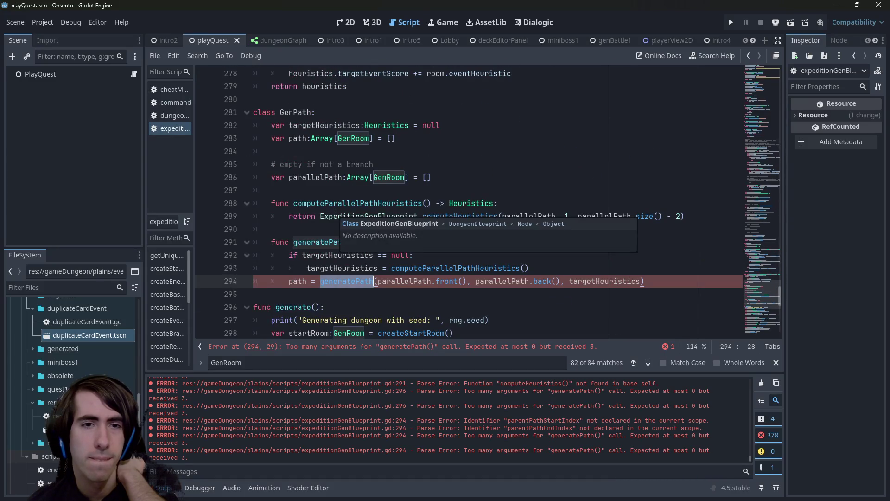
scroll(335, 185, down, 4)
scroll(335, 185, up, 6)
scroll(336, 183, down, 2)
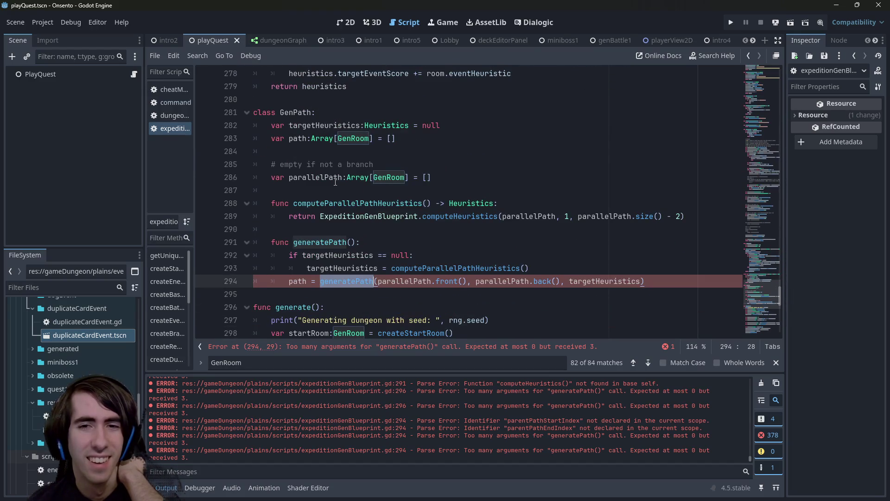
scroll(335, 182, up, 1)
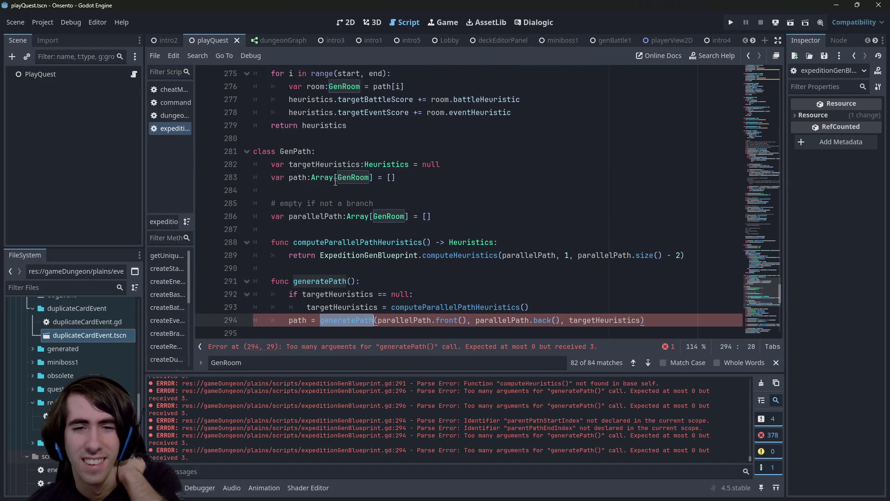
scroll(335, 182, down, 1)
click(307, 107)
click(325, 229)
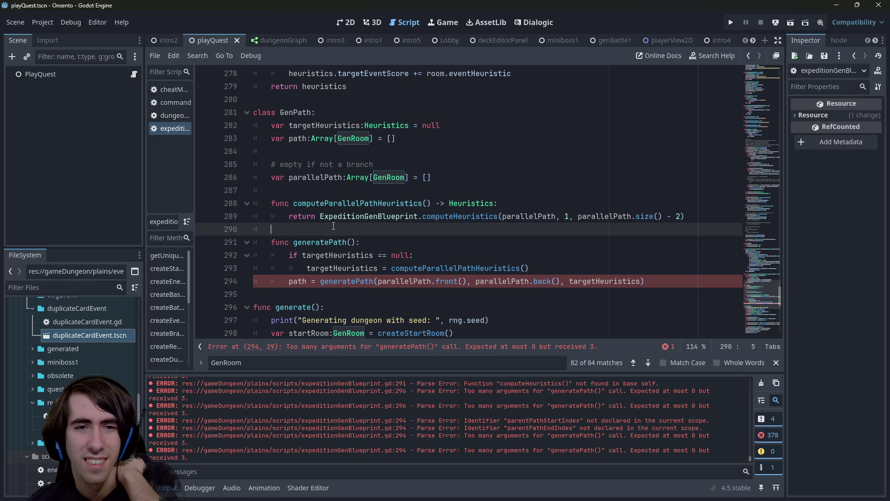
click(331, 240)
click(325, 190)
double_click(325, 125)
double_click(297, 138)
scroll(348, 226, down, 1)
scroll(349, 226, down, 6)
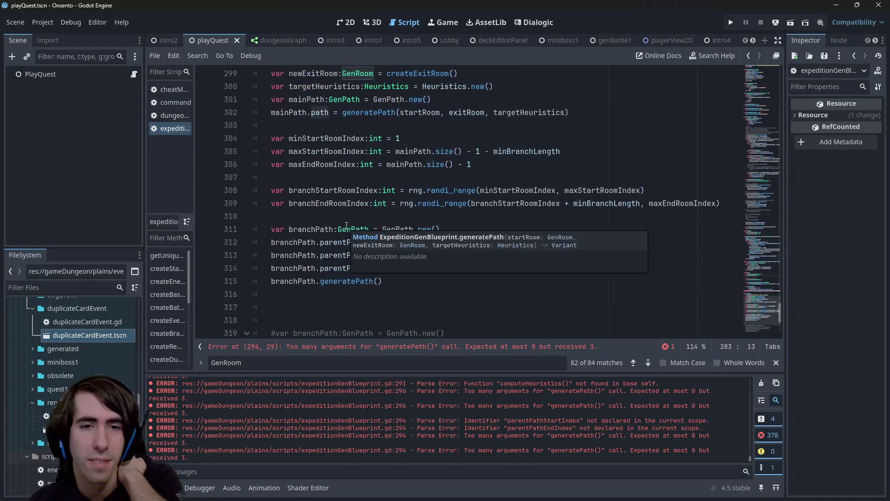
double_click(348, 281)
scroll(380, 187, up, 3)
drag(645, 126, 320, 125)
key(ctrl+c)
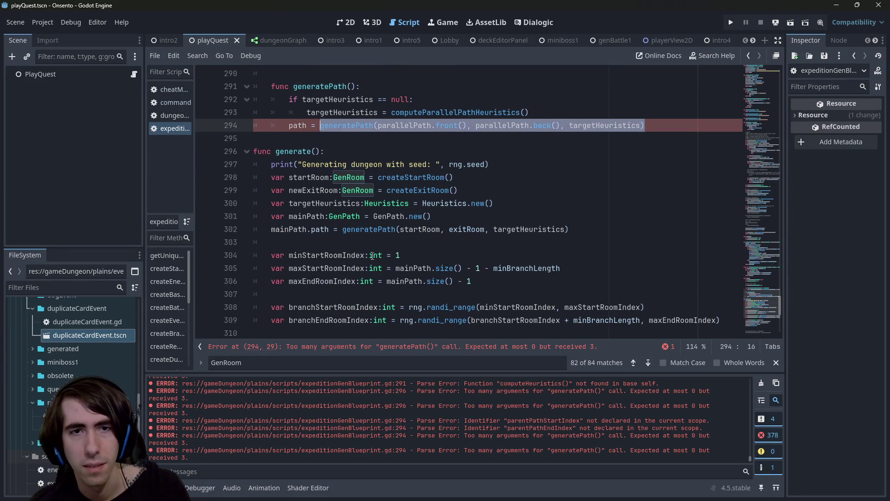
scroll(371, 255, down, 4)
mouse_move(382, 242)
mouse_down()
mouse_move(306, 242)
mouse_move(352, 242)
mouse_up()
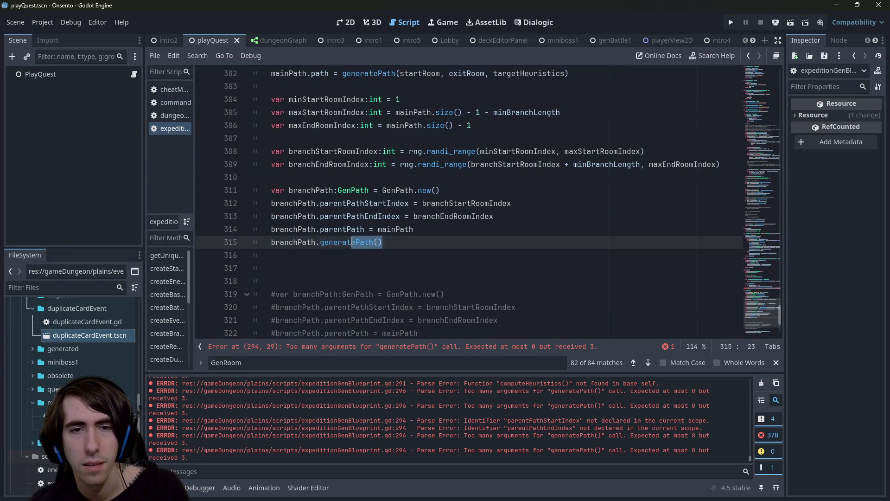
- Rewrite line 315 as a path = generatePath(...) assignment using the copied call, and save
double_click(353, 242)
text(path)
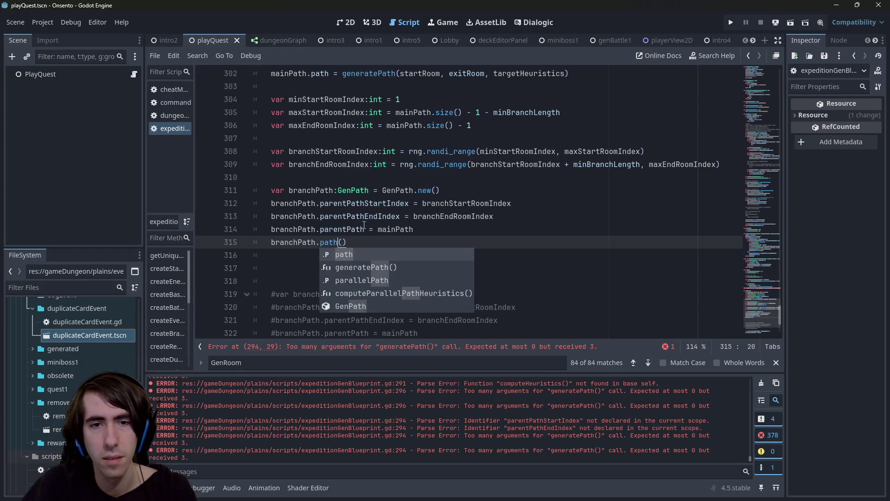
text( =)
key(Delete)
key(Delete)
key(ctrl+v)
key(ctrl+s)
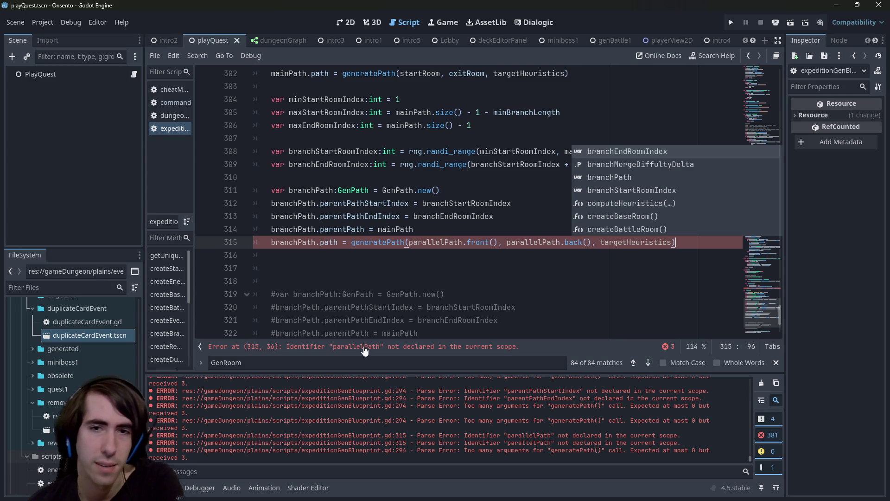
- Qualify the generatePath arguments on line 315 with branchPath
scroll(381, 296, up, 1)
double_click(393, 281)
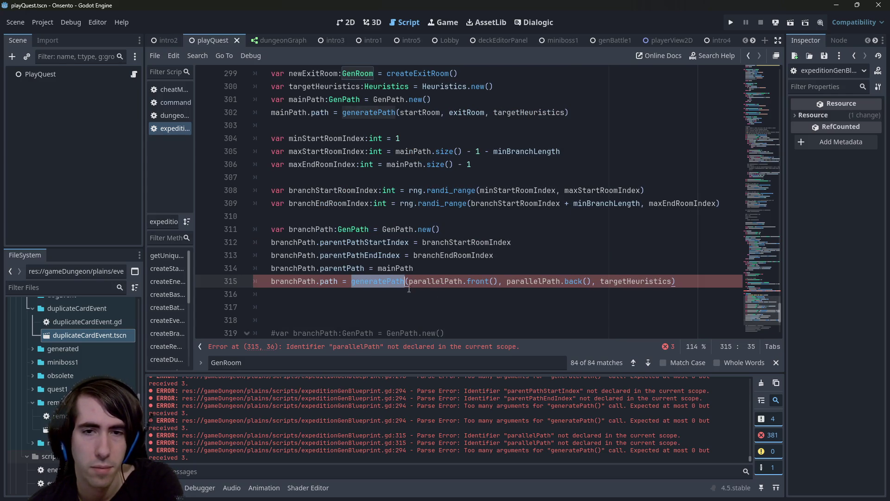
click(408, 281)
text(branchPath)
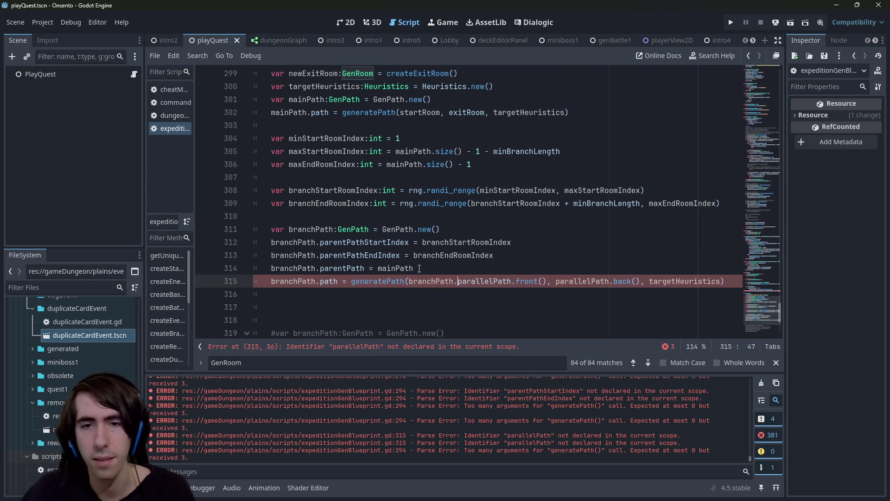
text(.)
key(ctrl+Right)
key(ctrl+Right)
key(ctrl+Right)
text(branchPath.)
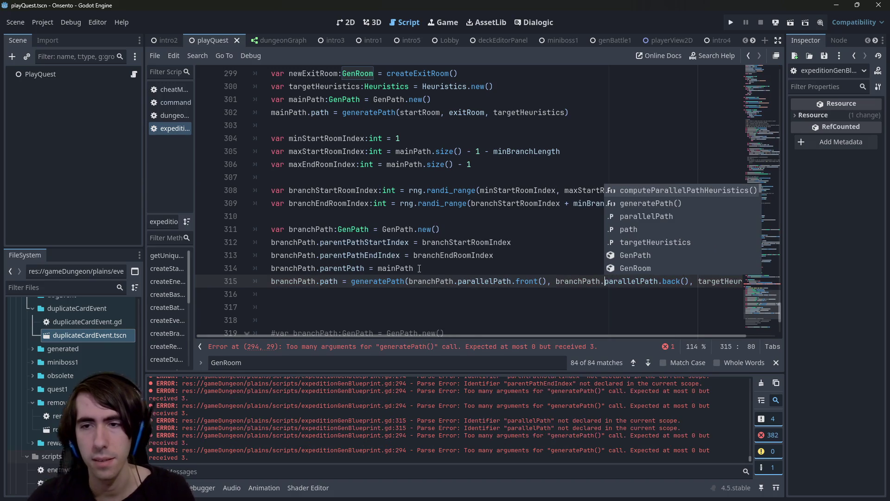
key(ctrl+Right)
key(ctrl+Right)
key(ctrl+Right)
text(branchPath.)
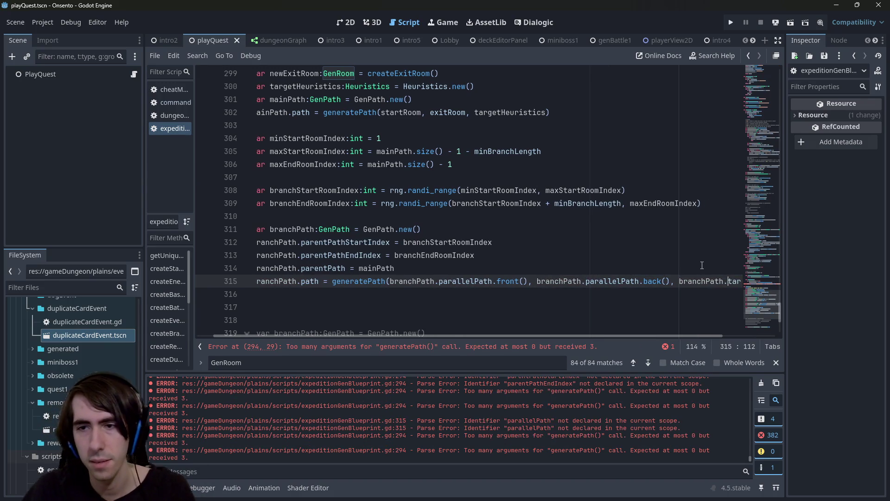
drag(458, 333, 441, 333)
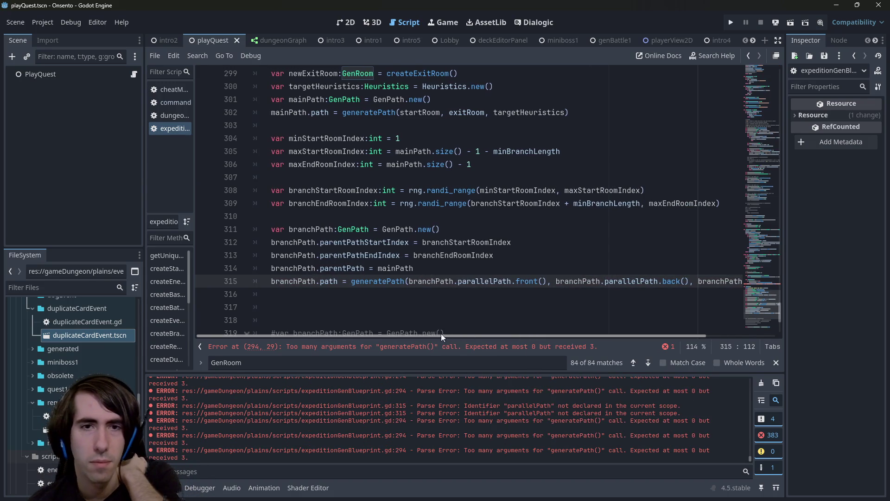
- Review where targetHeuristics and mainPath are used in the script
scroll(458, 267, up, 1)
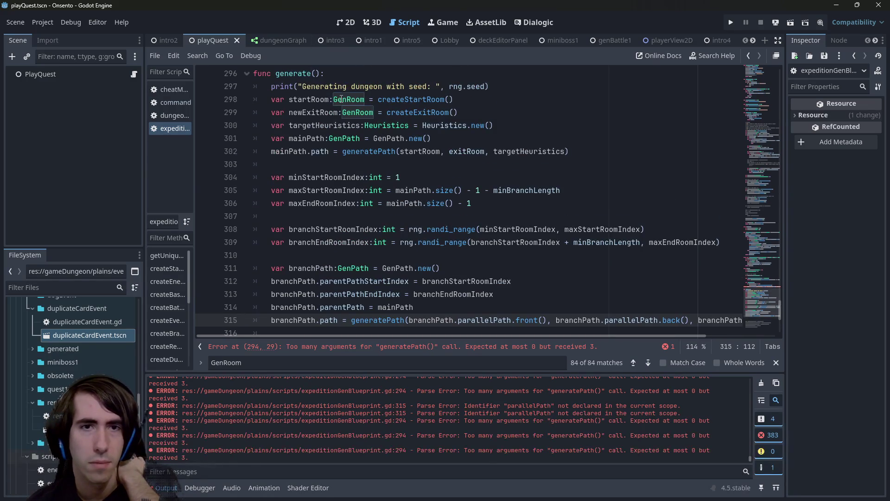
double_click(322, 126)
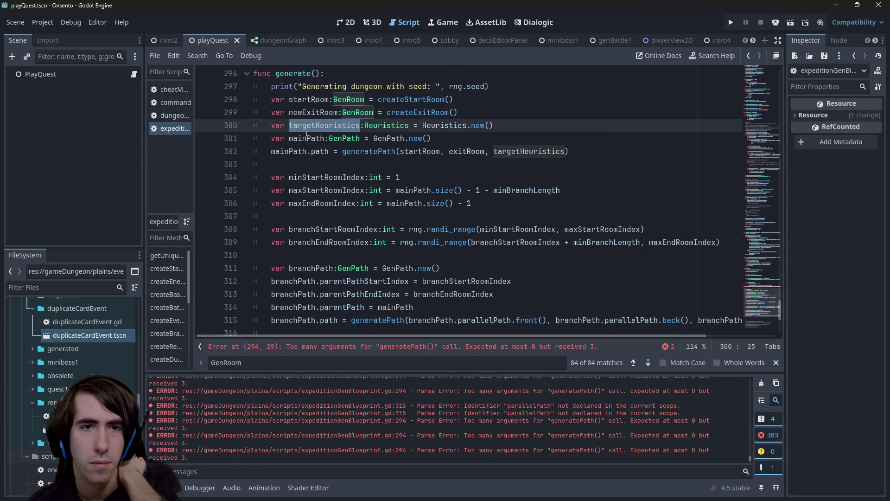
double_click(306, 137)
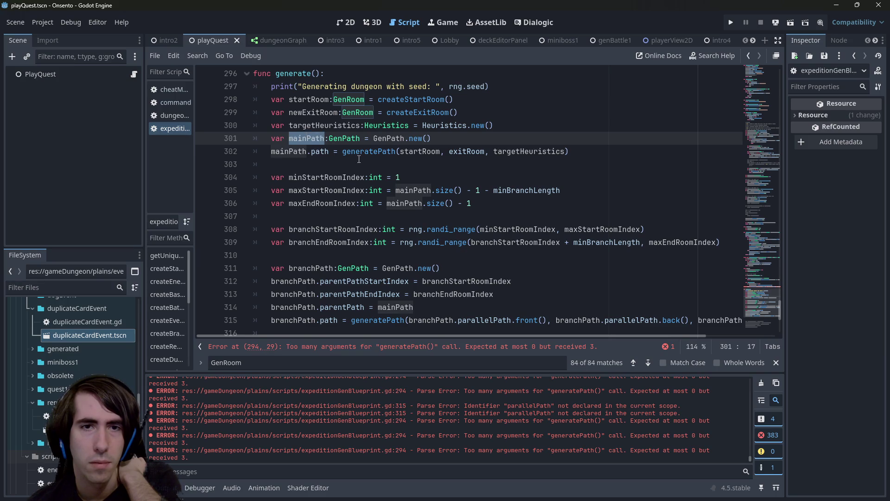
scroll(448, 238, down, 1)
click(460, 280)
scroll(560, 163, up, 4)
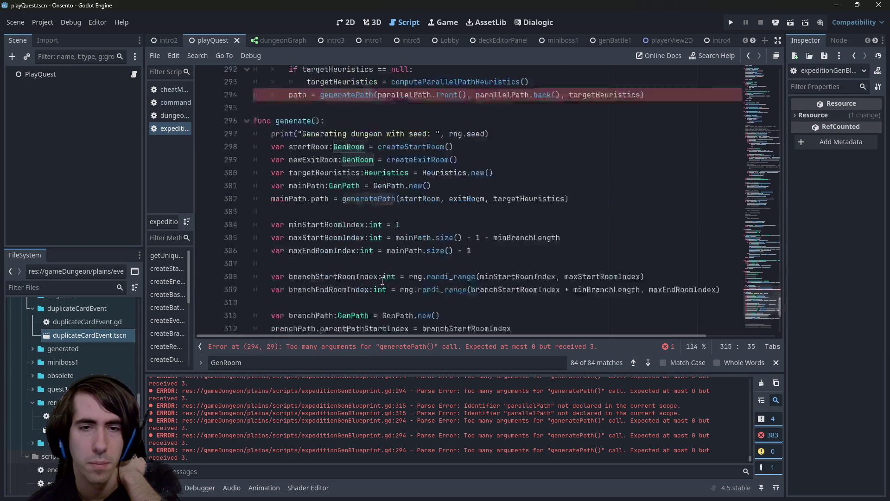
- Select the targetHeuristics assignment inside GenPath's generatePath method
mouse_move(661, 166)
mouse_down()
mouse_move(253, 165)
mouse_move(237, 153)
mouse_move(244, 143)
mouse_up()
scroll(439, 211, up, 3)
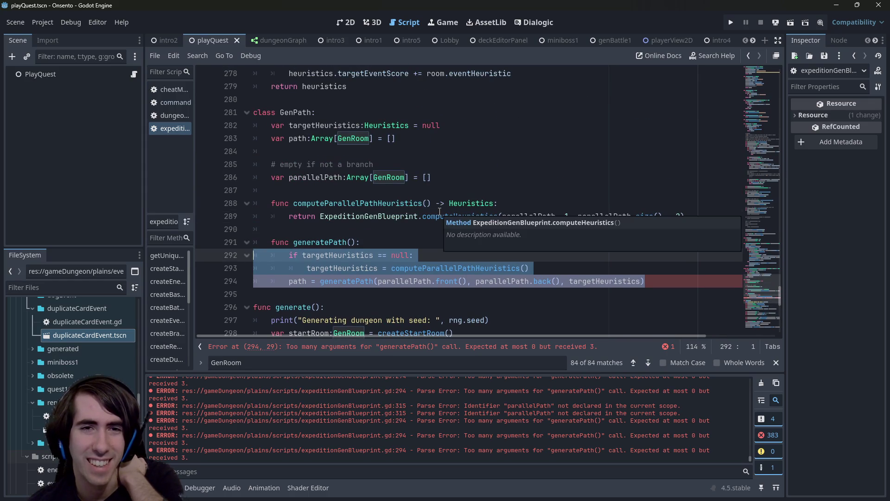
key(shift+Down)
key(shift+Down)
key(shift+Up)
key(shift+Up)
key(shift+Down)
key(shift+Down)
key(shift+Up)
key(shift+Up)
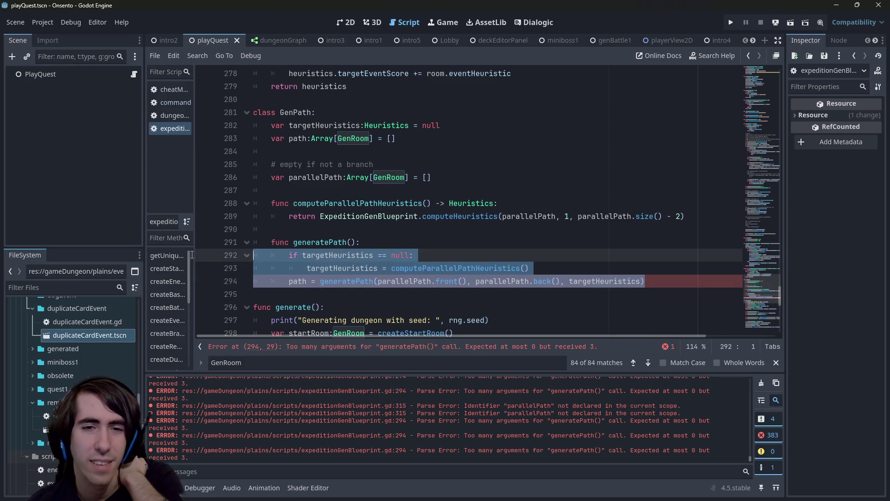
key(Down)
key(Down)
key(shift+Up)
key(shift+Up)
key(shift+Up)
key(shift+Down)
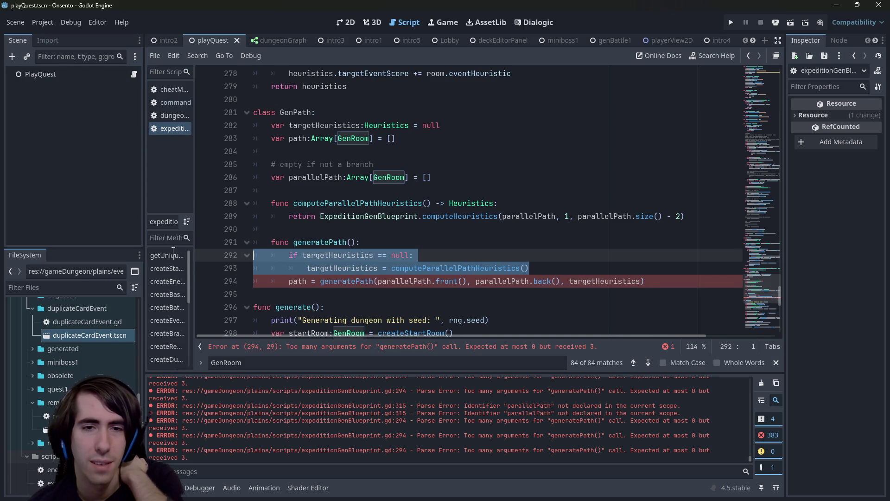
shift+click(304, 274)
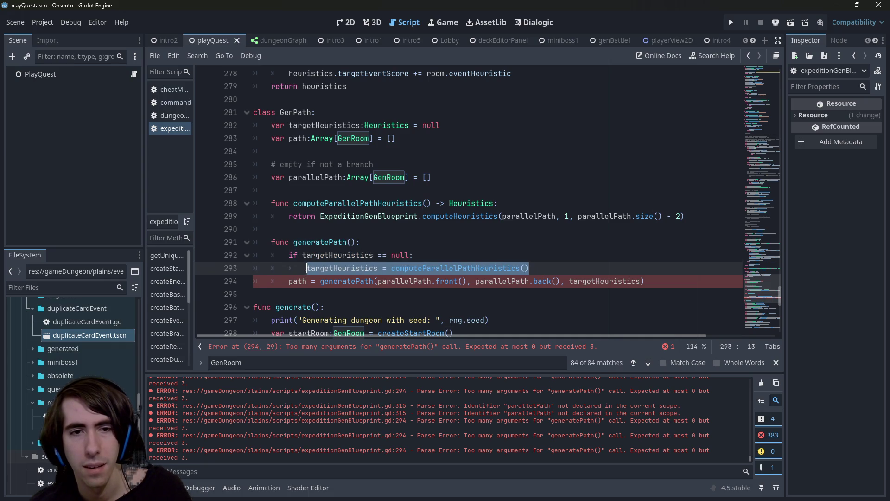
- Paste the targetHeuristics assignment above branchPath.path in generate()
scroll(441, 263, down, 12)
scroll(441, 263, up, 4)
click(271, 268)
text(targetHeuristics = computeParallelPathHeuristics())
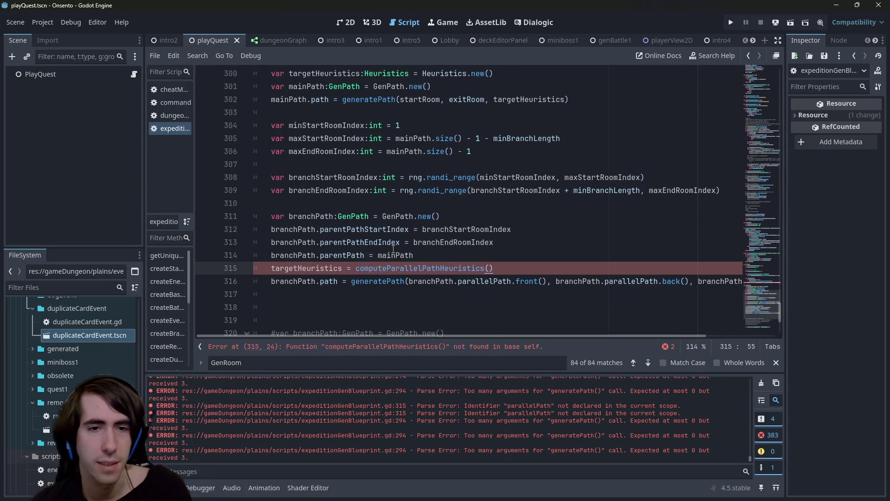
click(285, 253)
double_click(285, 254)
- Prefix targetHeuristics and computeParallelPathHeuristics with branchPath. and save the script
key(ctrl+c)
key(Down)
key(Home)
key(ctrl+v)
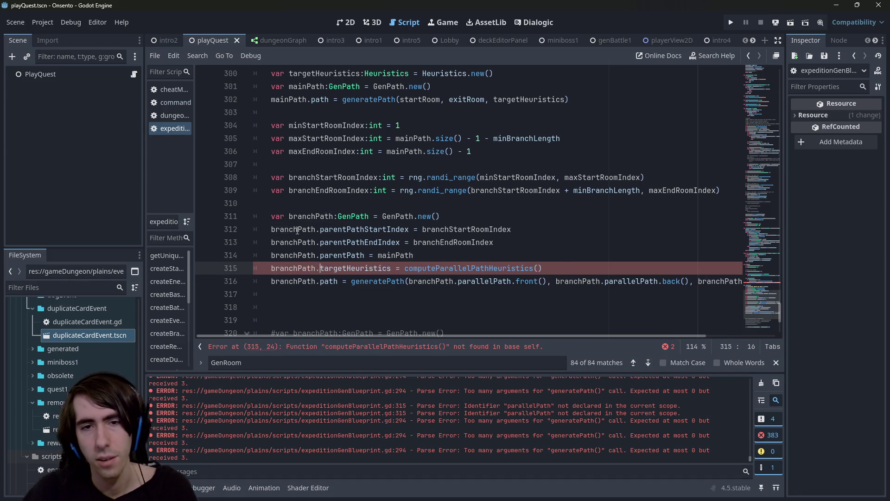
text(.)
key(ctrl+s)
key(ctrl+Right)
key(ctrl+Right)
key(ctrl+Right)
scroll(444, 272, up, 6)
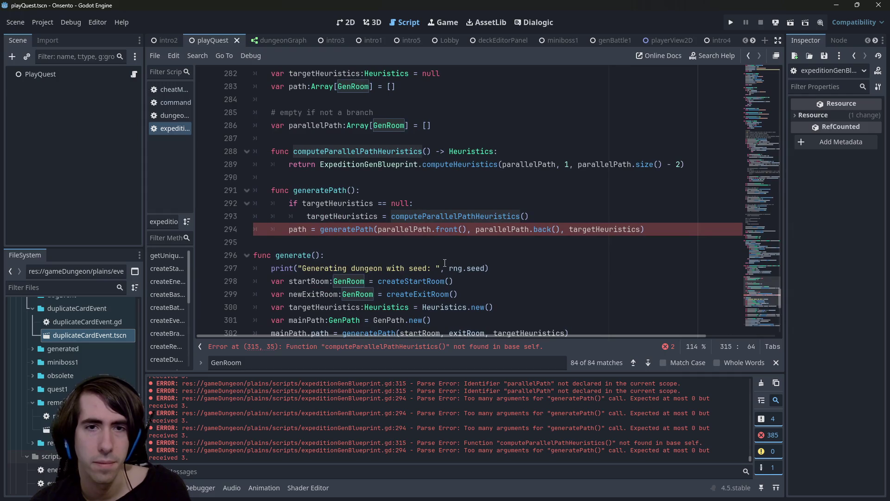
scroll(439, 179, down, 8)
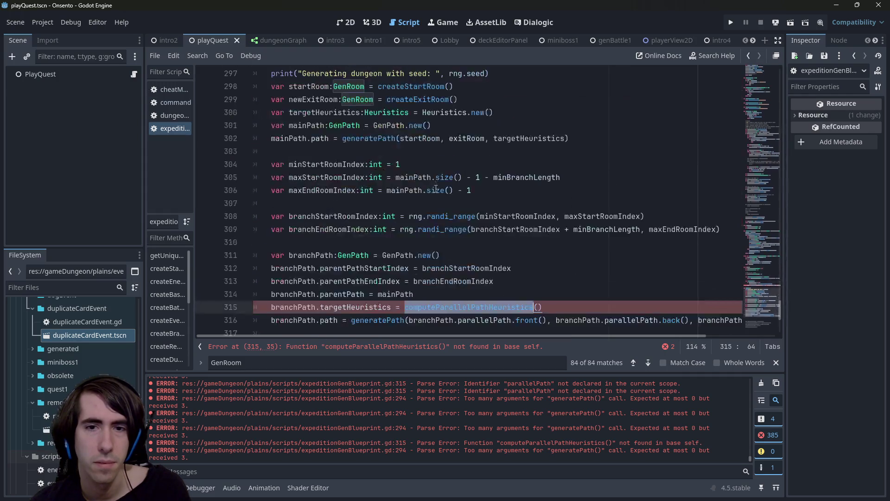
key(ctrl+Left)
text(branchPath.)
key(ctrl+s)
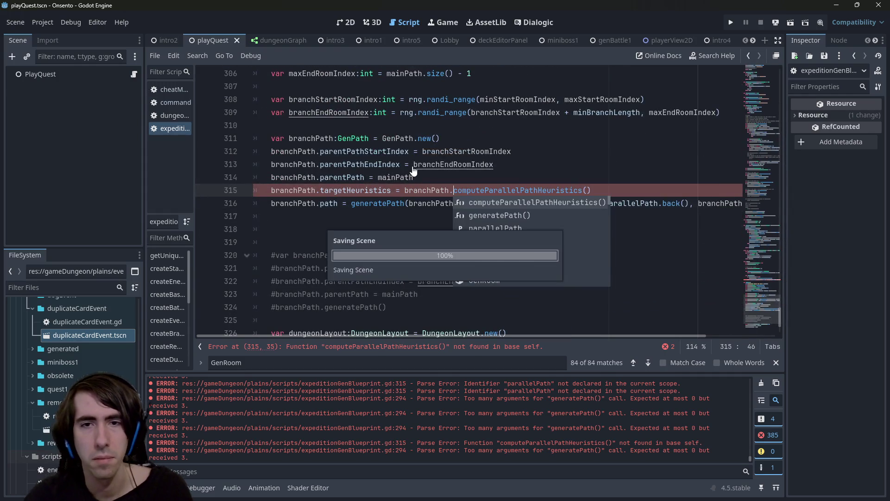
- Delete GenPath's generatePath() method on lines 290–294 and save the script
scroll(414, 171, up, 5)
scroll(414, 171, up, 2)
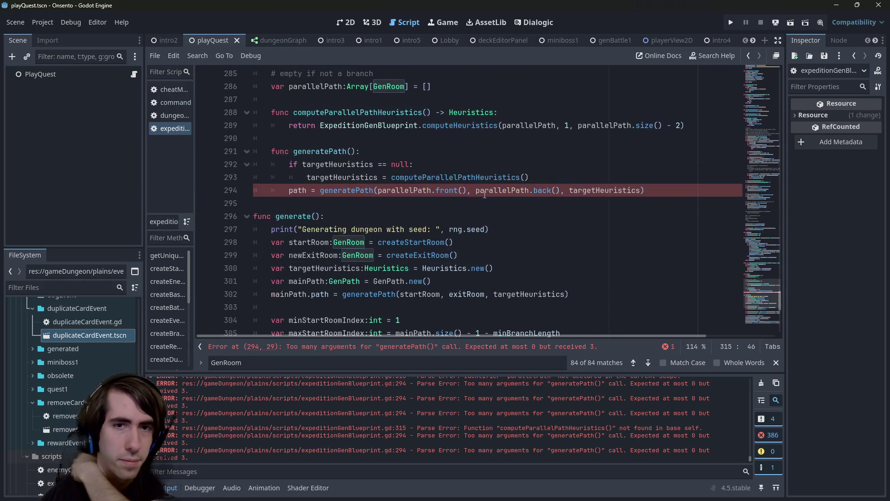
scroll(611, 224, up, 1)
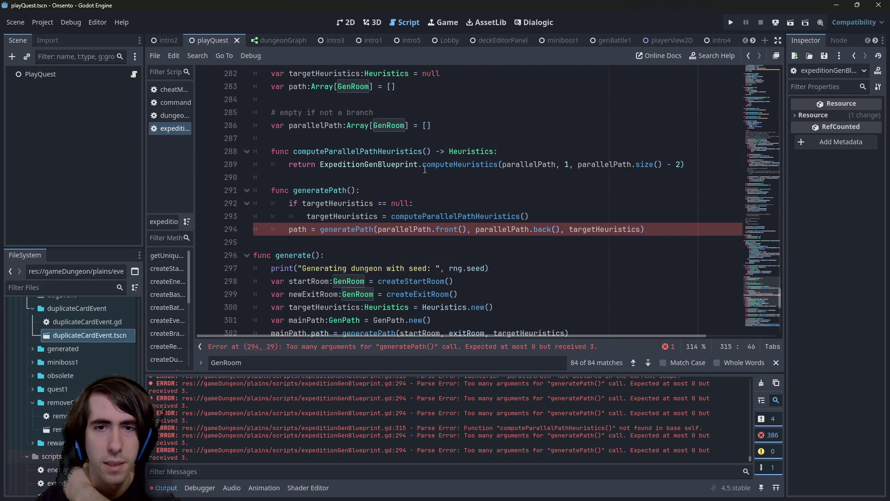
double_click(459, 164)
mouse_move(645, 229)
mouse_down()
mouse_move(417, 228)
mouse_move(232, 177)
mouse_move(186, 175)
mouse_up()
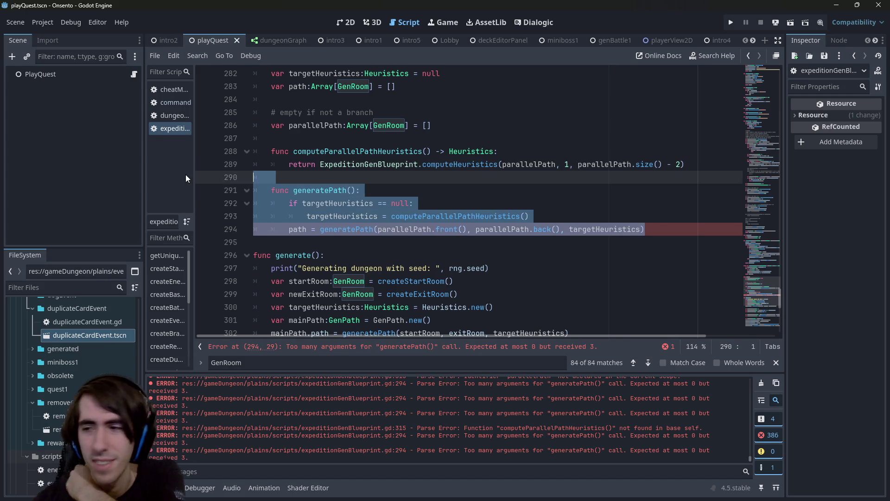
key(BackSpace)
key(BackSpace)
key(ctrl+s)
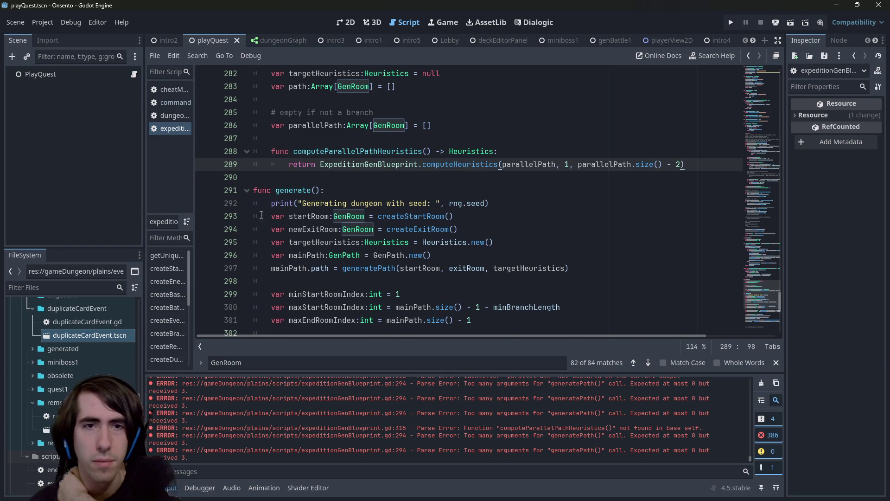
scroll(481, 232, down, 4)
double_click(377, 278)
click(533, 278)
double_click(385, 294)
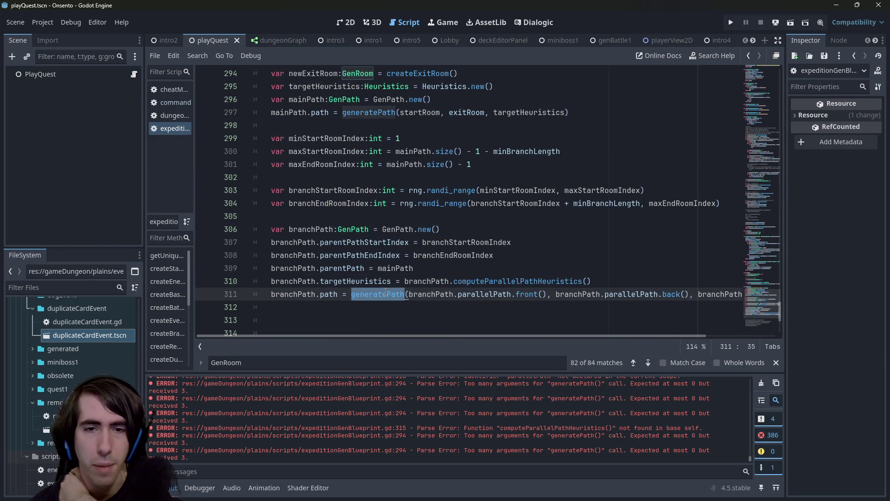
mouse_move(386, 293)
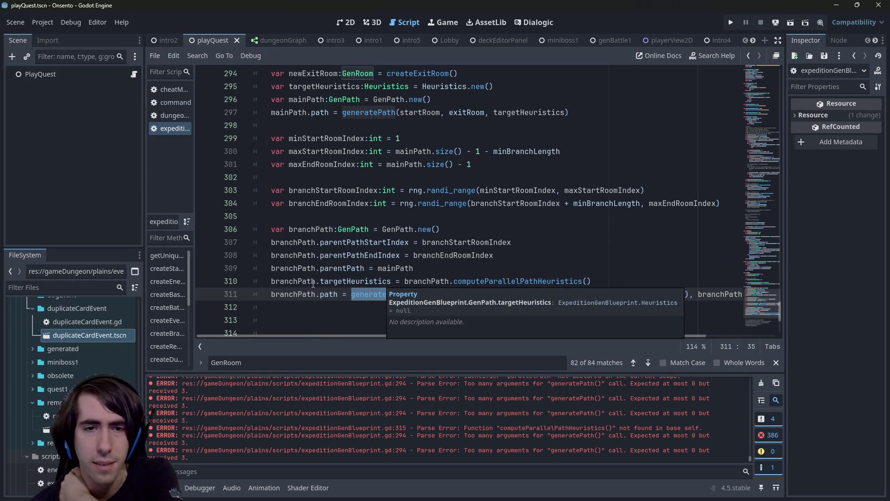
double_click(329, 293)
click(372, 309)
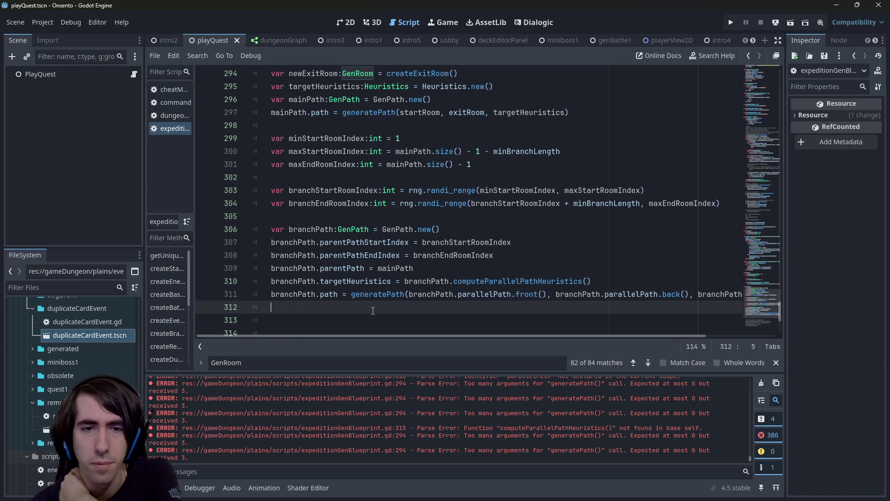
mouse_move(414, 335)
mouse_down()
mouse_move(532, 345)
mouse_move(341, 337)
mouse_up()
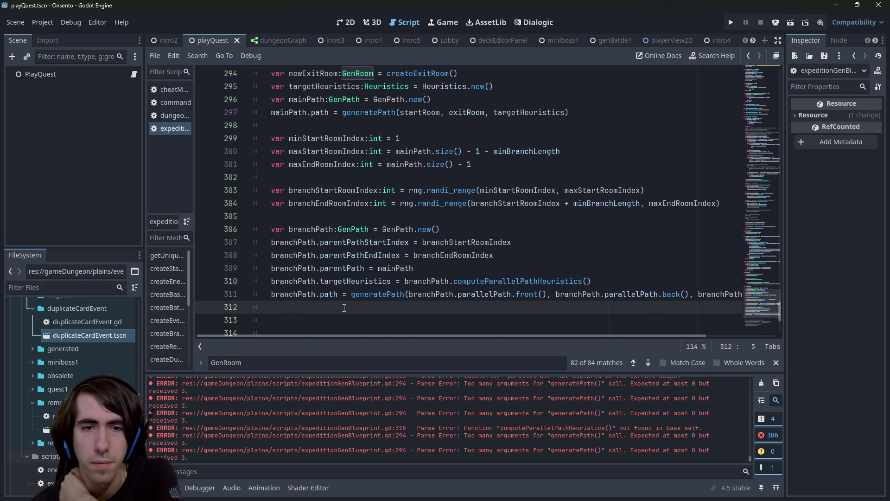
scroll(344, 308, up, 3)
scroll(344, 308, down, 3)
scroll(340, 294, up, 2)
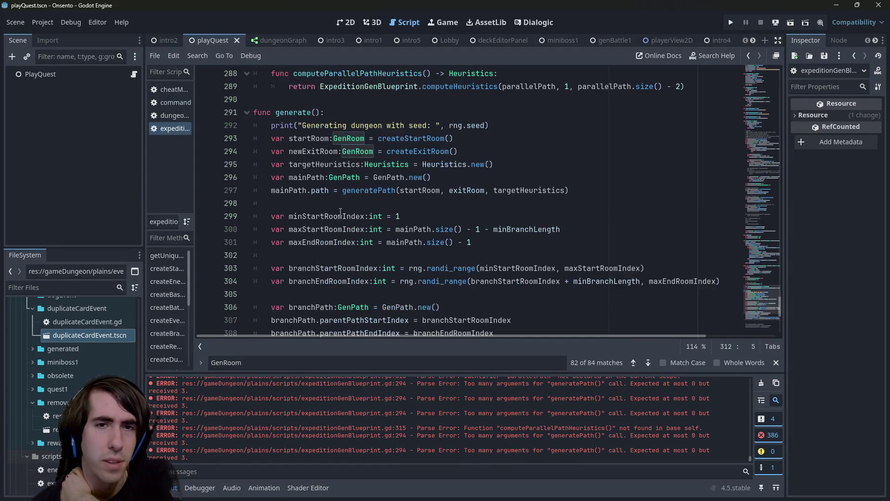
scroll(348, 194, up, 4)
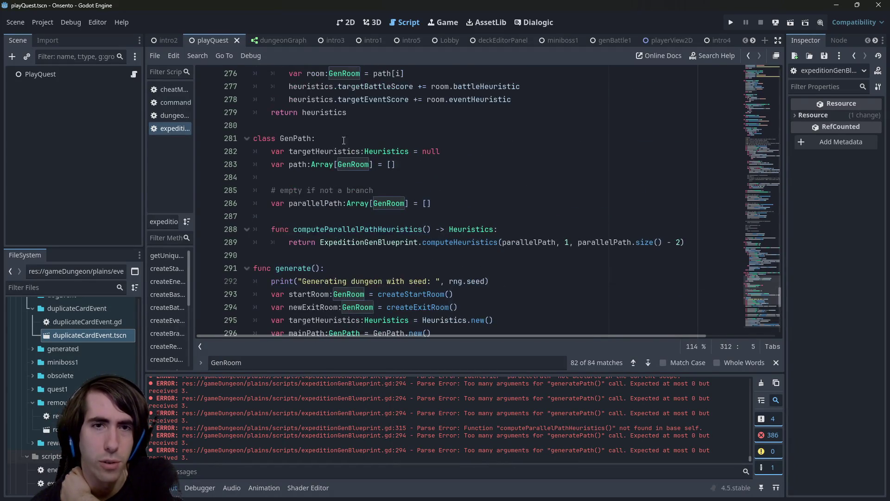
double_click(291, 135)
scroll(375, 274, down, 4)
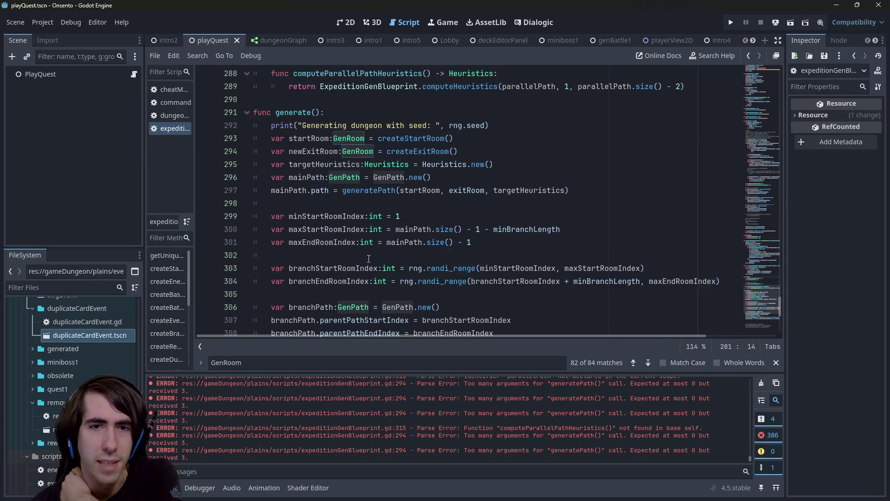
double_click(303, 191)
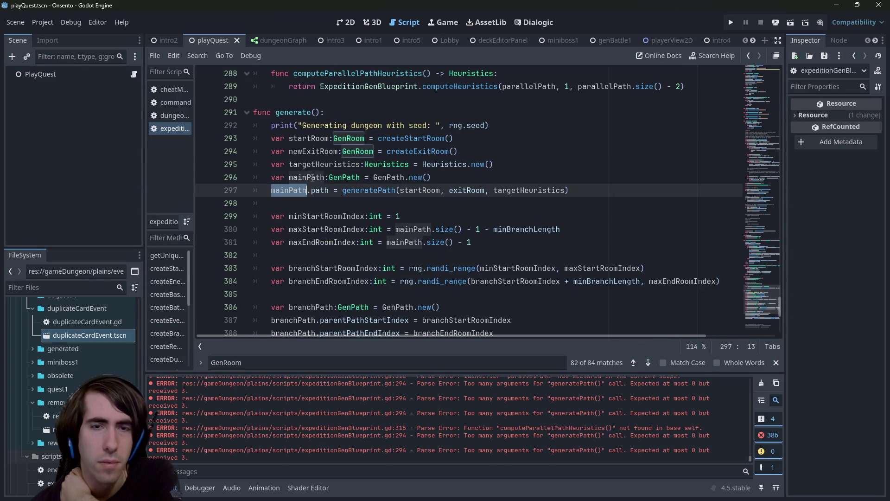
scroll(312, 178, down, 3)
click(397, 204)
double_click(398, 191)
scroll(398, 197, up, 1)
click(376, 238)
double_click(377, 237)
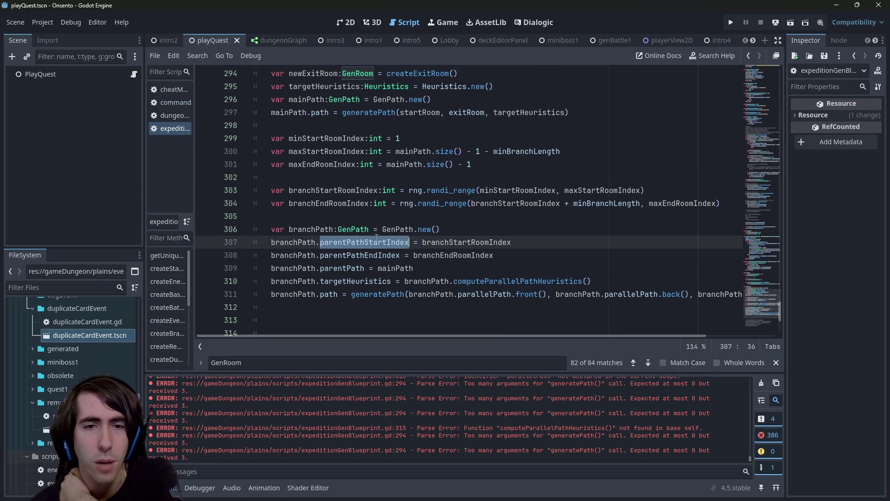
drag(425, 272, 228, 242)
scroll(478, 198, up, 7)
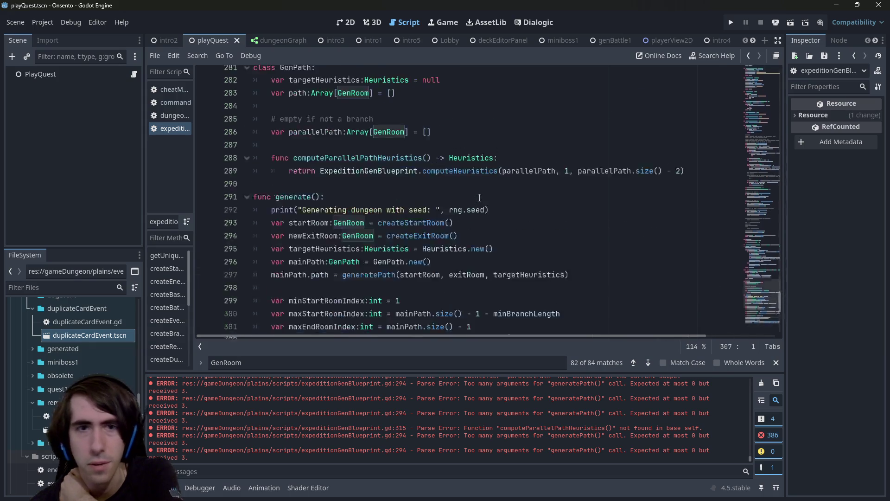
scroll(475, 198, down, 7)
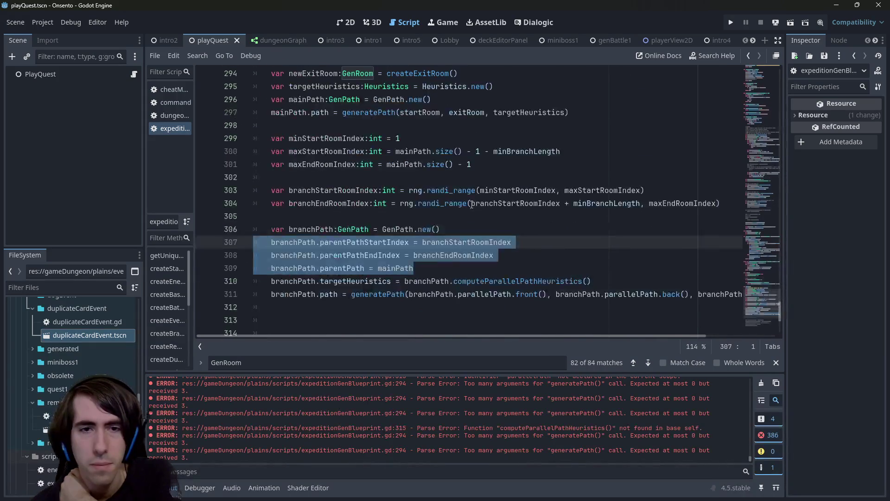
scroll(471, 205, up, 5)
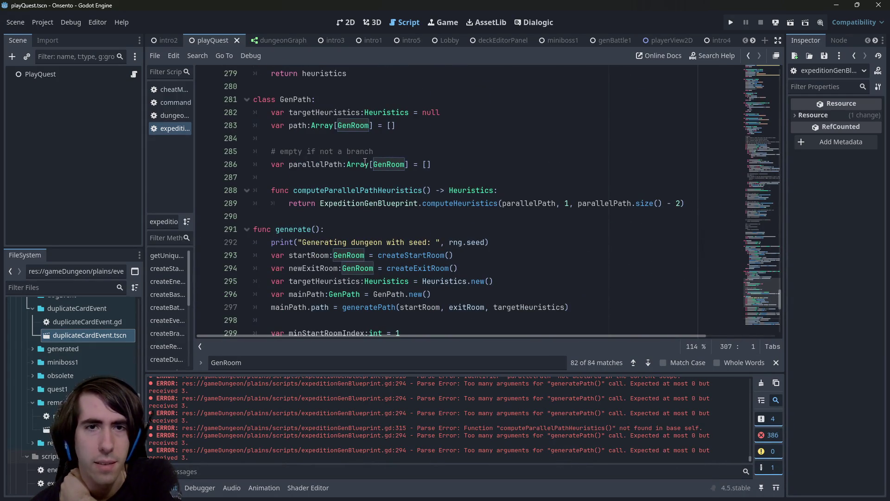
scroll(365, 164, down, 6)
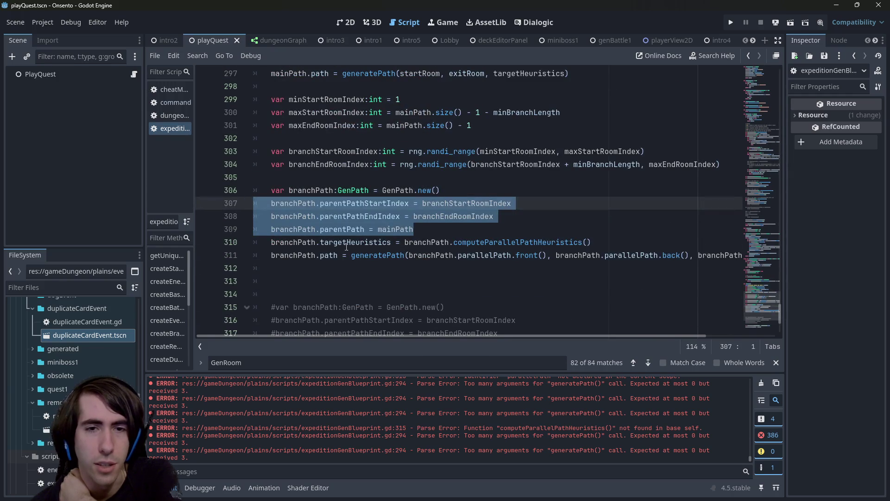
mouse_move(356, 247)
scroll(346, 239, up, 7)
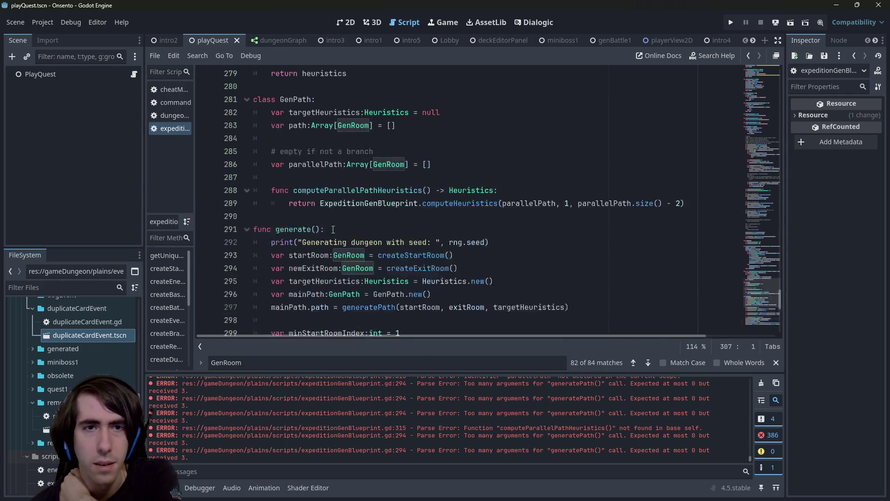
scroll(336, 181, down, 8)
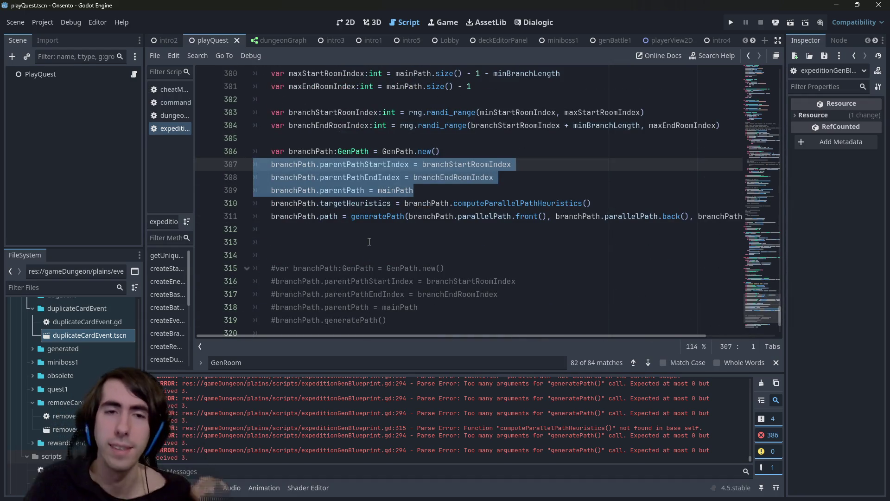
key(Delete)
- Replace the three parent-path lines with branchPath.parallelPath = [] and save
key(Down)
key(ctrl+shift+Right)
key(ctrl+c)
key(Up)
key(ctrl+v)
text(.parallelPath)
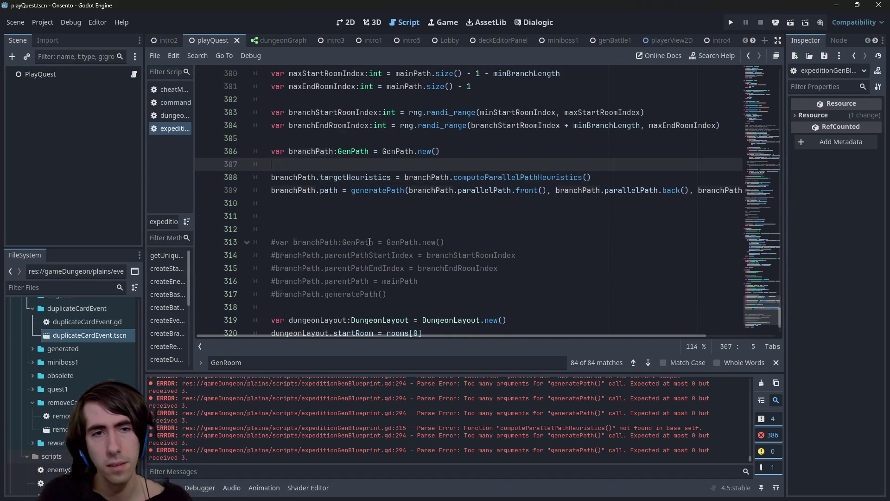
text( =)
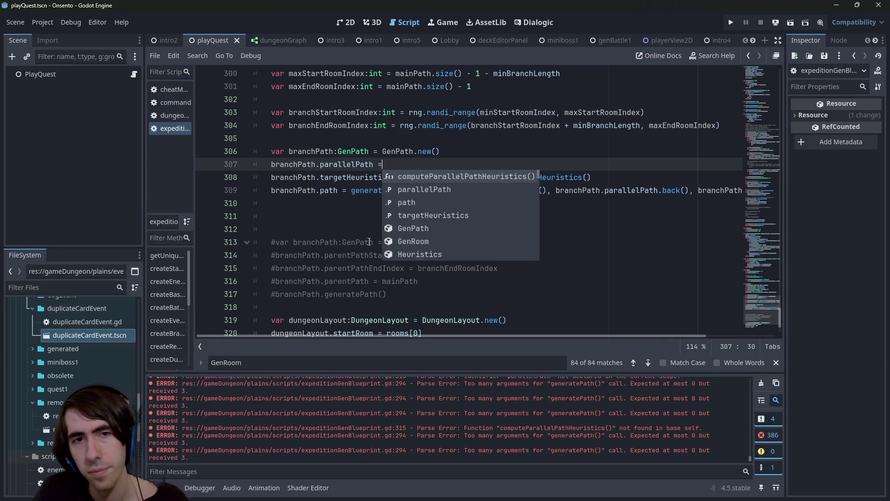
key(ctrl+s)
text([])
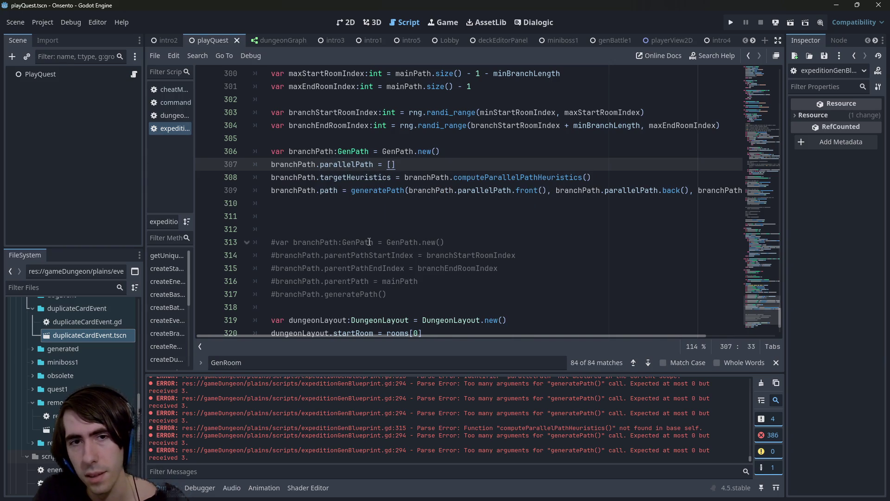
key(Return)
key(ctrl+s)
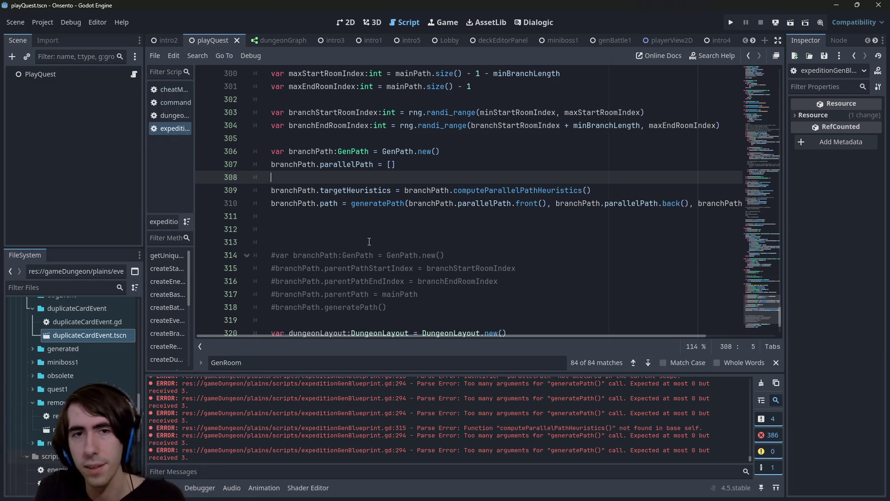
- Start typing a while loop below it, then undo it
text(while)
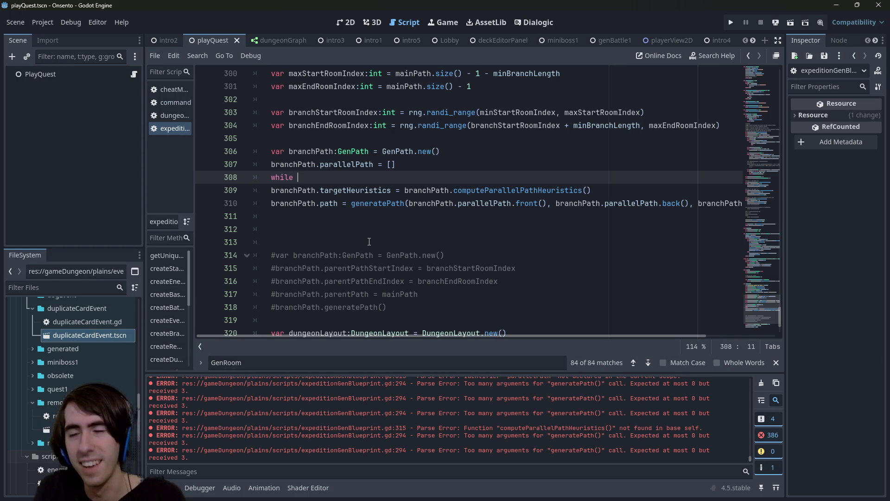
key(ctrl+z)
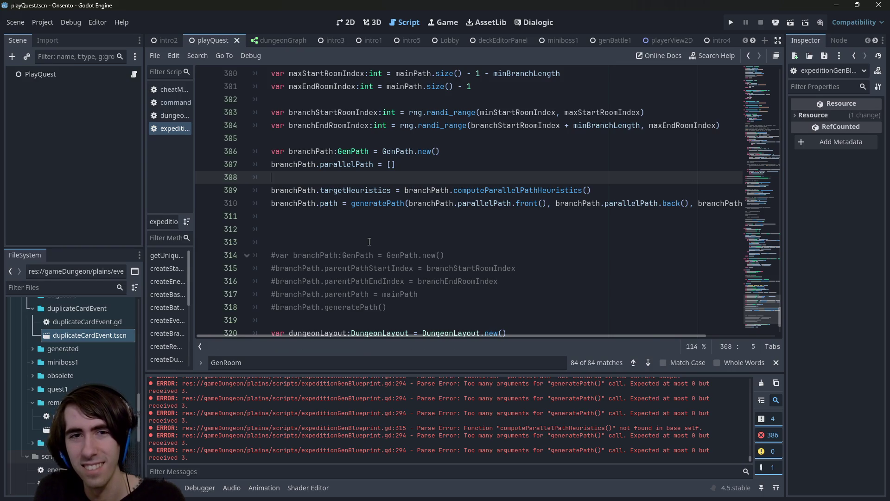
scroll(369, 242, up, 4)
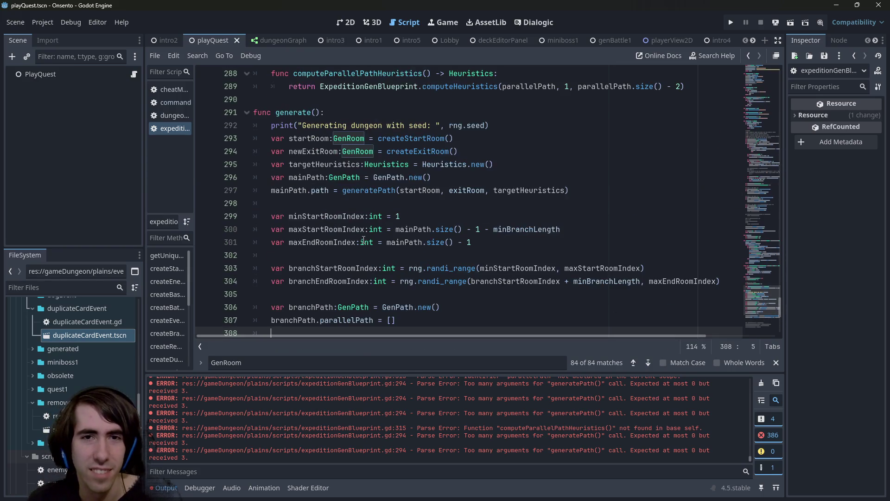
- Write a comparison of startRoom.room against newExitRoom.room on line 308
double_click(323, 138)
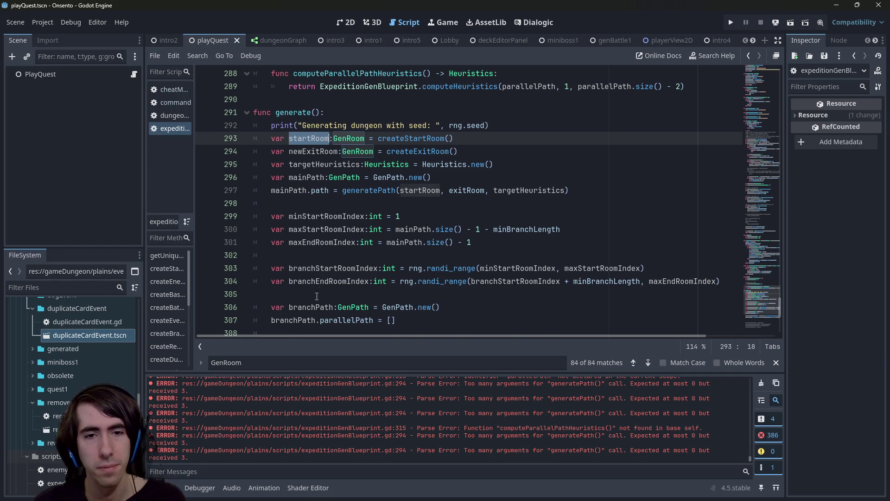
scroll(317, 298, down, 1)
click(320, 294)
key(ctrl+v)
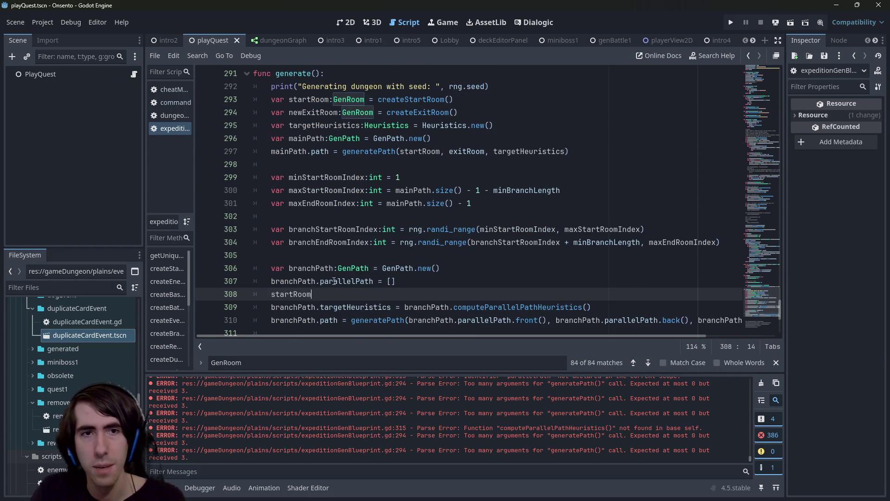
text(.)
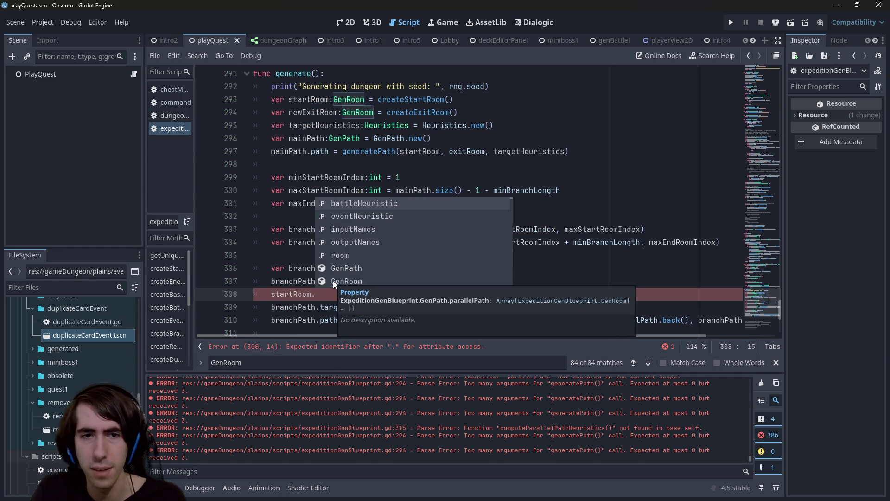
text(roo)
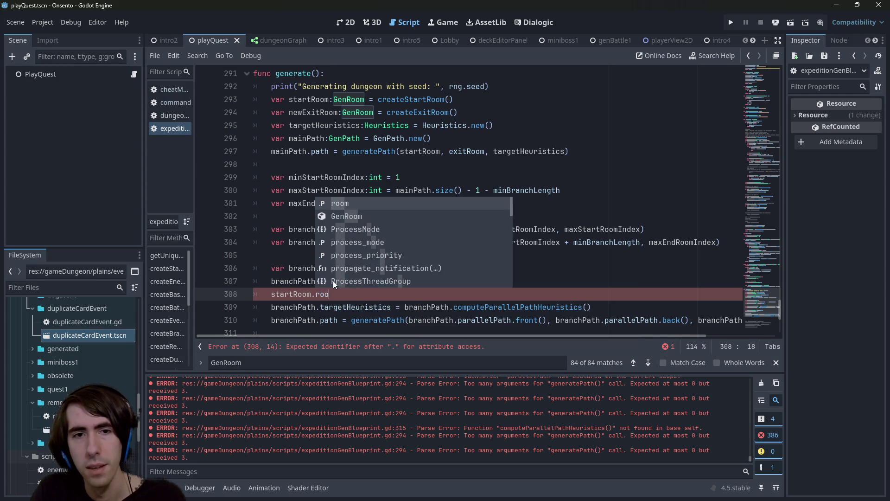
text(m.)
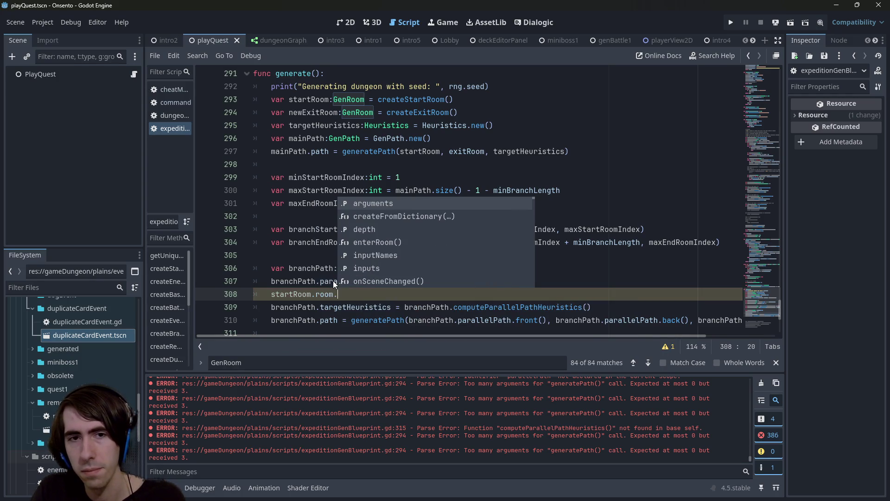
key(BackSpace)
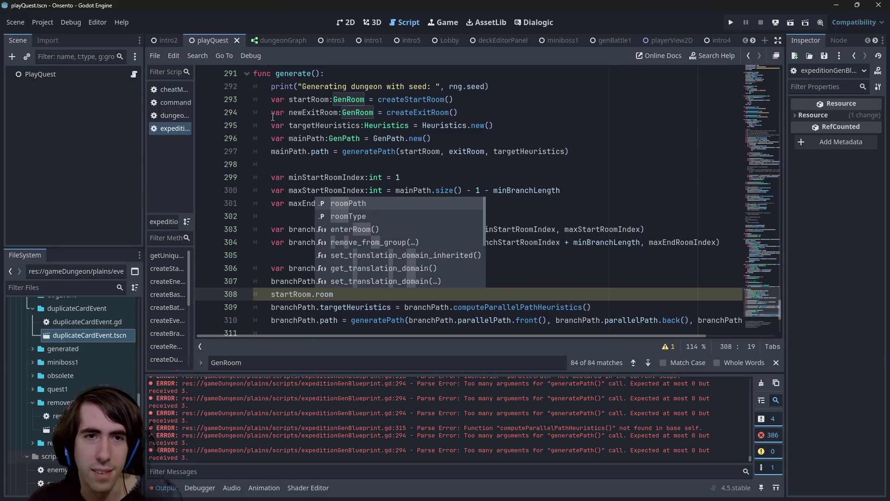
double_click(315, 112)
click(377, 293)
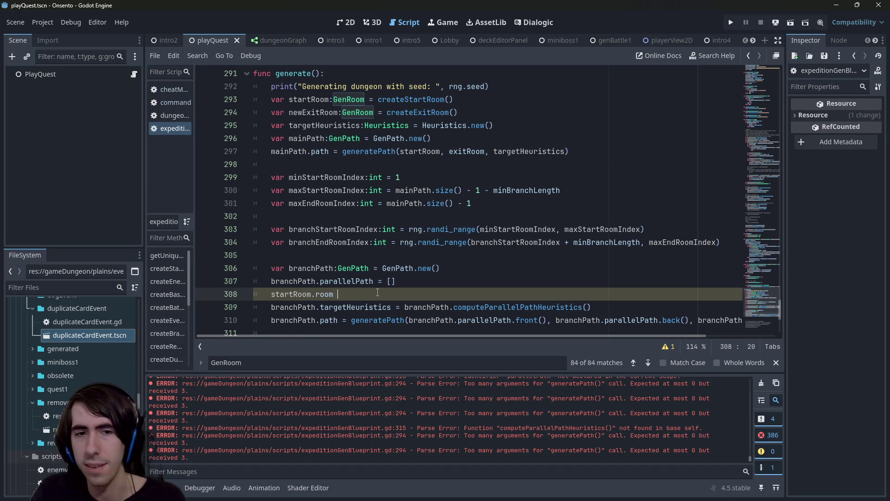
text(!=newExitRoom.roo)
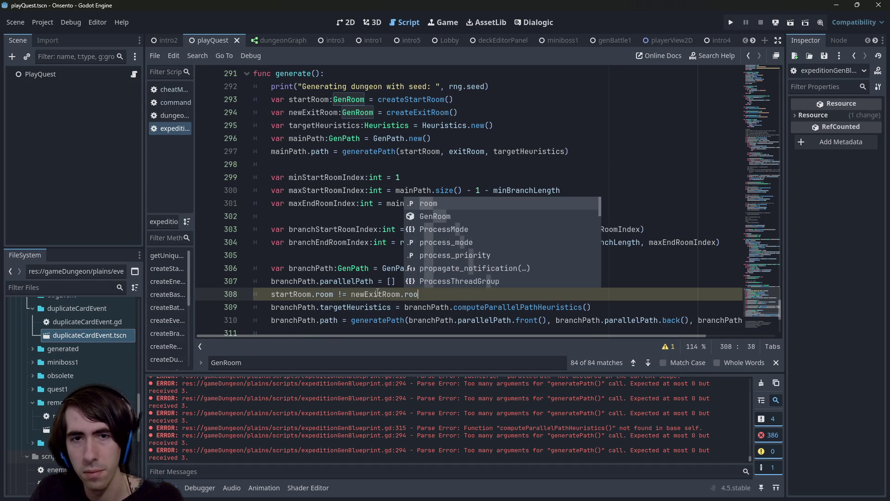
- Start a 'var room =' declaration on a new line above the comparison
key(Home)
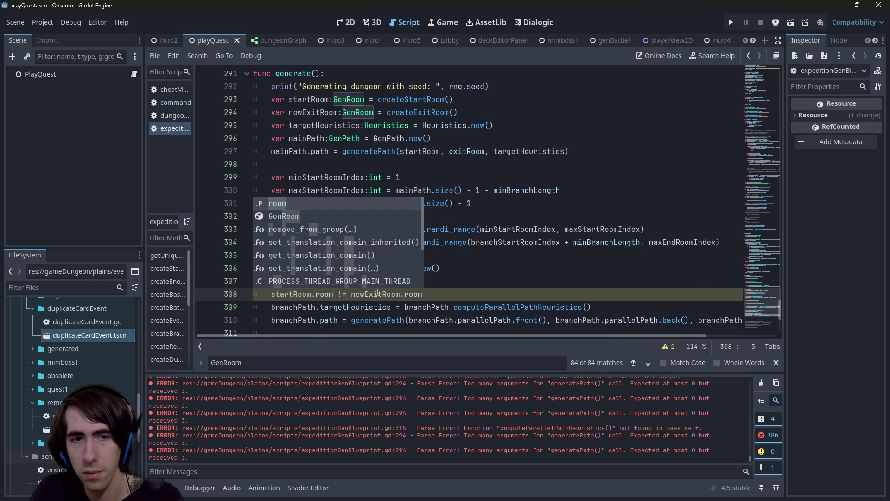
key(Escape)
key(Return)
key(Return)
key(Up)
key(Return)
key(Up)
text(v)
scroll(423, 272, down, 2)
text(ar )
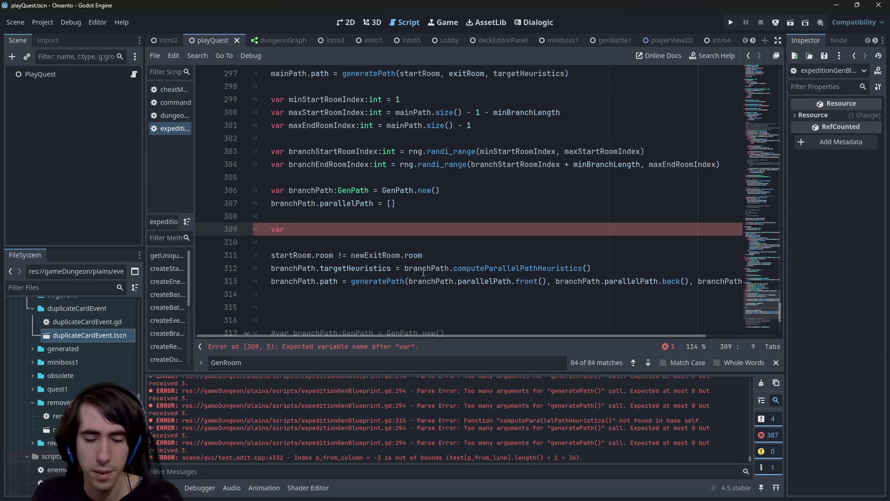
text(s)
key(BackSpace)
text(room =)
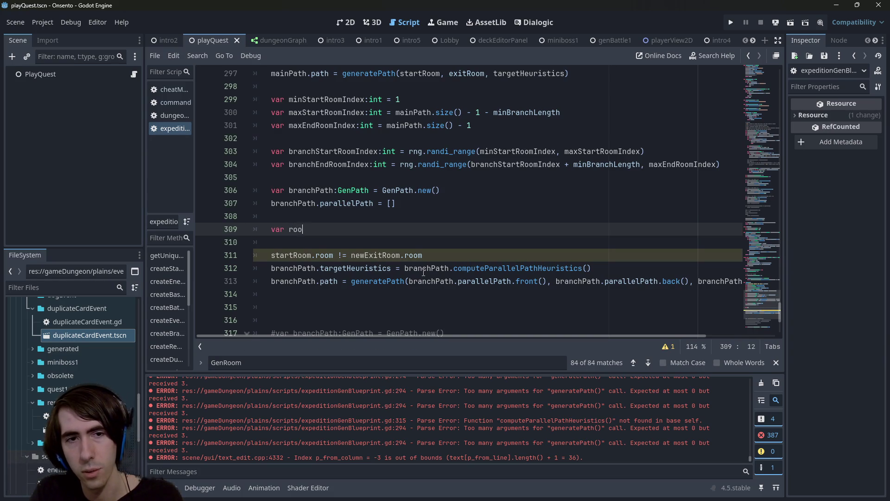
- Move startRoom.room into the room declaration and give it the Room type
key(Down)
key(Down)
key(Right)
key(Right)
key(shift+Home)
key(ctrl+x)
key(Up)
key(Up)
key(End)
key(ctrl+v)
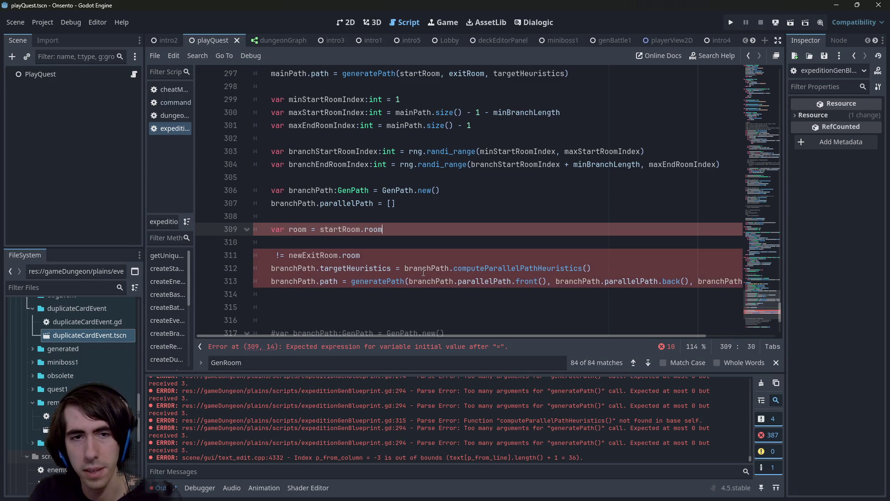
key(Home)
key(ctrl+Right)
key(ctrl+Right)
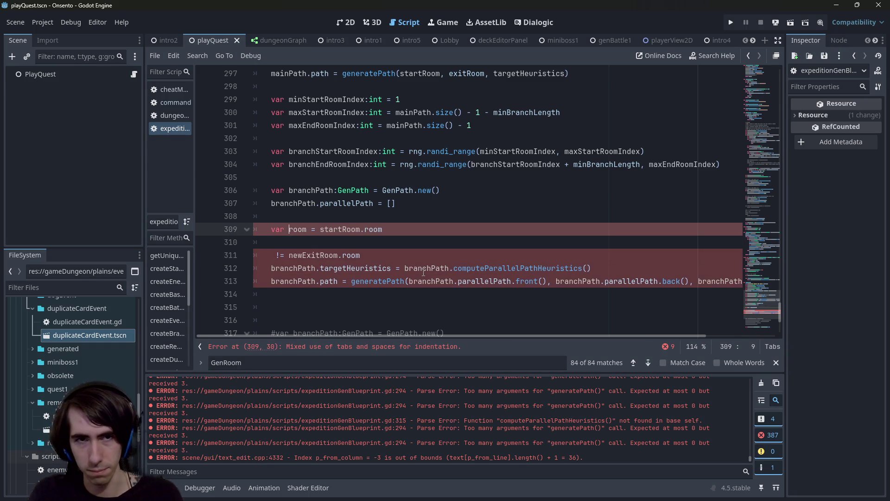
text(:Room)
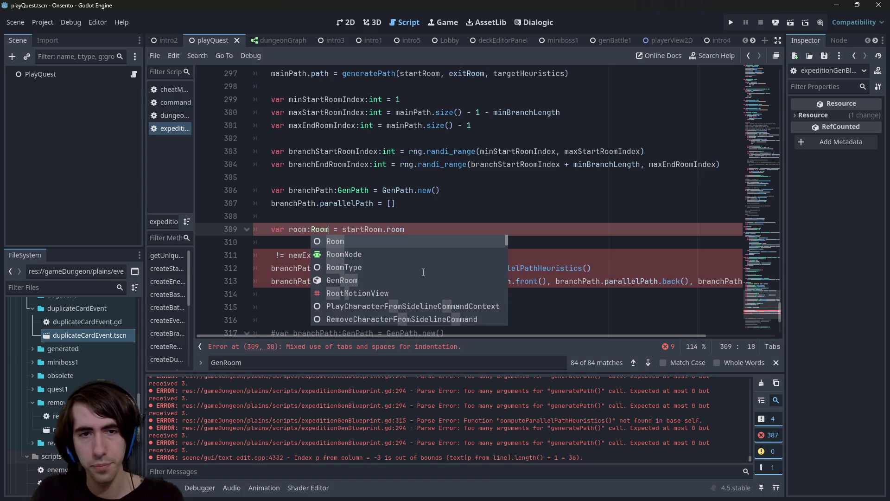
key(Escape)
key(Down)
- Turn the comparison into a while loop header that runs until room reaches newExitRoom.room
text(while room)
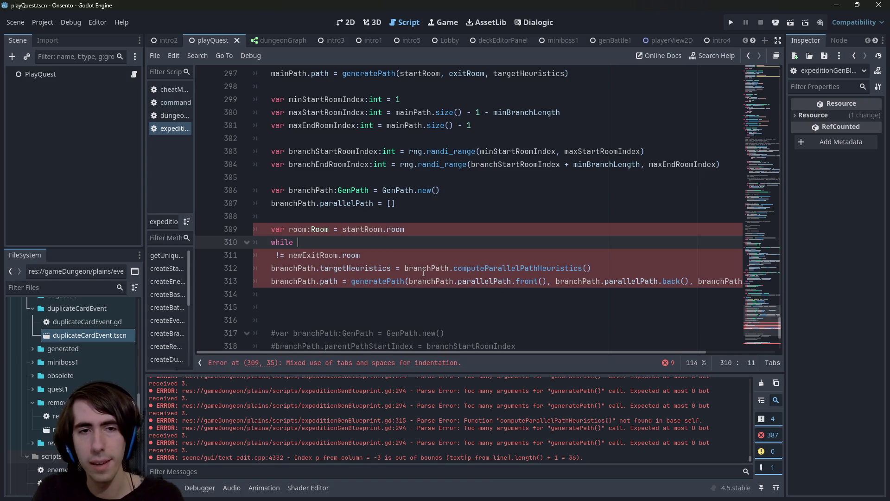
key(Delete)
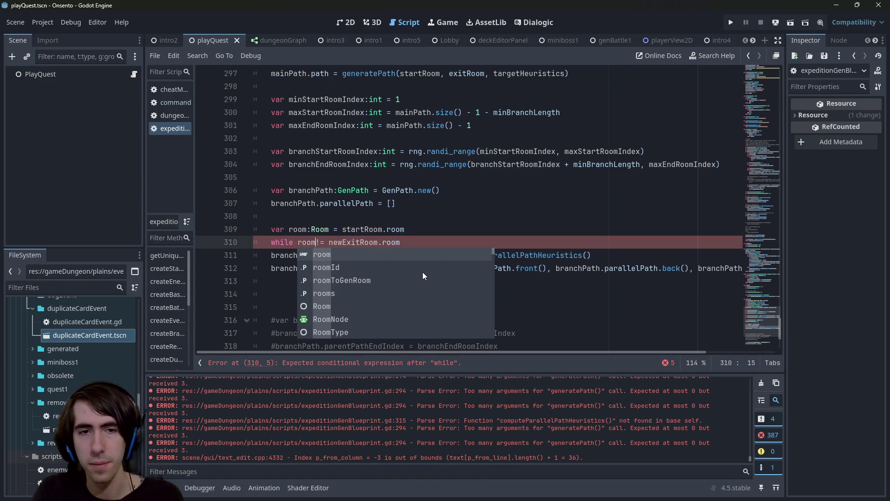
key(ctrl+Right)
key(ctrl+Right)
key(ctrl+Right)
text(:)
key(Return)
key(Return)
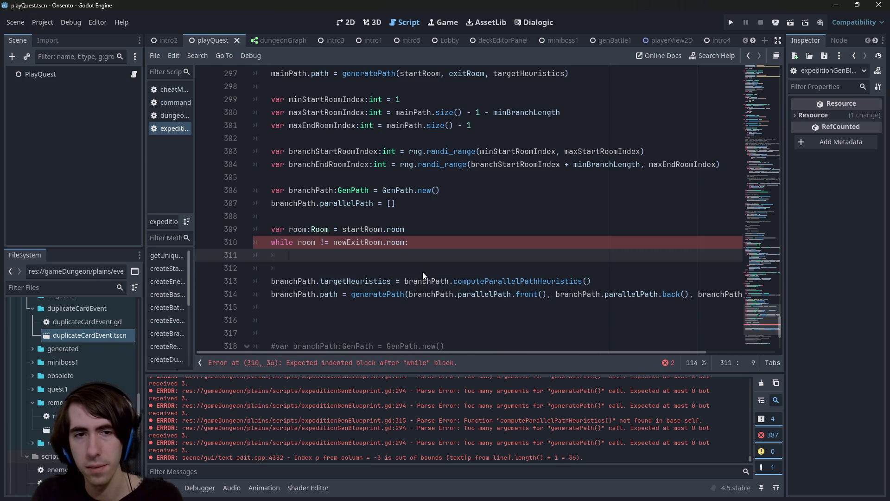
key(Up)
key(Up)
key(ctrl+Right)
key(ctrl+Right)
key(Down)
- Write the loop body 'room = room.outputs.pick_random()' on line 311
text(room)
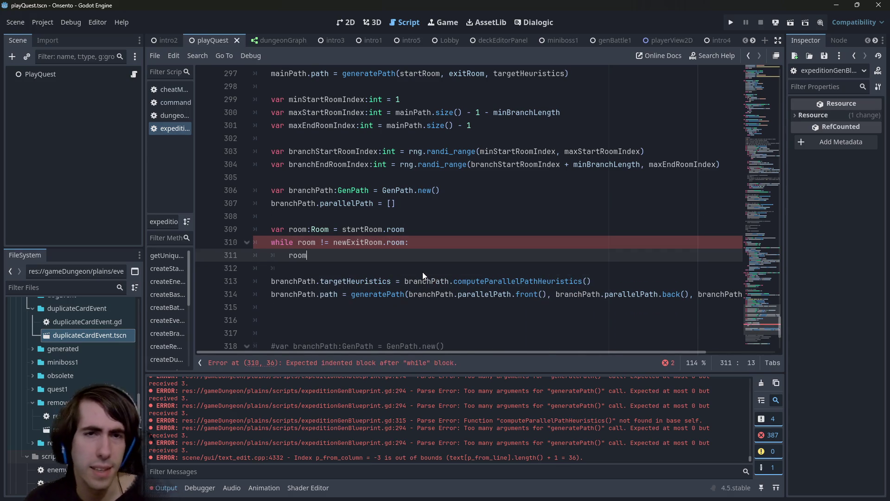
scroll(422, 272, up, 7)
scroll(399, 183, up, 9)
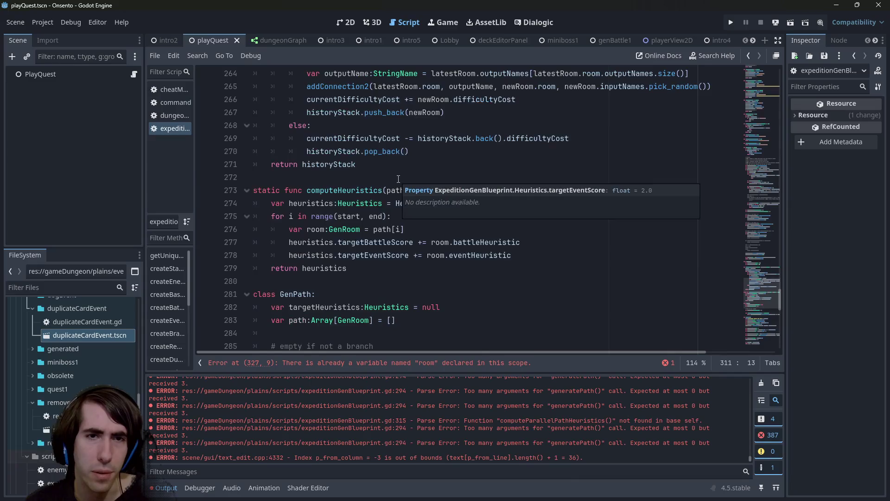
scroll(363, 199, down, 2)
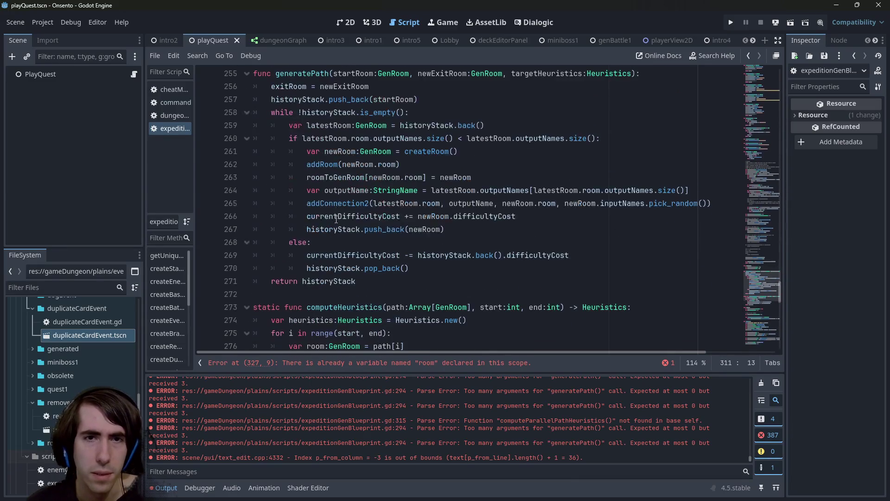
scroll(350, 262, down, 14)
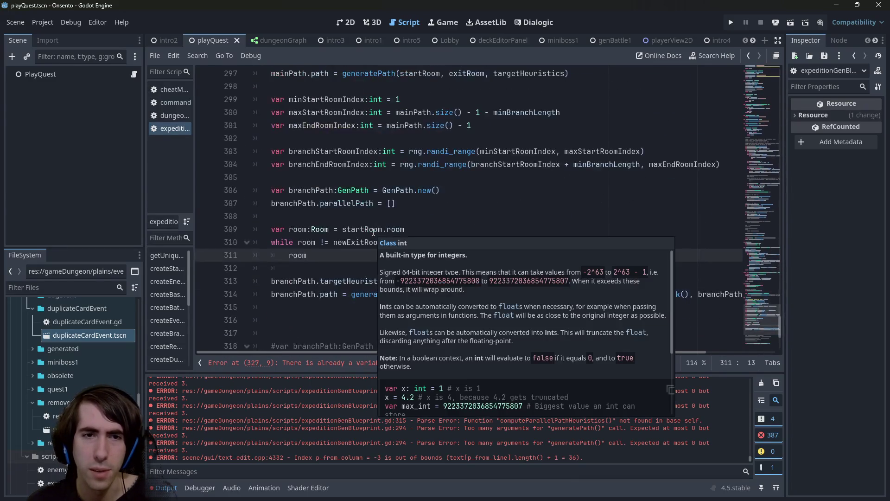
text(.)
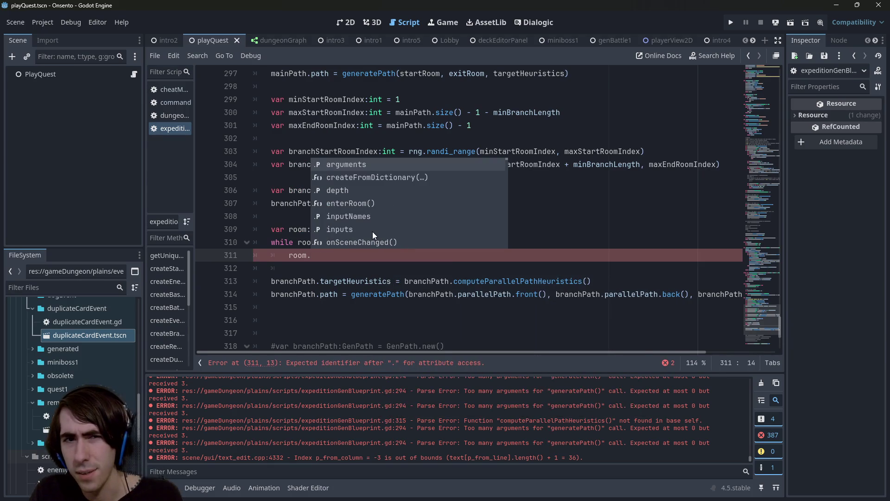
key(BackSpace)
text(= room.)
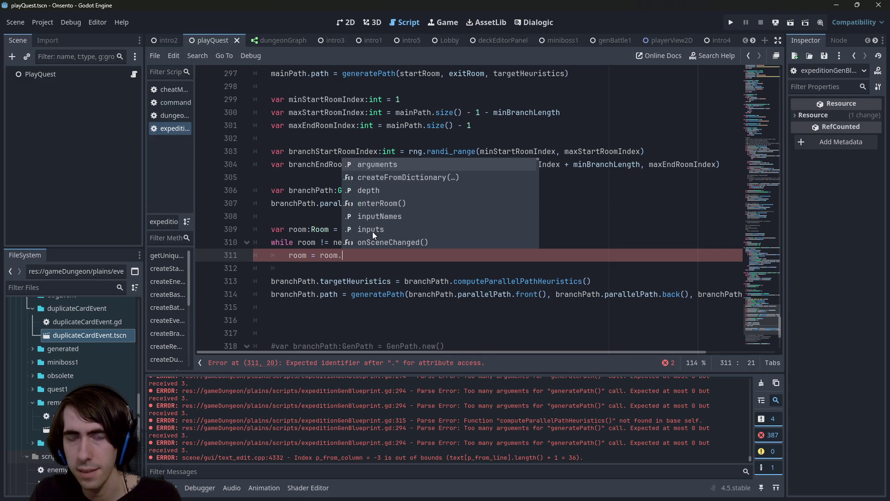
scroll(372, 231, down, 5)
scroll(372, 232, down, 5)
scroll(372, 232, up, 4)
scroll(372, 232, up, 4)
key(Escape)
scroll(381, 209, up, 6)
scroll(387, 184, up, 8)
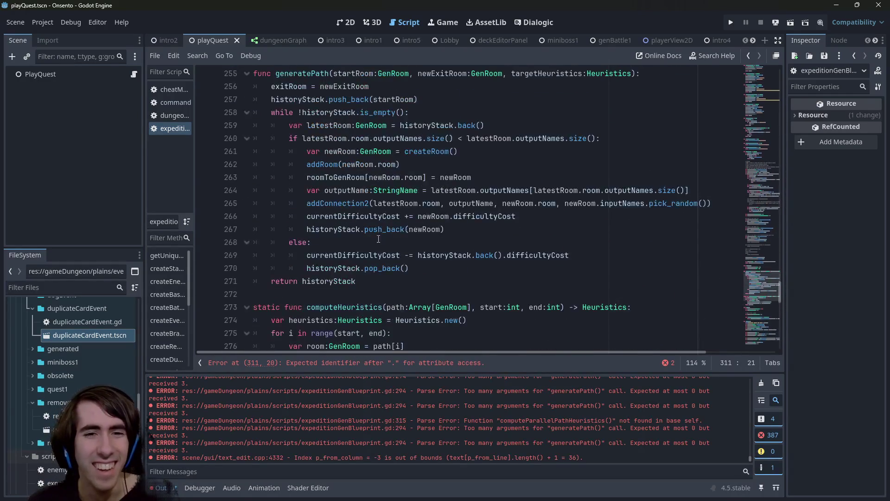
scroll(472, 277, up, 1)
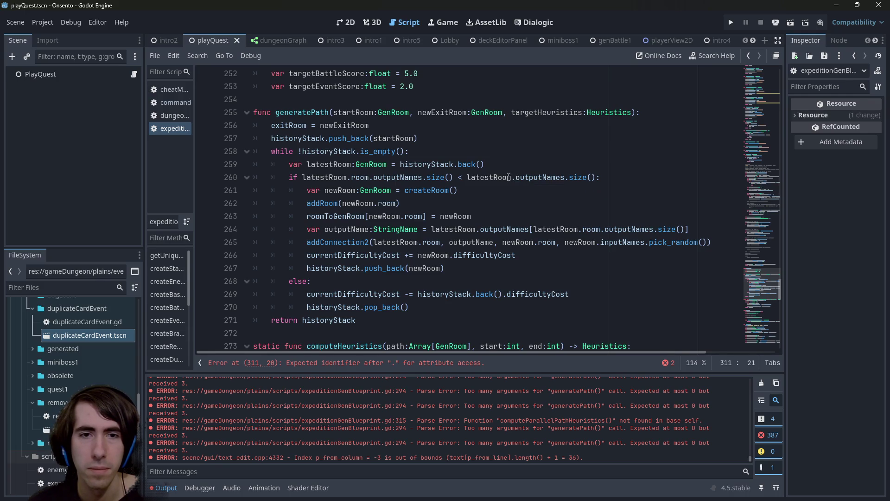
key(End)
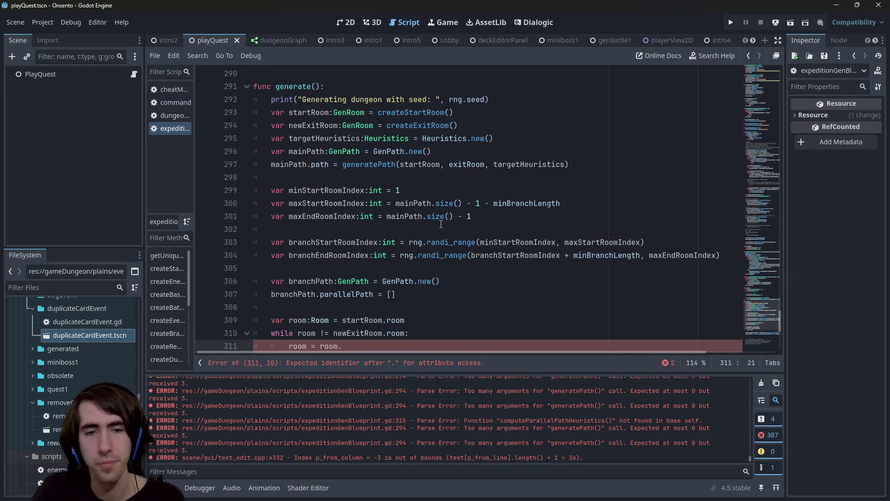
text(.outputs)
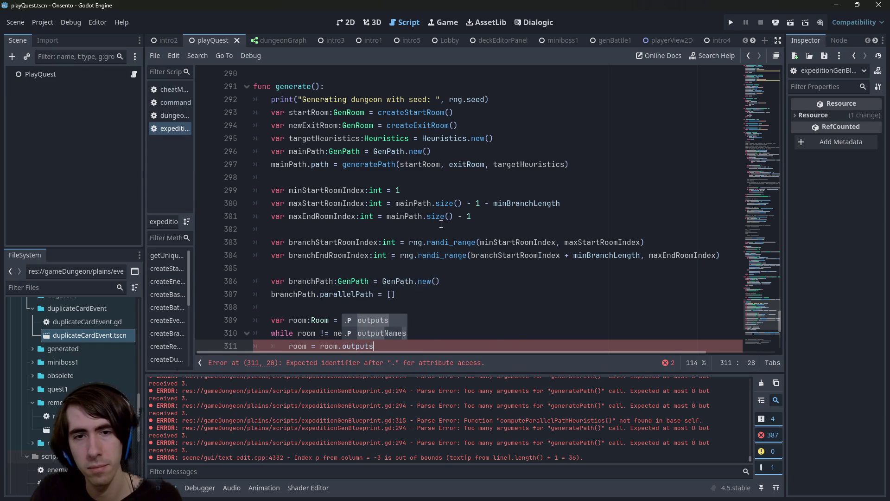
text(.pick)
key(Return)
scroll(441, 224, down, 1)
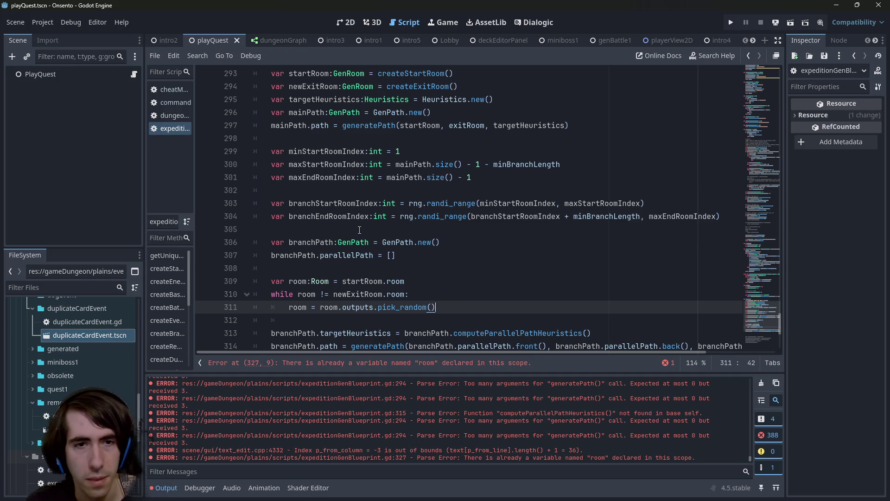
double_click(303, 254)
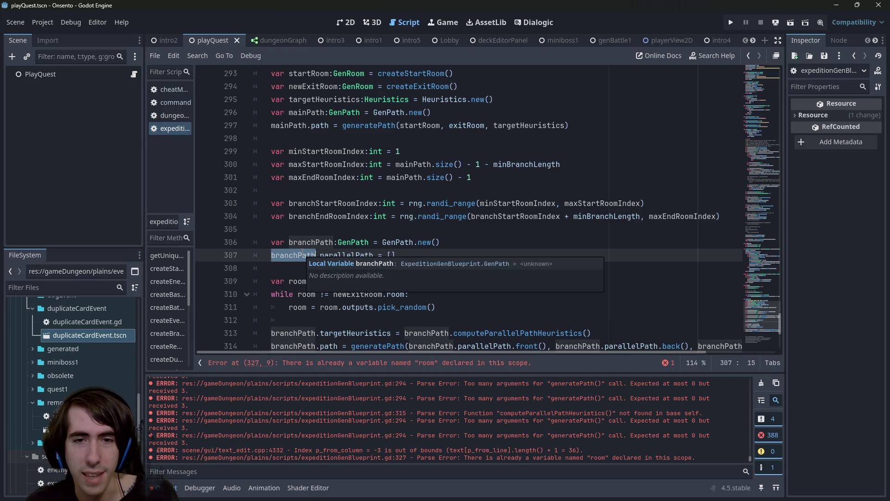
double_click(303, 255)
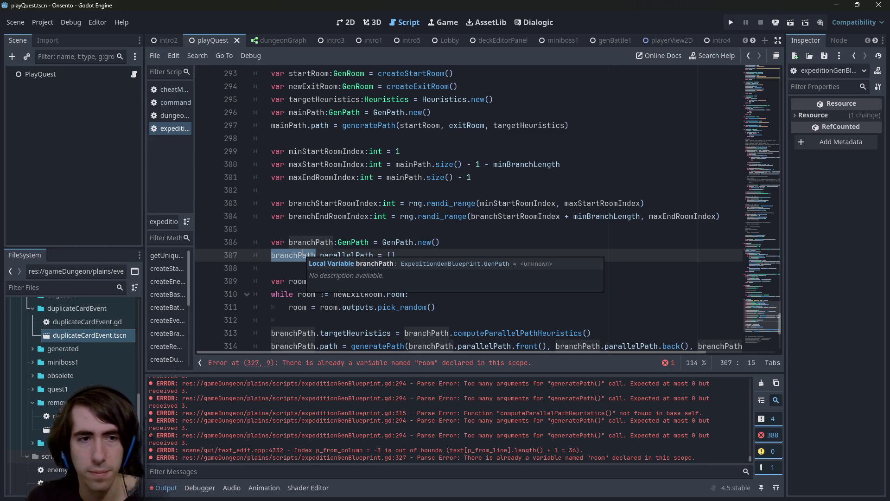
click(444, 307)
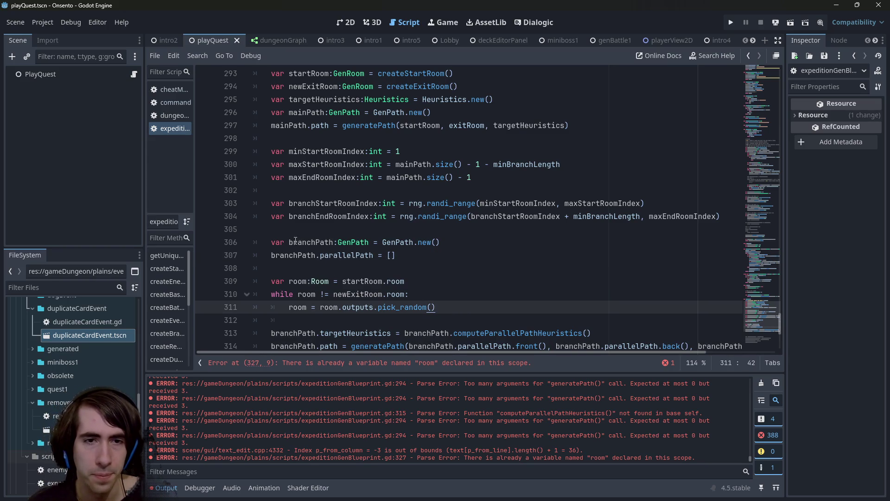
double_click(296, 255)
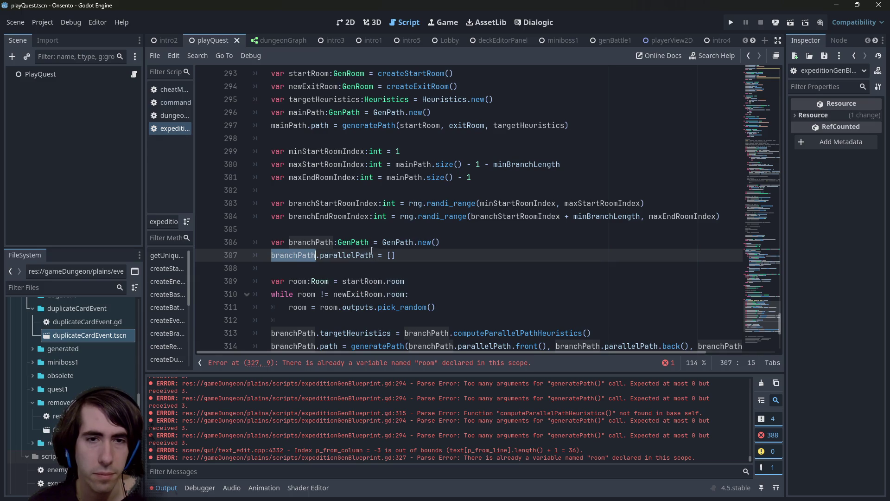
click(450, 308)
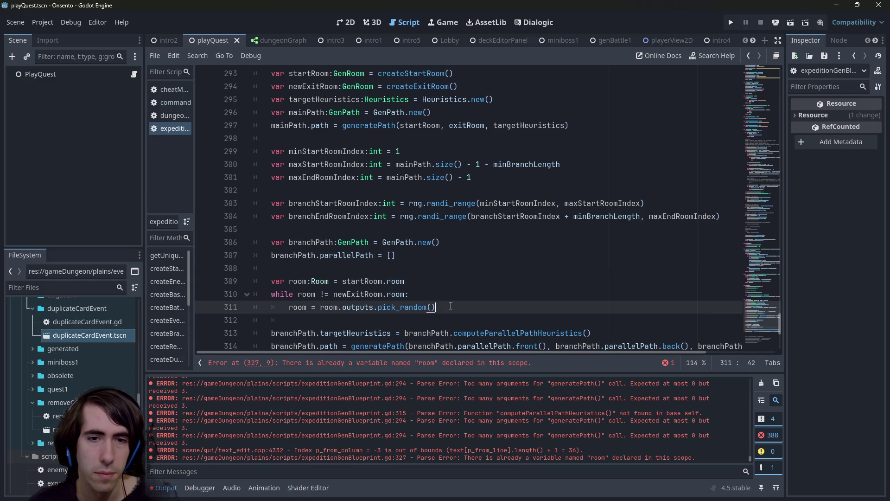
scroll(445, 302, down, 1)
scroll(444, 302, up, 1)
scroll(438, 301, down, 1)
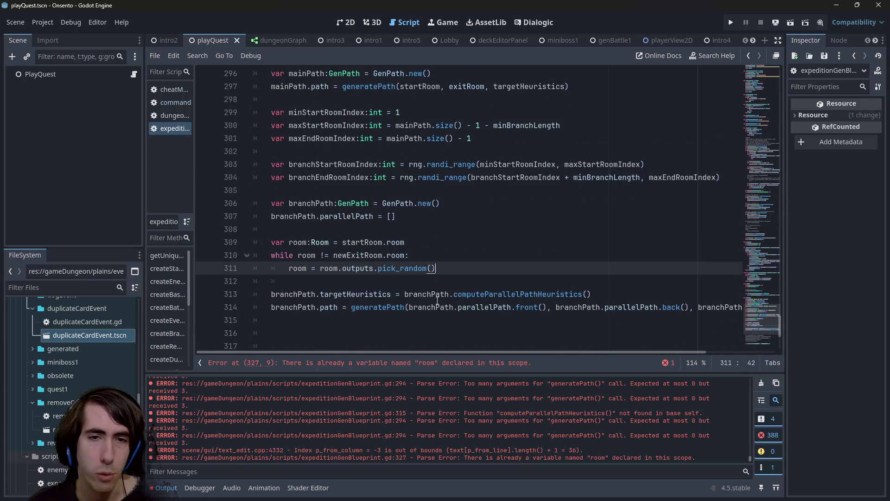
double_click(314, 203)
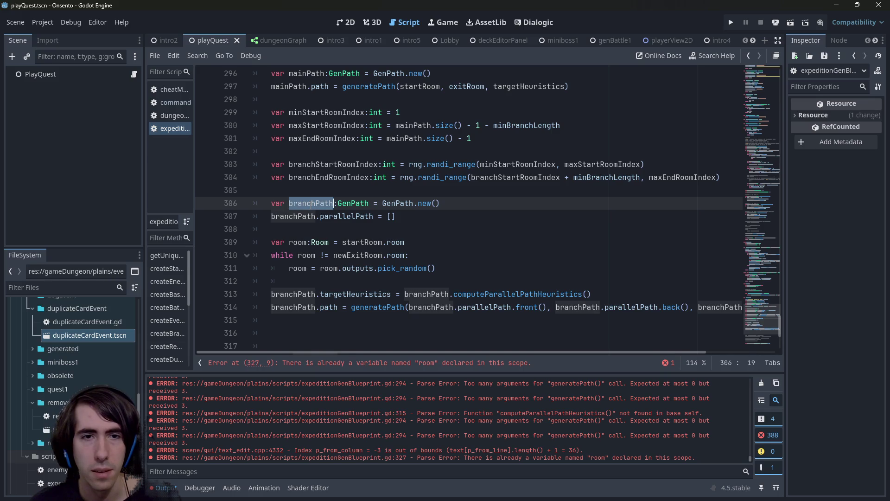
- Add 'branchPath.parallelPath.push_back(room)' as a new line inside the loop
drag(273, 217, 361, 218)
key(ctrl+c)
click(451, 264)
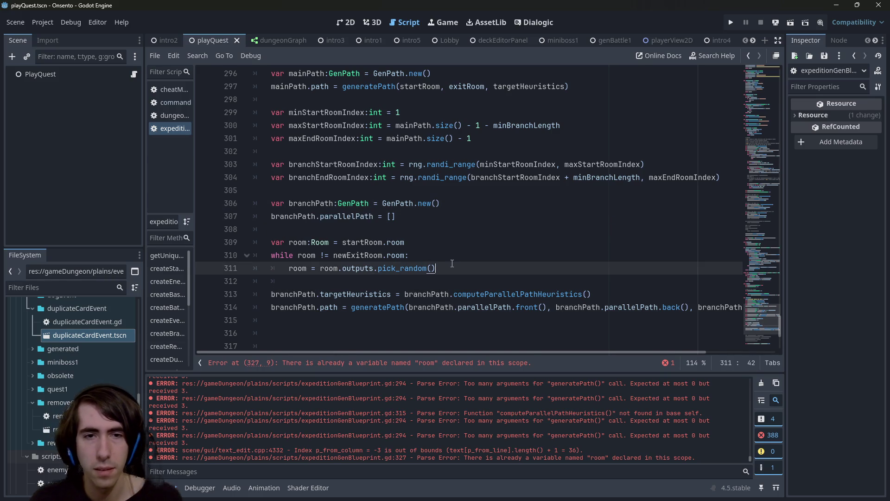
key(Return)
key(ctrl+v)
text(.push)
key(Return)
text(room)
key(ctrl+shift+Left)
key(ctrl+shift+Left)
key(ctrl+shift+Left)
key(ctrl+shift+Left)
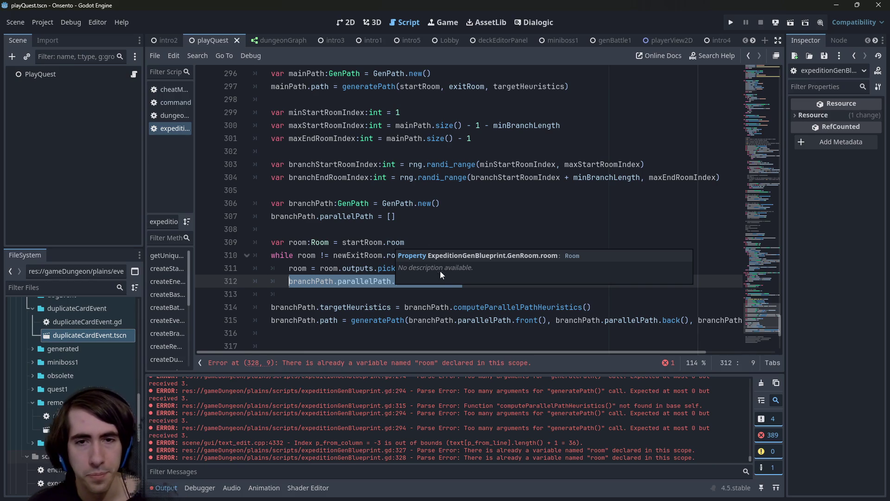
- Leave two blank lines after the loop, ending on empty line 314
click(463, 290)
key(BackSpace)
key(Return)
key(Return)
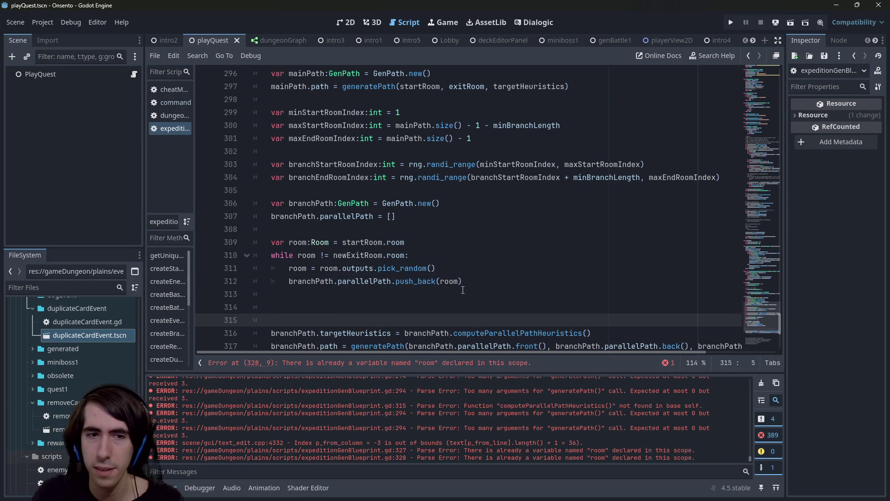
key(Up)
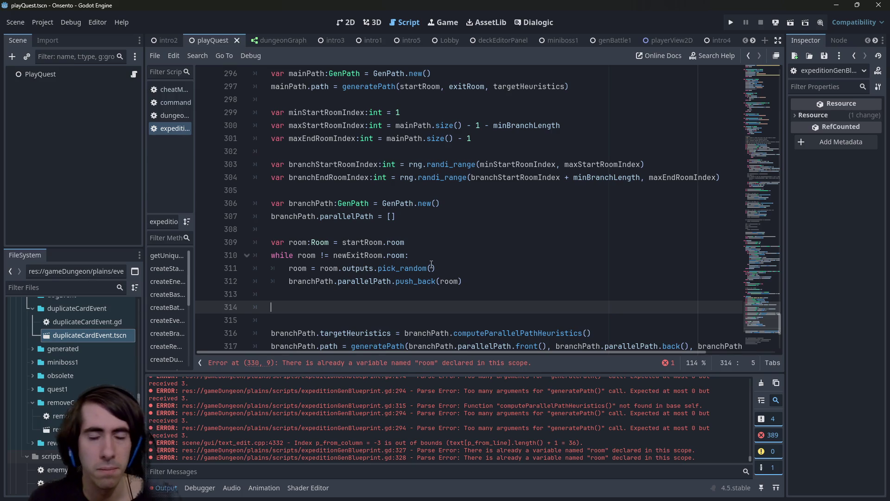
drag(320, 268, 374, 268)
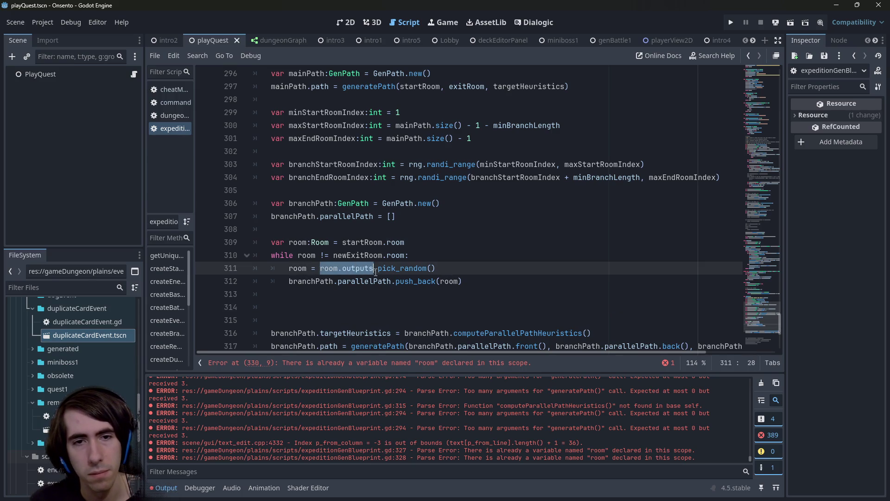
click(356, 307)
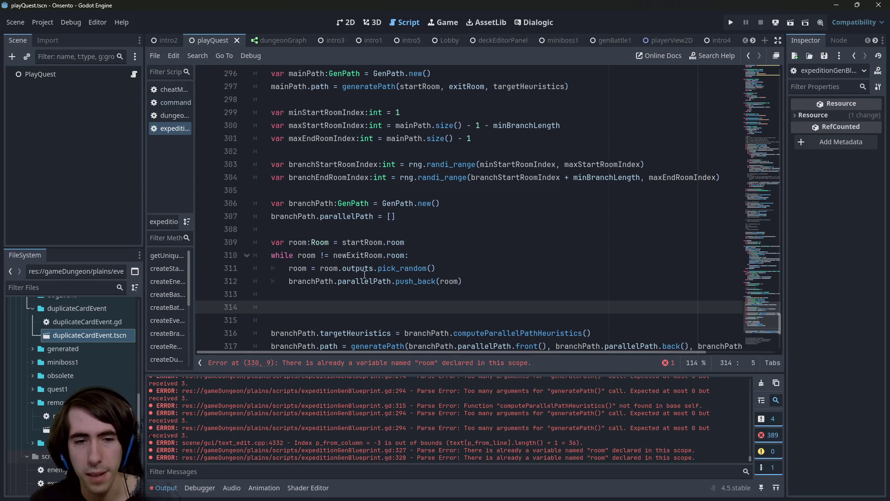
mouse_move(364, 271)
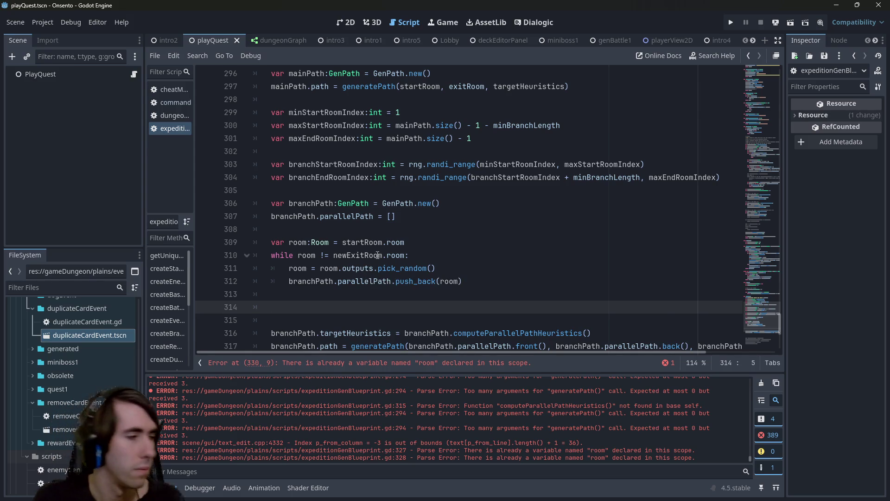
mouse_move(378, 255)
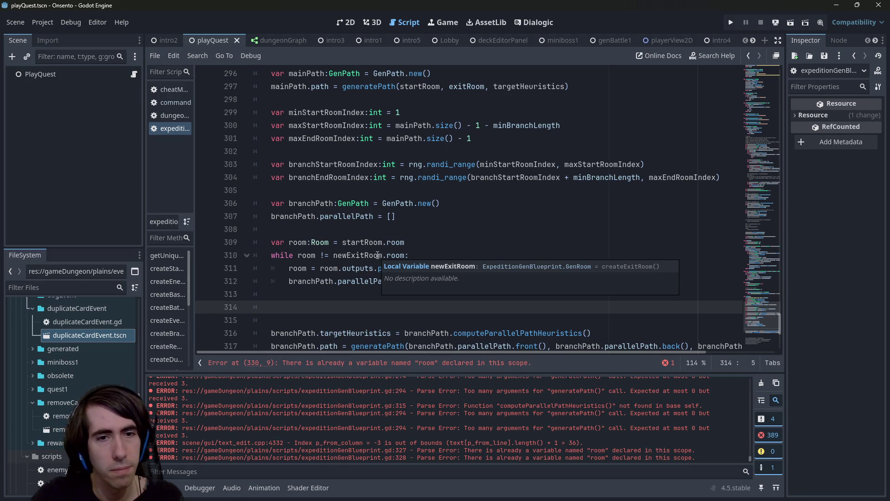
scroll(378, 255, up, 1)
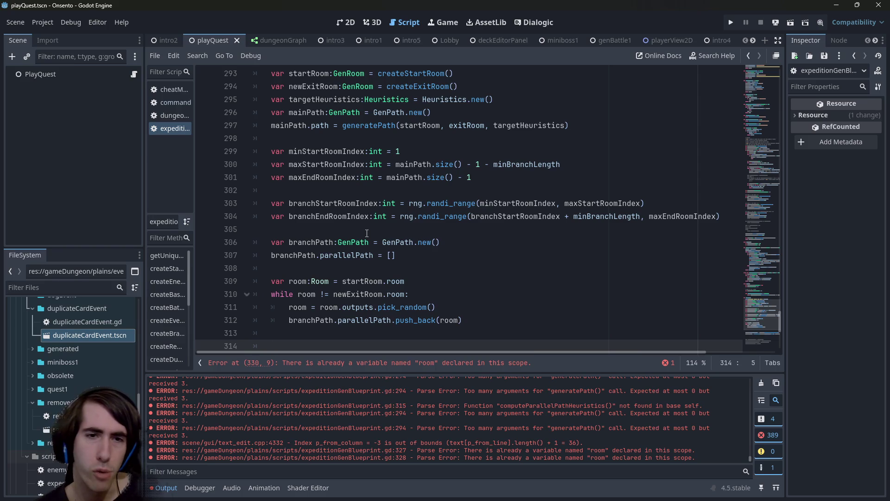
scroll(367, 232, down, 1)
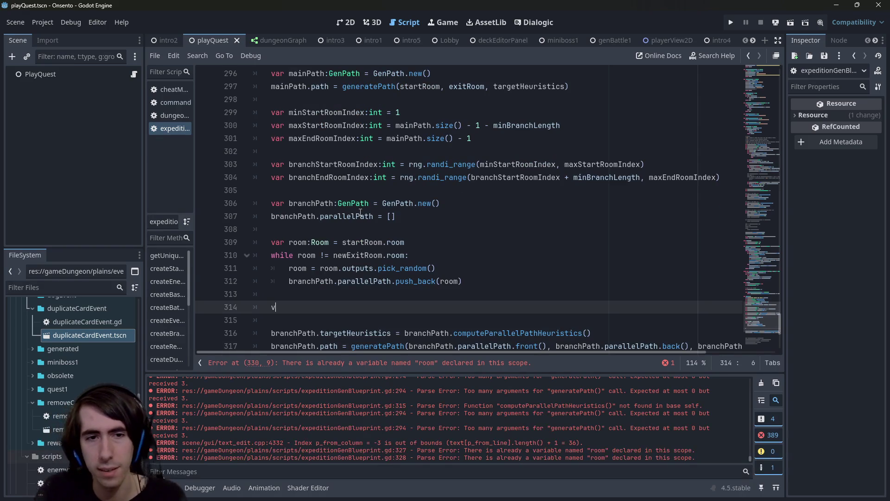
- Declare 'var branchSize:int = 4', save the script, and leave an empty line below it
text(var branchSize:)
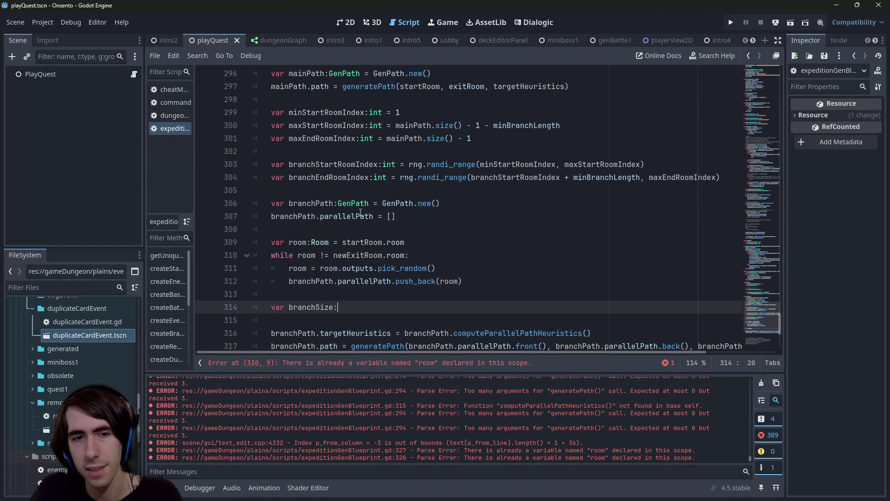
text(int = )
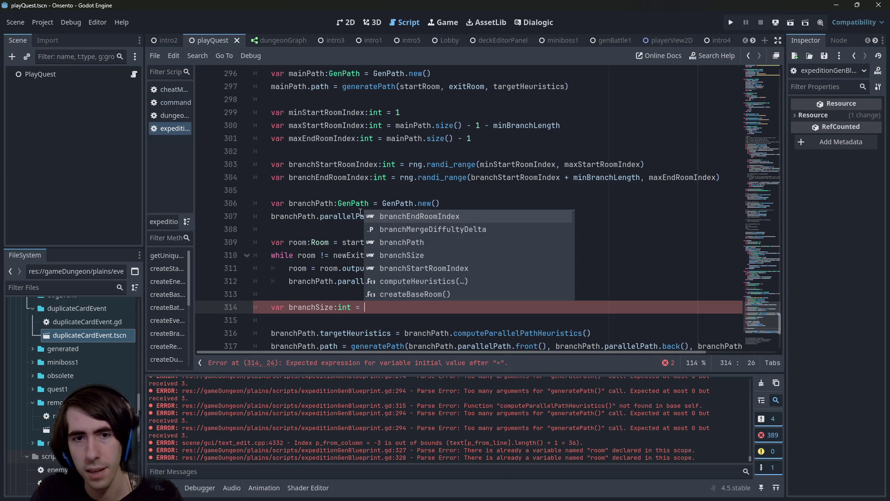
text(4)
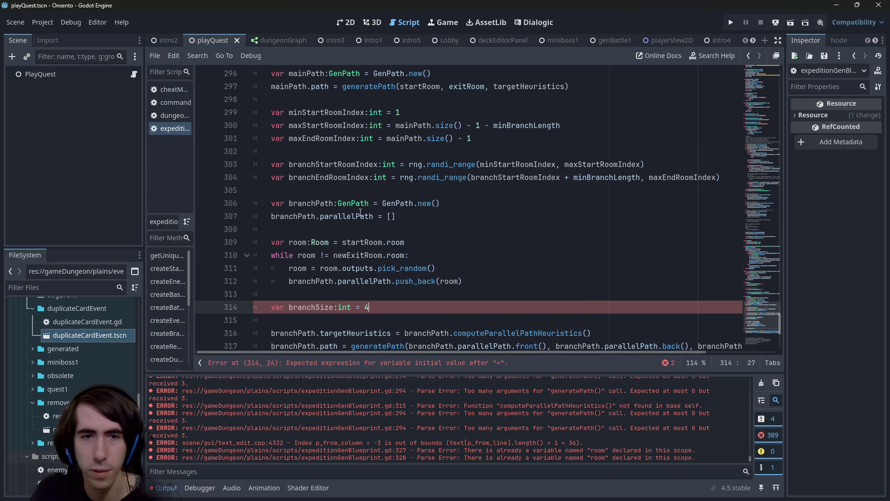
key(ctrl+s)
key(Return)
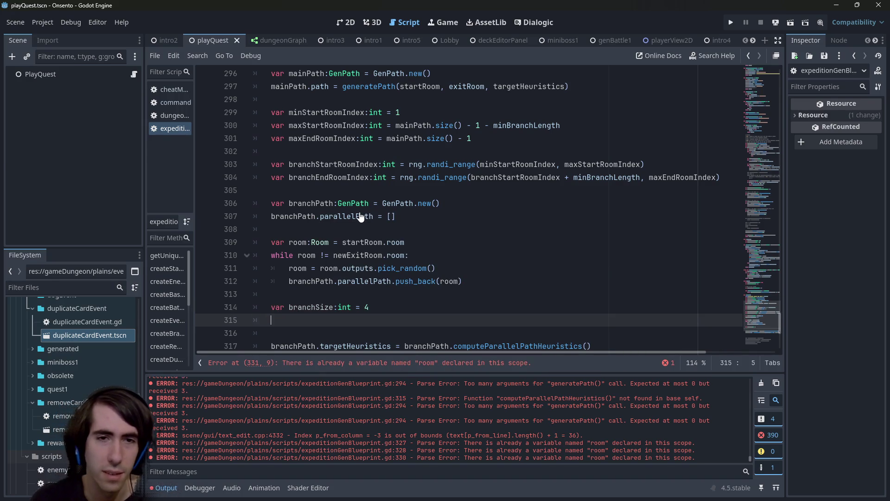
scroll(359, 216, down, 2)
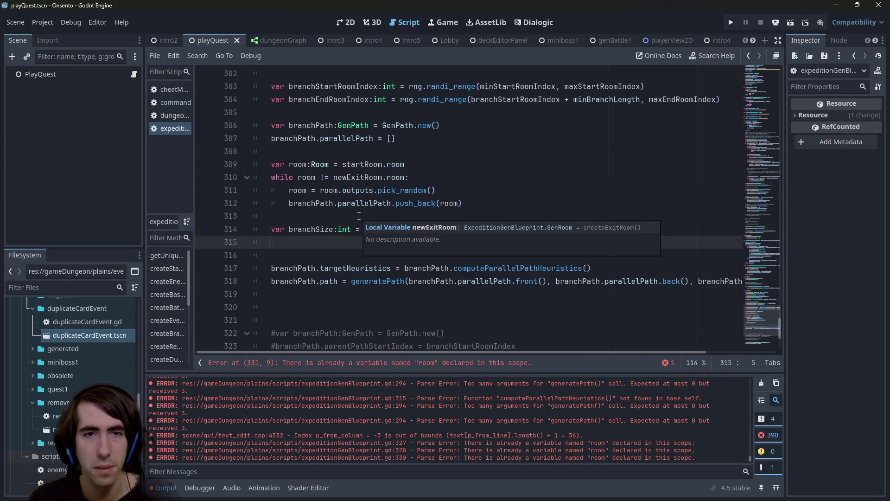
scroll(359, 216, up, 1)
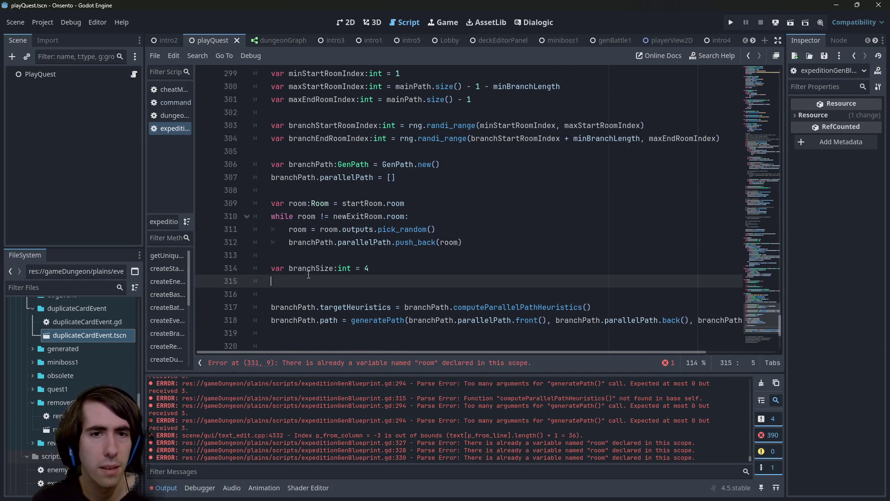
text(bra)
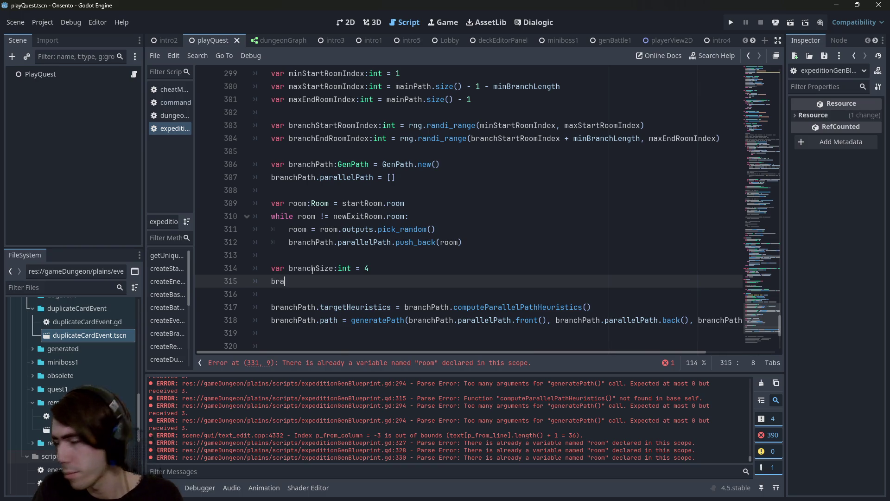
text(nchPath)
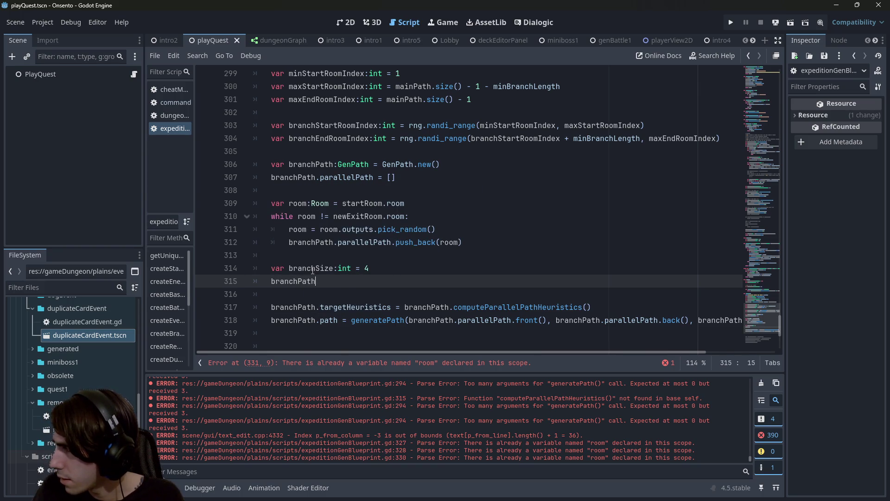
key(ctrl+BackSpace)
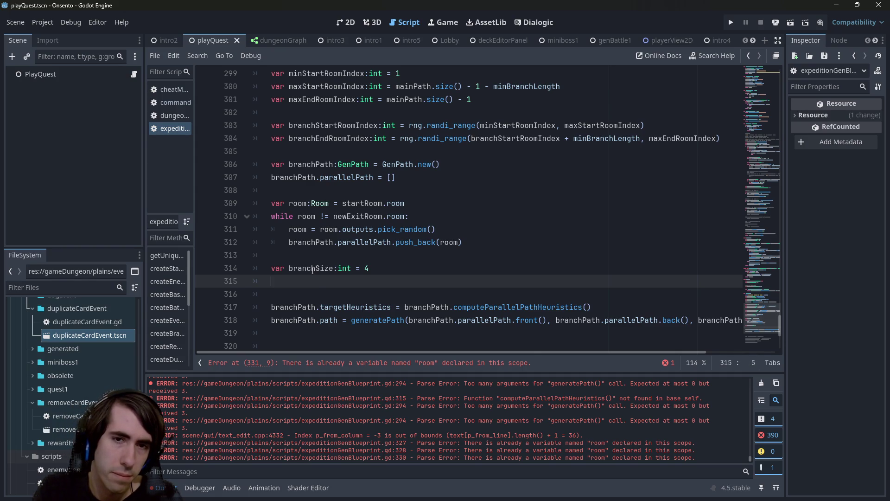
key(Up)
key(Up)
key(Up)
- Paste branchPath.parallelPath onto a new line with an empty line above it
key(Right)
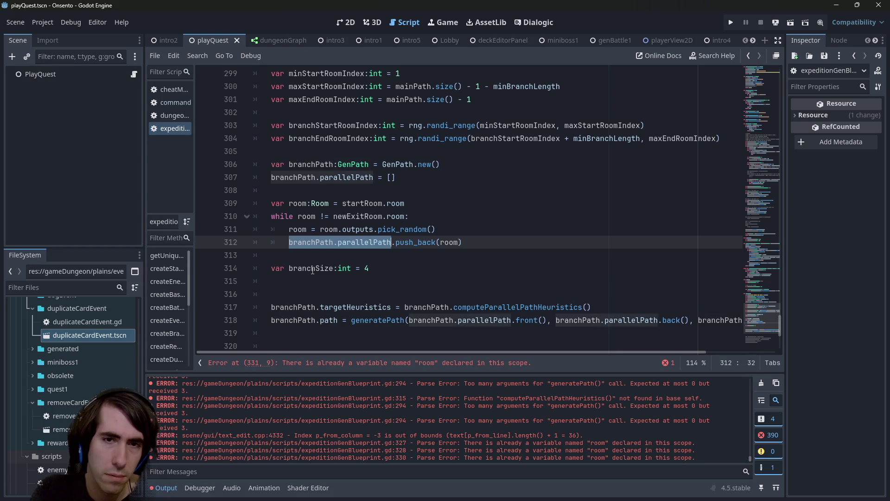
key(Down)
key(Down)
key(End)
key(Down)
key(ctrl+v)
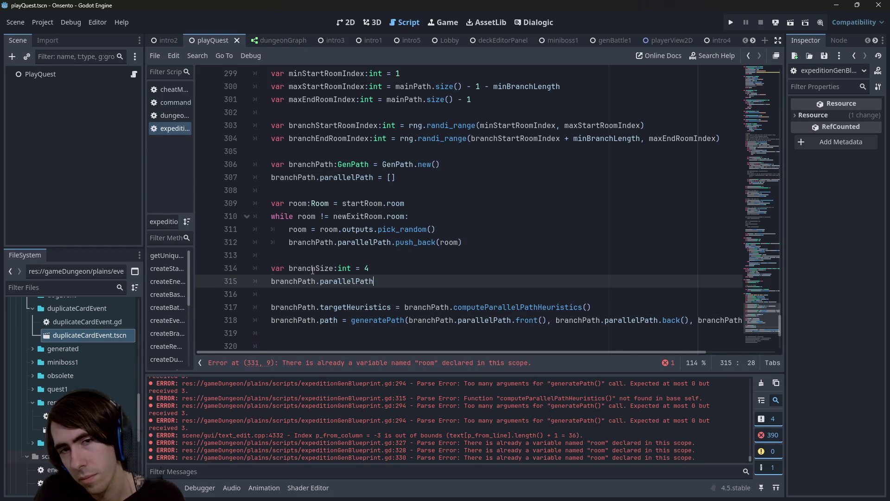
key(Up)
key(Return)
- Write 'rng.randi_range(0, branchSize)' on line 315
text(rng.)
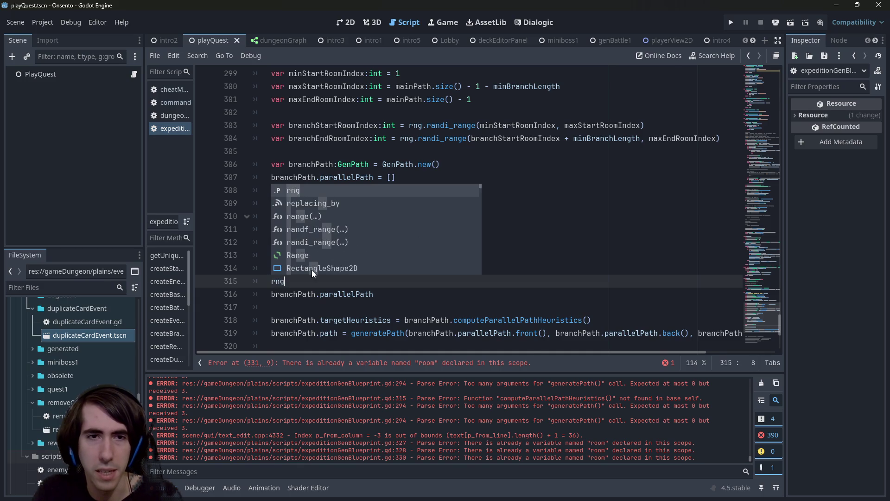
key(Down)
key(Down)
key(Down)
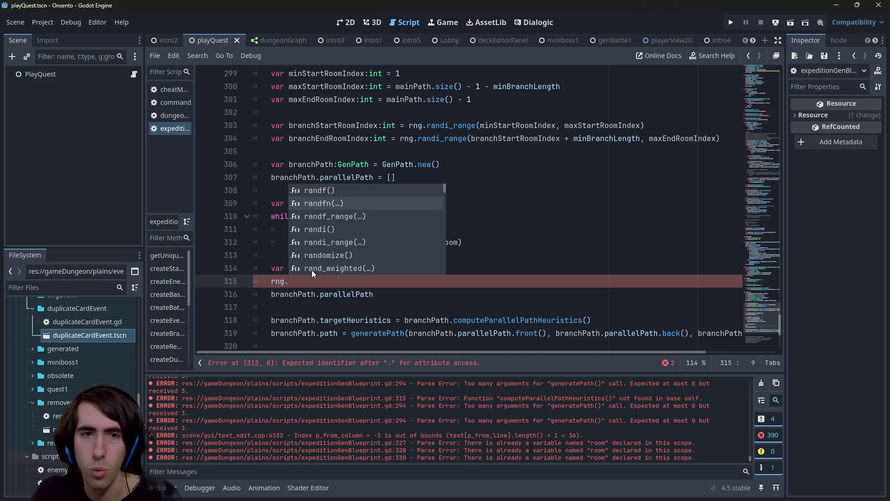
key(Return)
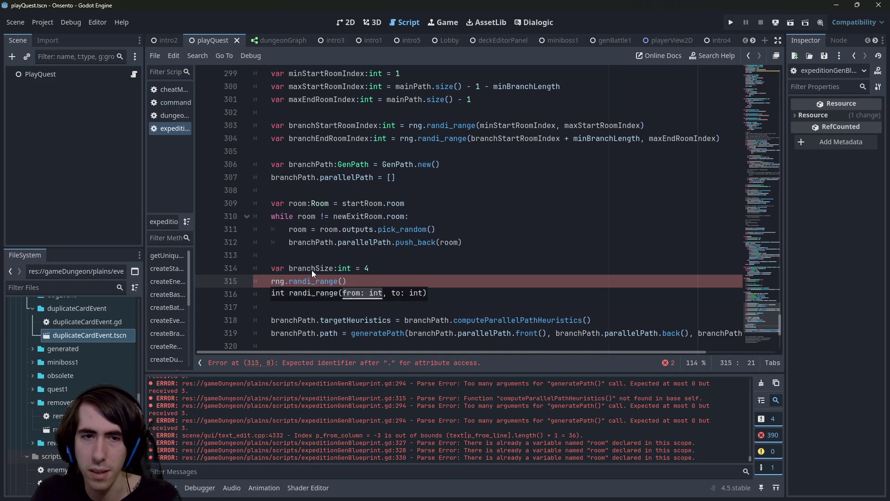
text(0, branchSi)
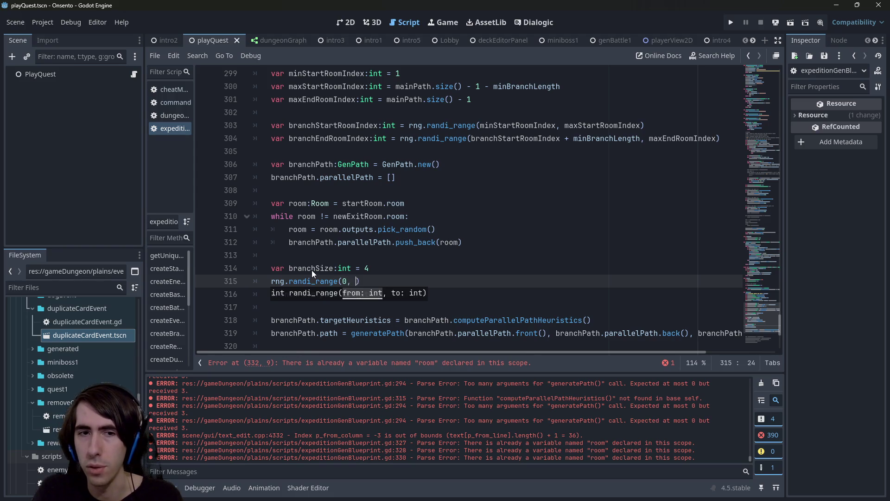
text(ze)
key(End)
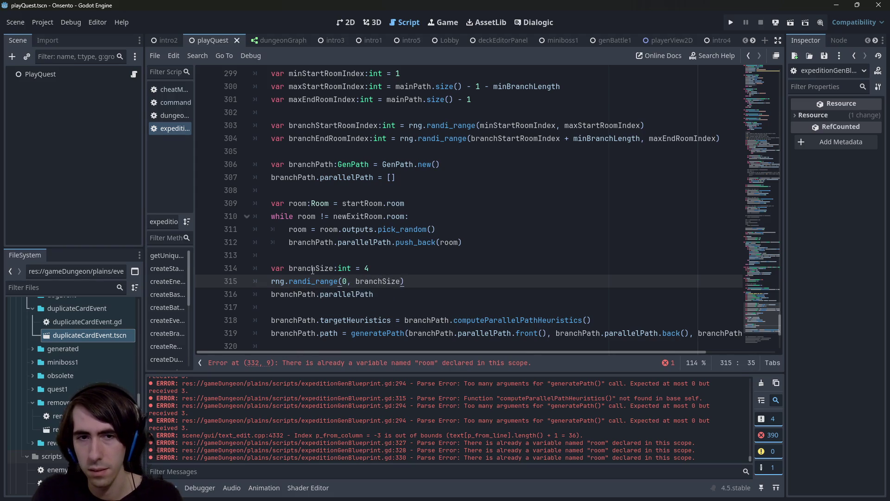
key(ctrl+shift+Left)
key(ctrl+shift+Left)
key(ctrl+shift+Left)
key(Down)
key(Home)
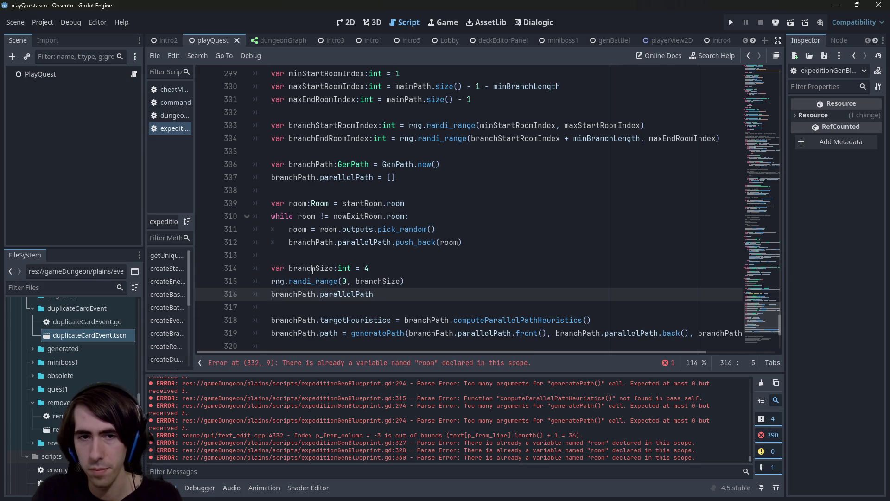
key(Up)
- Declare that value as 'var endRemovals:int', replacing the initial name endCutoff
text(var )
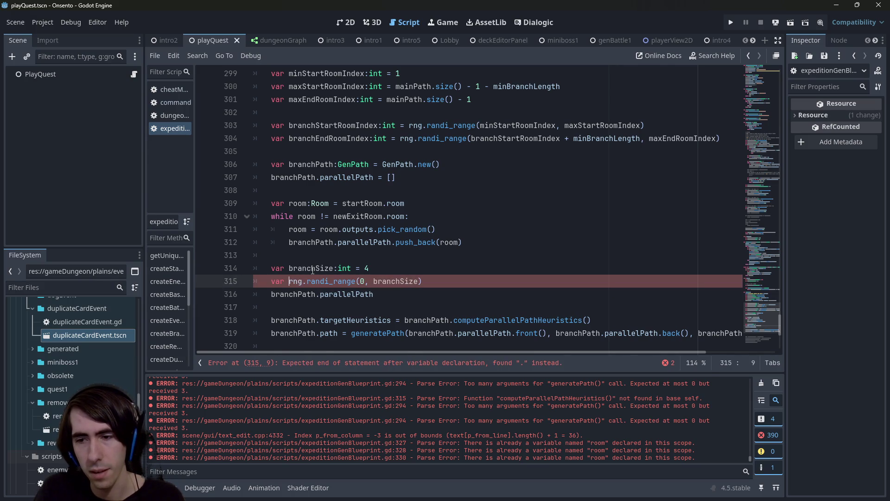
text(endCutoff)
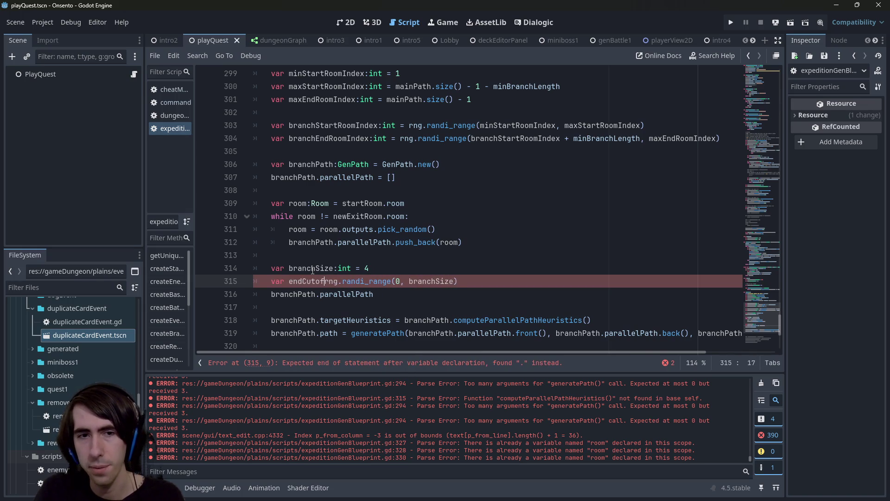
text( = )
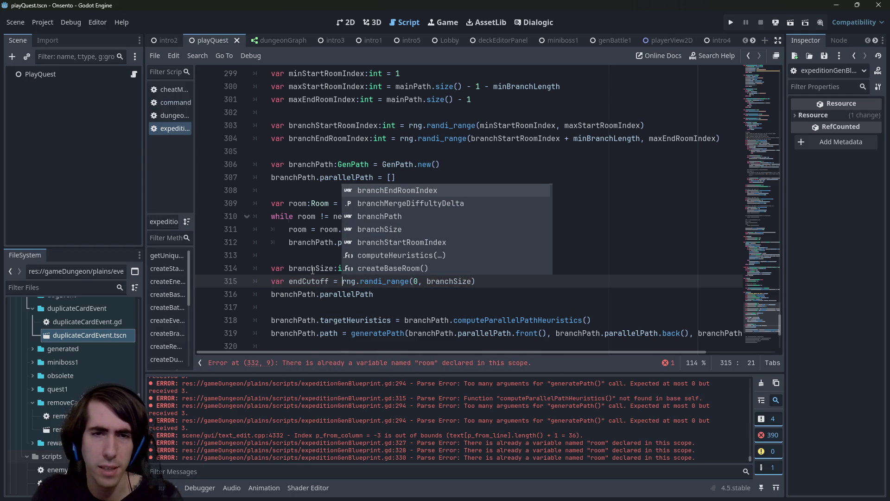
text(:int)
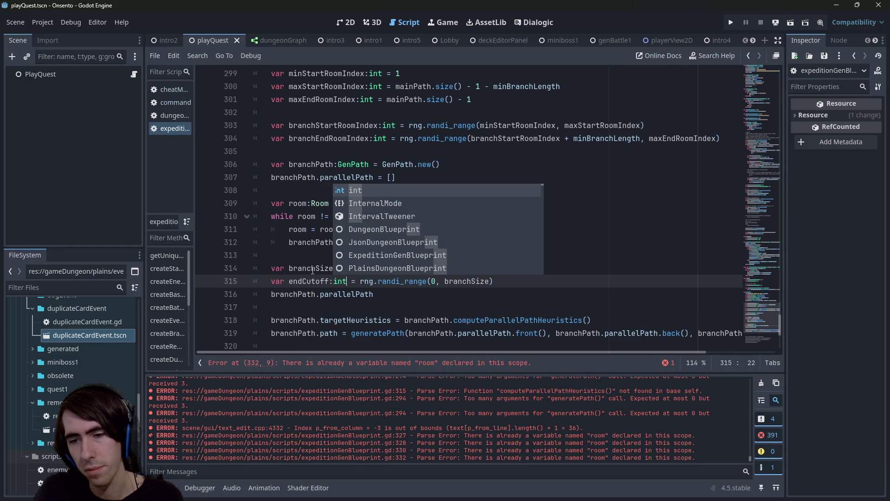
key(Left)
key(Left)
key(Left)
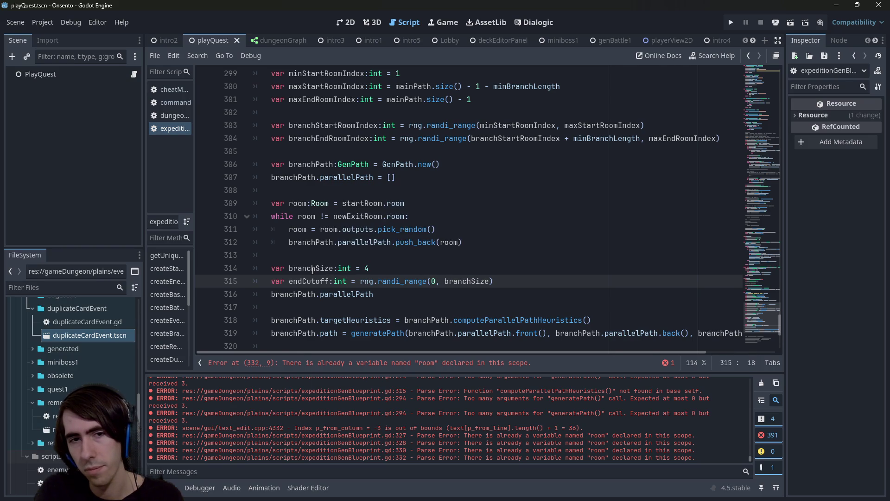
key(ctrl+BackSpace)
text(endRemovals)
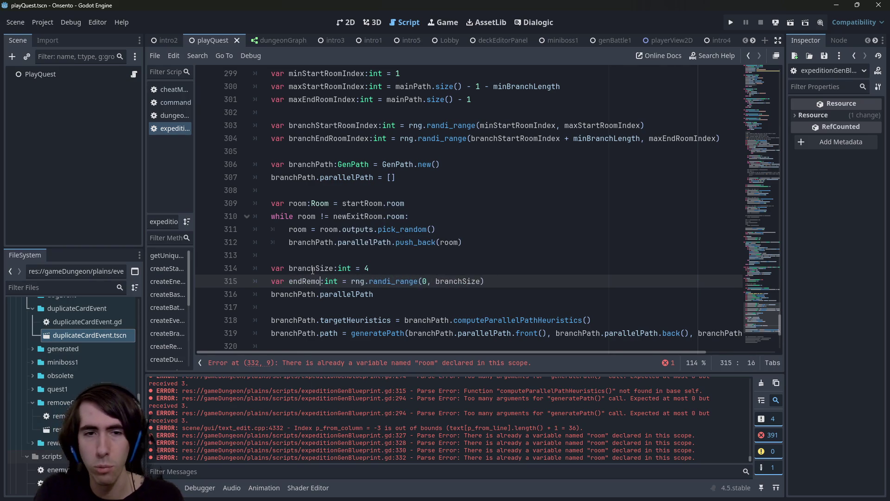
key(ctrl+shift+Left)
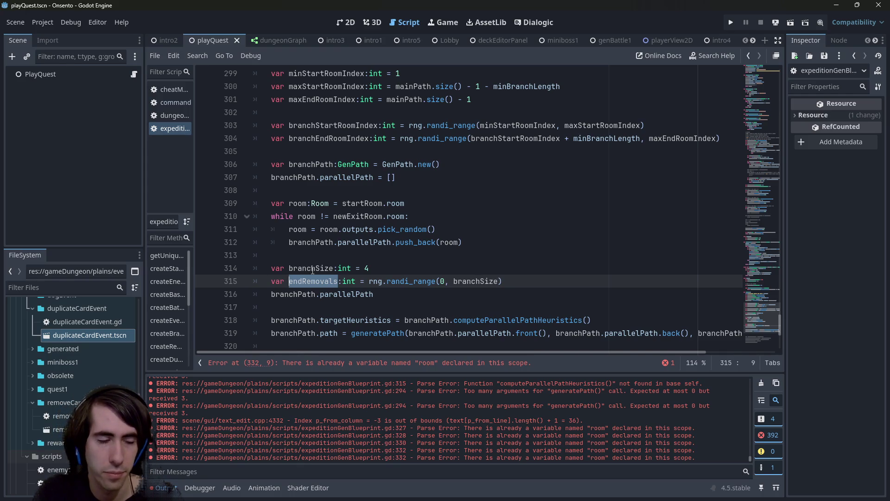
key(Down)
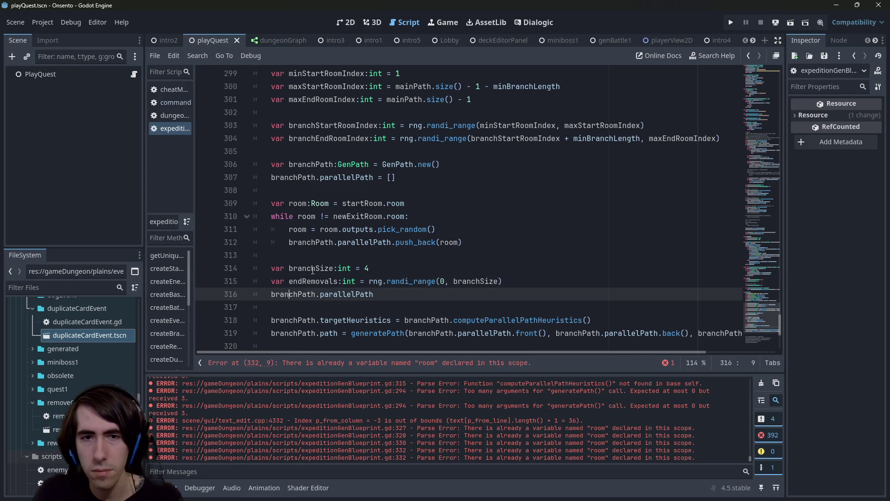
key(End)
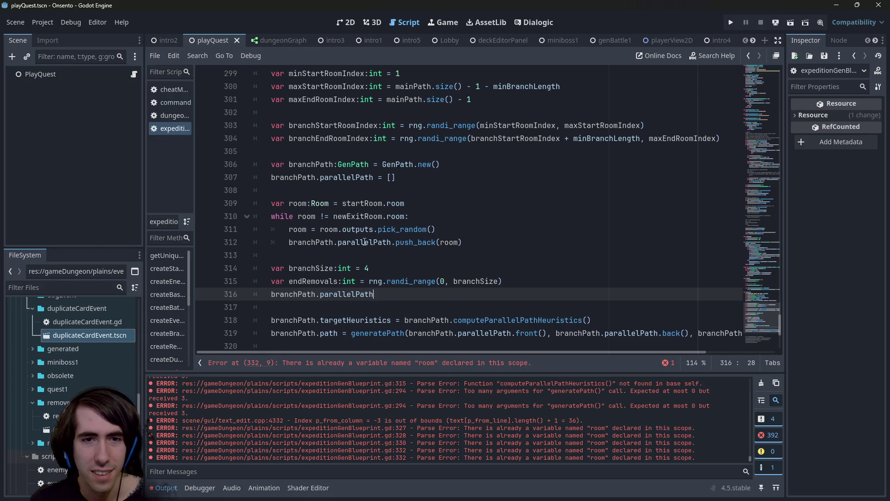
- Change the randi_range upper bound to 'branchPath.parallelPath.size() - branchSize'
double_click(367, 242)
click(322, 294)
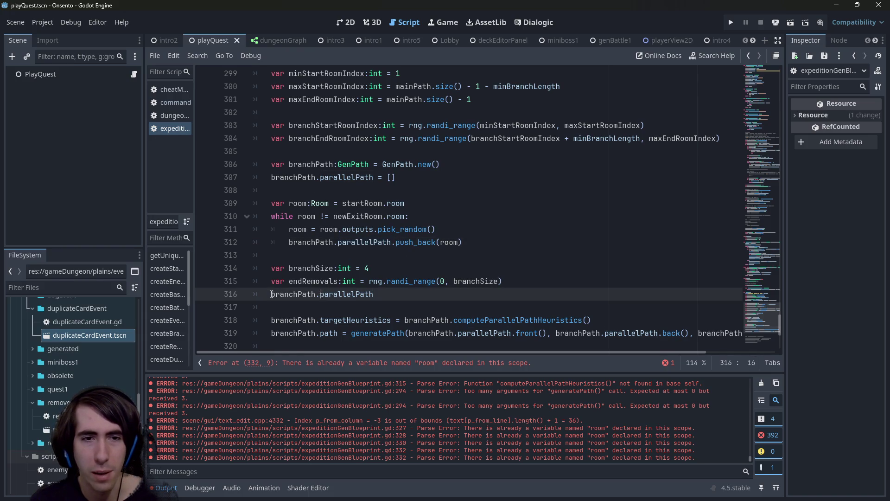
drag(271, 294, 374, 294)
click(453, 281)
text(branchPath.parallelPath.size() =)
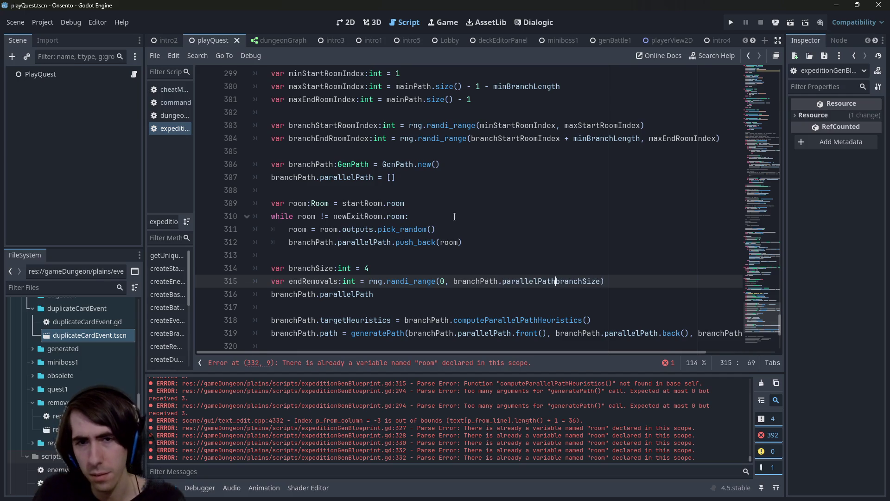
key(BackSpace)
text(-)
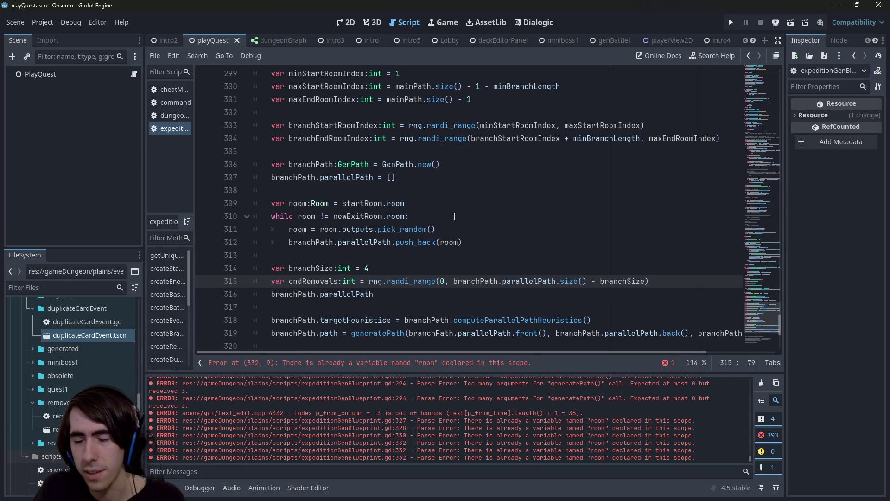
key(Down)
key(Up)
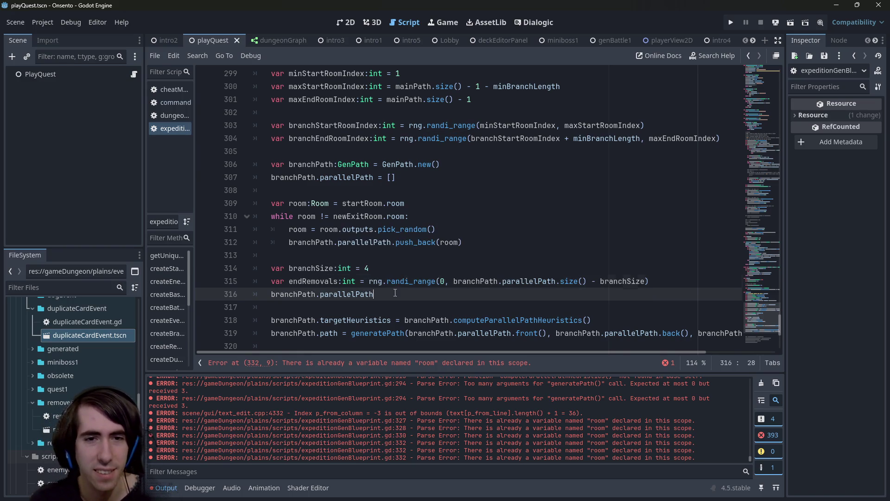
- Write 'for i in range(endRemovals)' and indent branchPath.parallelPath beneath it
key(Return)
text(for i in range()
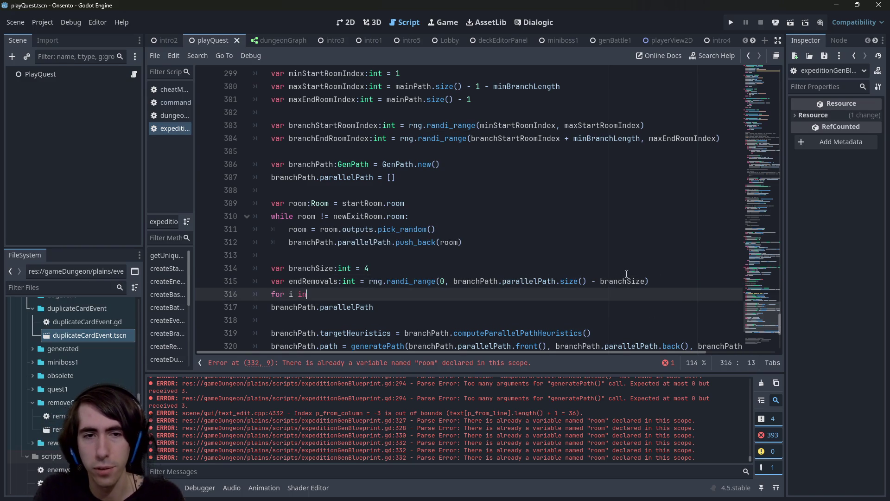
key(Down)
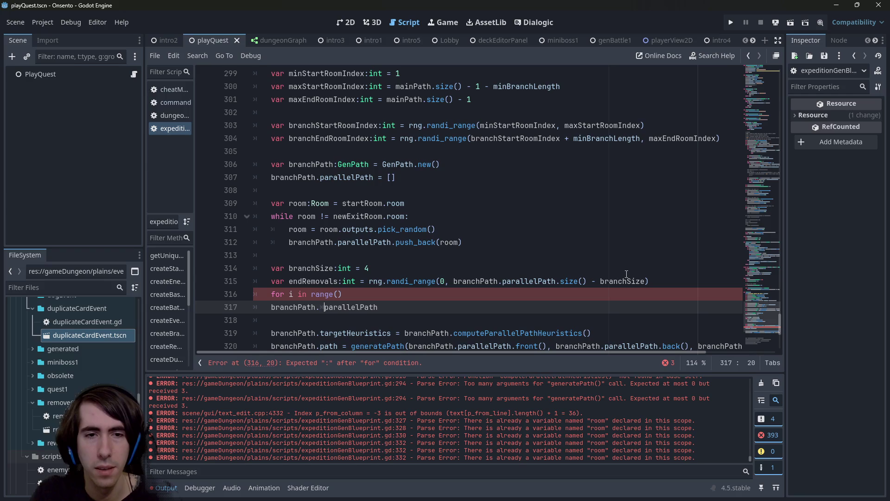
key(Home)
key(Tab)
key(Up)
key(Up)
key(ctrl+shift+Right)
key(ctrl+c)
key(Down)
key(Left)
key(ctrl+v)
key(Down)
- Finish the body with pop_back(), add the missing colon, save, and leave a blank line after
text(.pop)
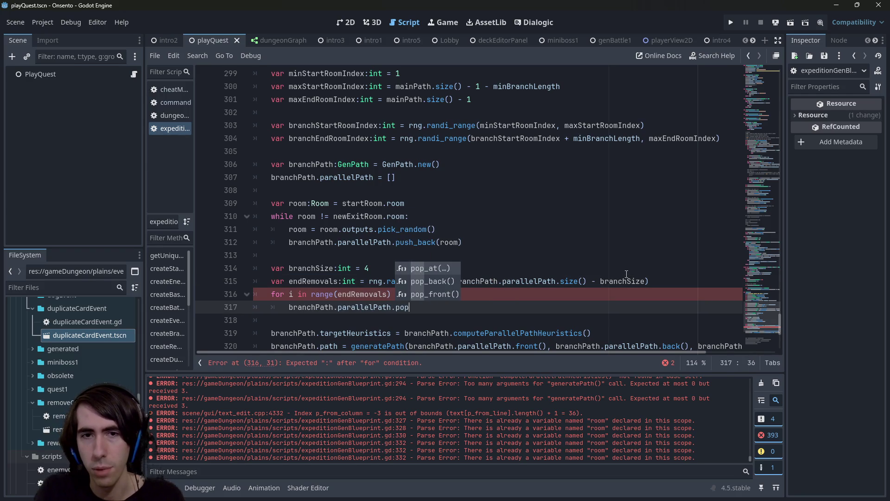
key(Down)
key(Return)
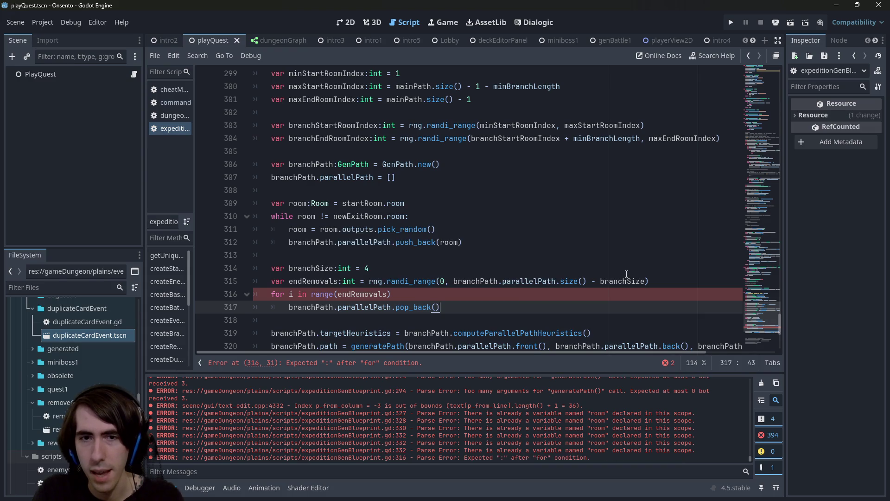
key(Up)
key(Up)
key(Down)
text(:)
key(ctrl+s)
key(Down)
key(Down)
key(Return)
key(Up)
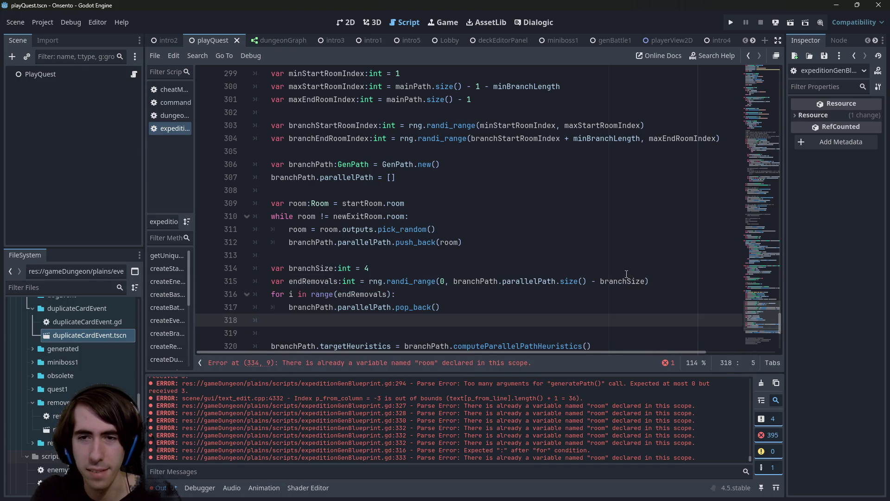
key(Up)
key(Up)
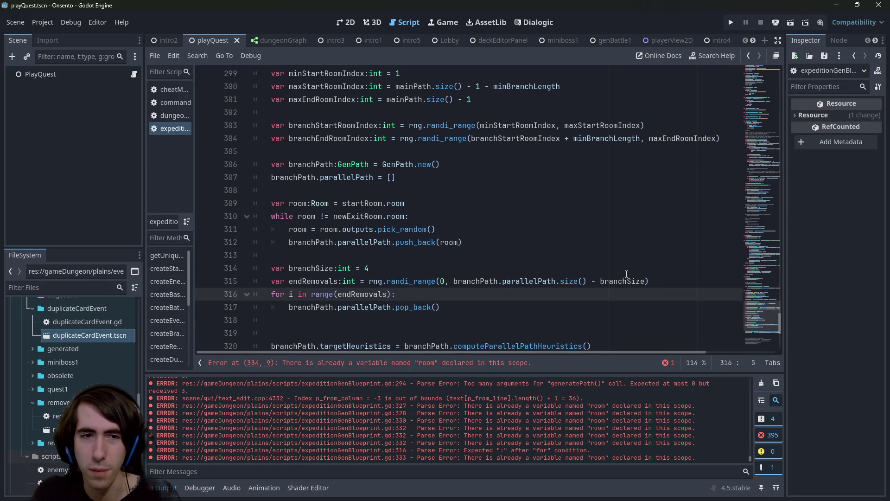
double_click(583, 137)
scroll(546, 178, up, 1)
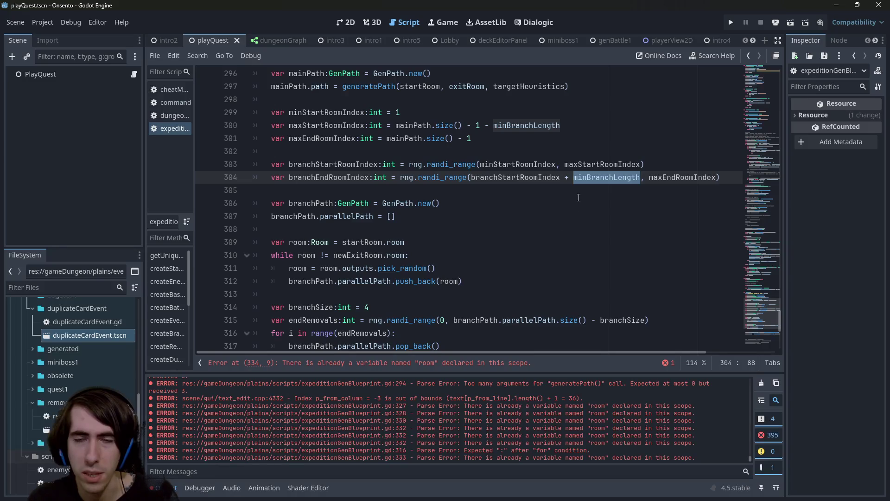
scroll(577, 209, up, 2)
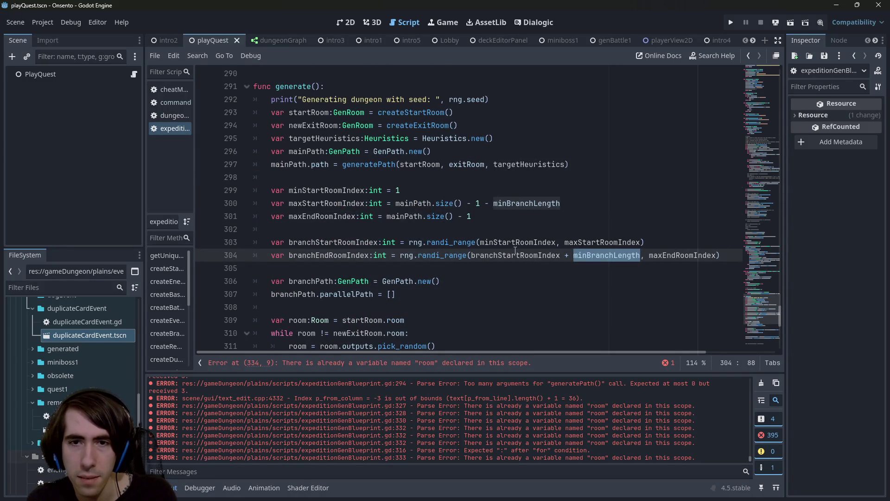
scroll(393, 177, up, 1)
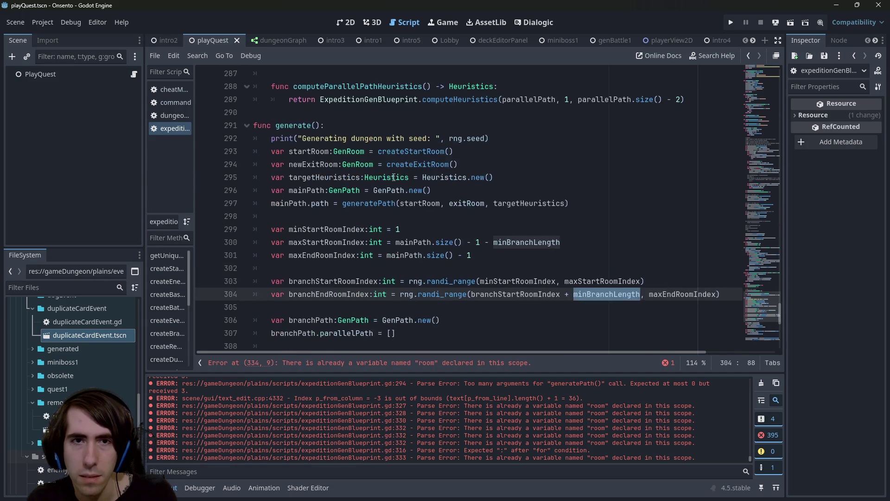
scroll(510, 246, down, 1)
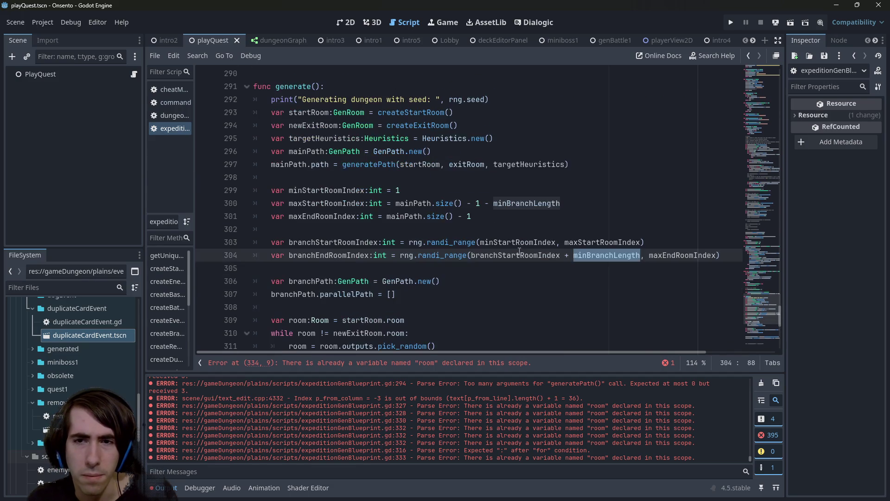
scroll(519, 251, down, 1)
scroll(519, 252, down, 1)
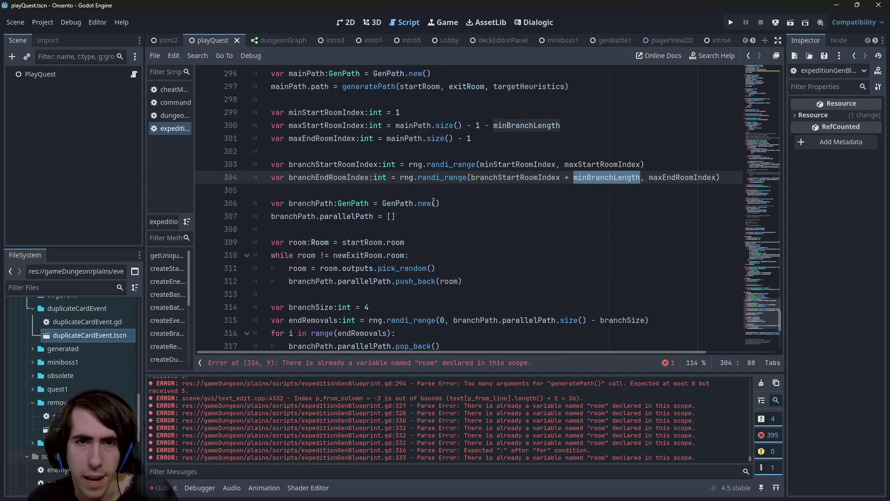
scroll(603, 296, down, 2)
scroll(638, 319, down, 3)
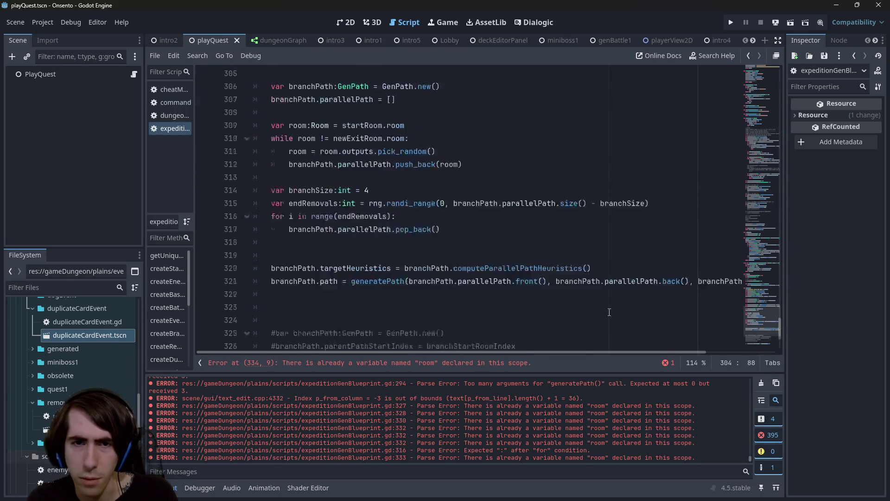
scroll(446, 272, down, 2)
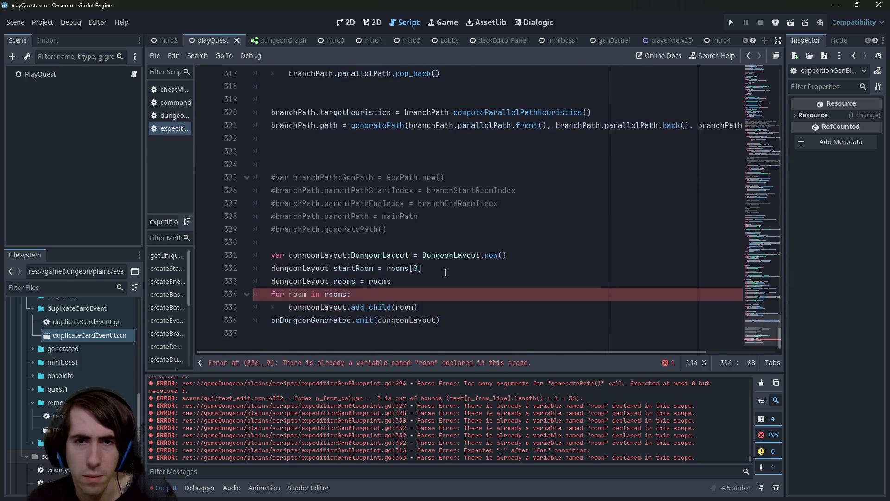
double_click(456, 204)
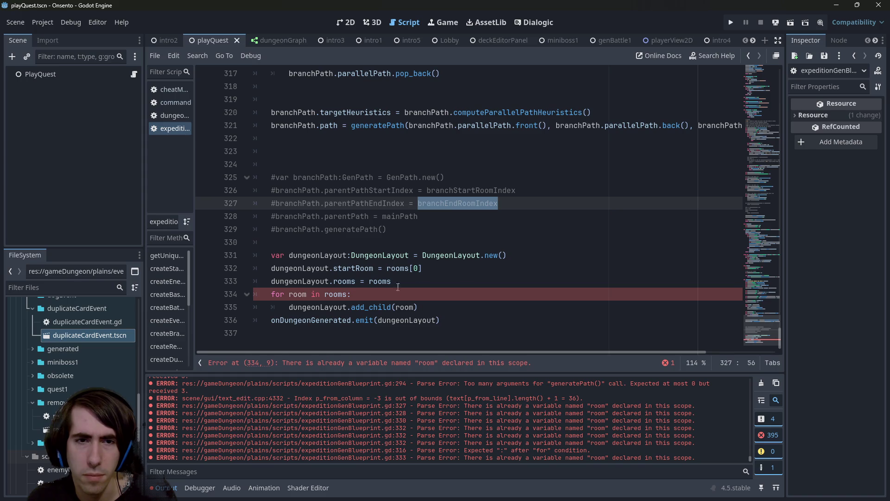
scroll(402, 284, up, 4)
scroll(308, 294, down, 4)
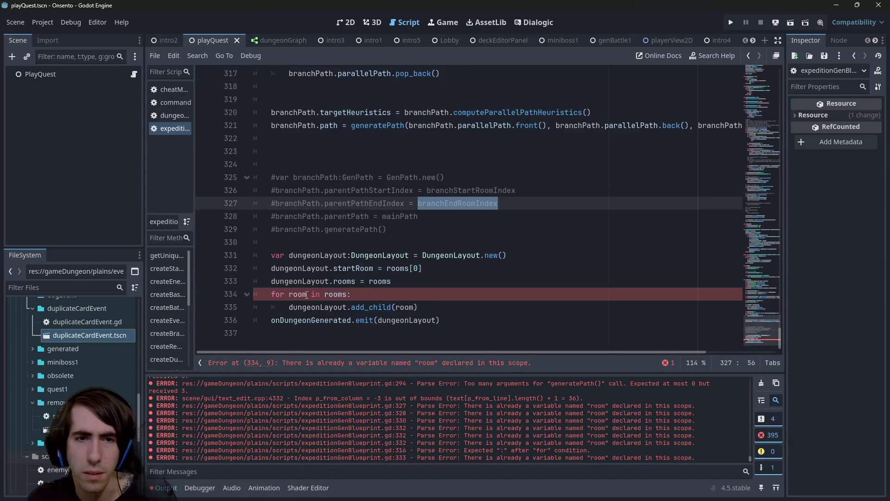
click(351, 363)
scroll(352, 328, up, 5)
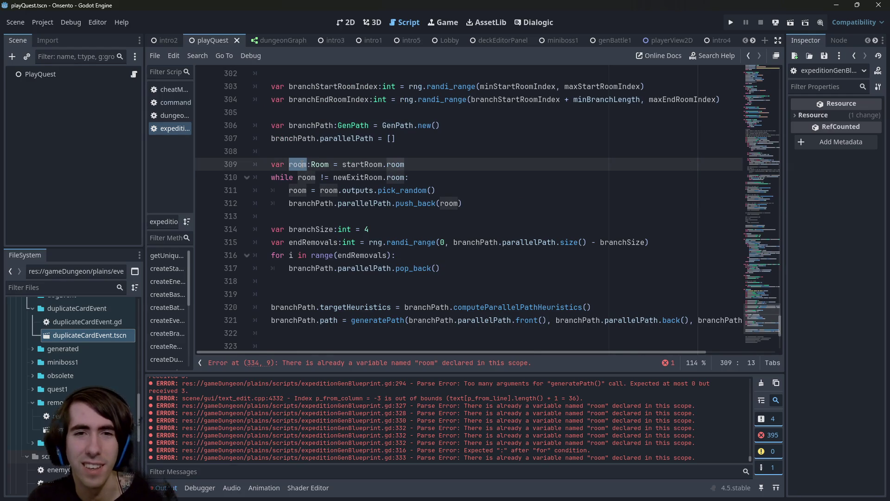
click(301, 163)
double_click(300, 162)
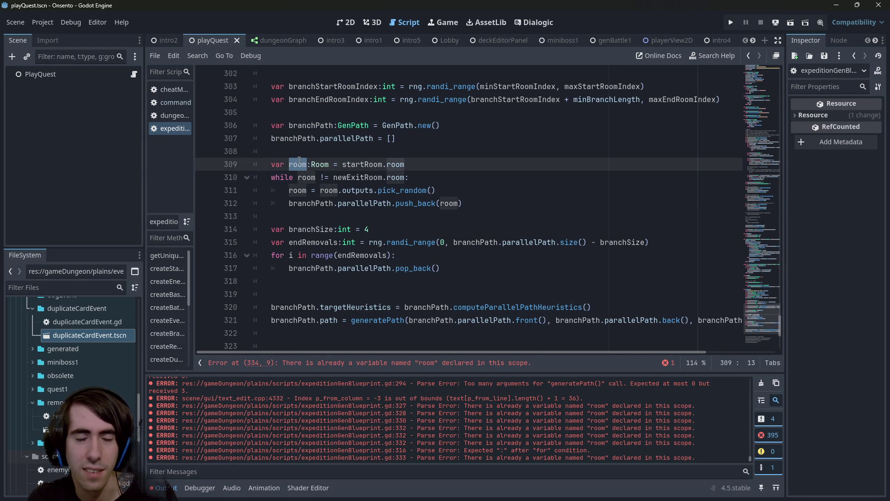
scroll(457, 226, up, 1)
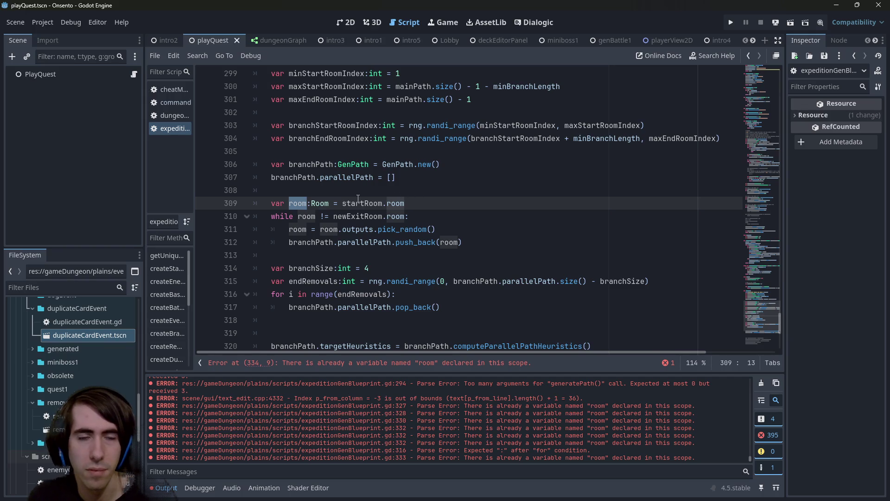
- Replace room with currentRoom on line 309 and in every occurrence on lines 310–312
text(currentRoom)
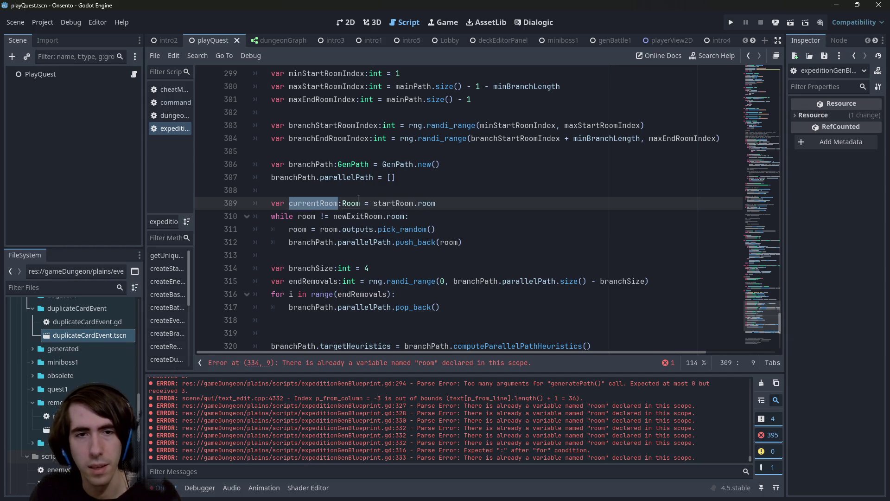
double_click(306, 216)
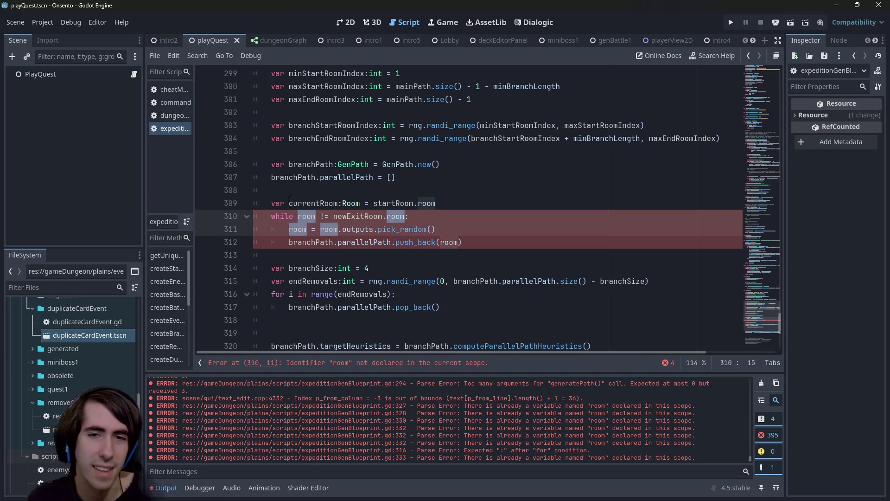
key(ctrl+d)
key(ctrl+d)
key(ctrl+d)
text(currentRoom)
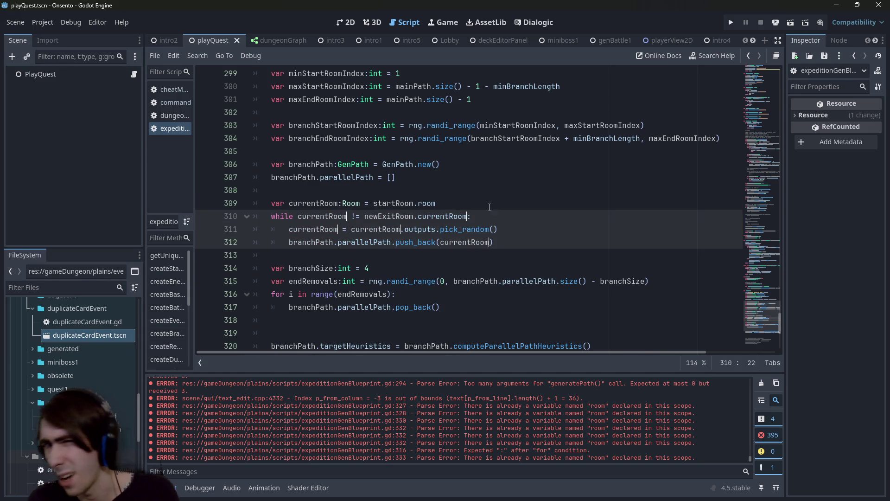
- Try wrapping the branch walk loop in { } braces, then remove the brace lines again
click(488, 203)
key(Up)
key(Return)
text({)
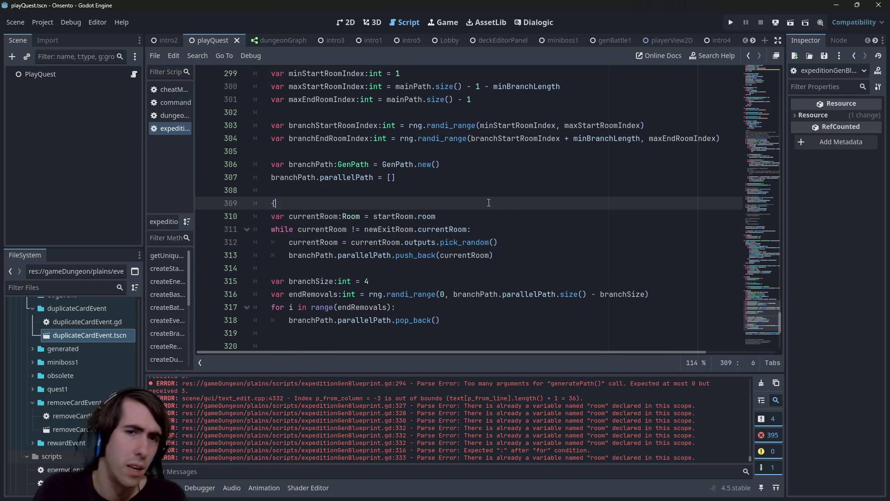
key(Down)
key(Down)
key(Down)
key(Return)
key(Up)
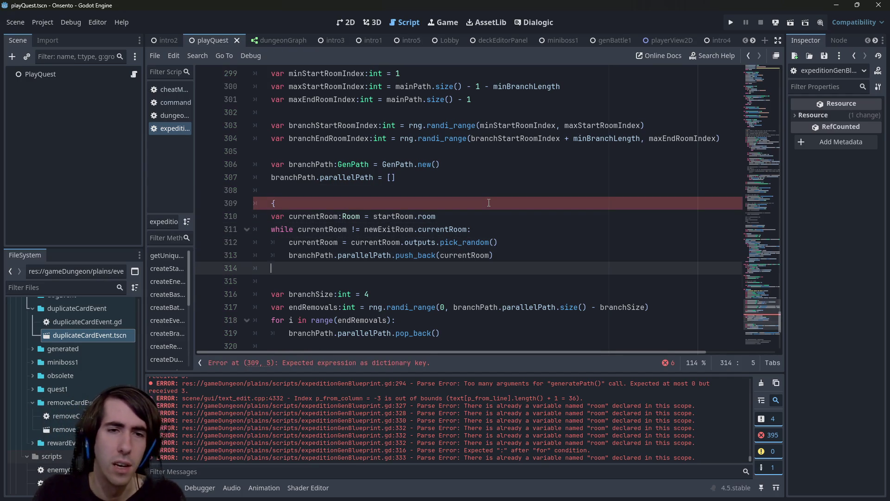
text(})
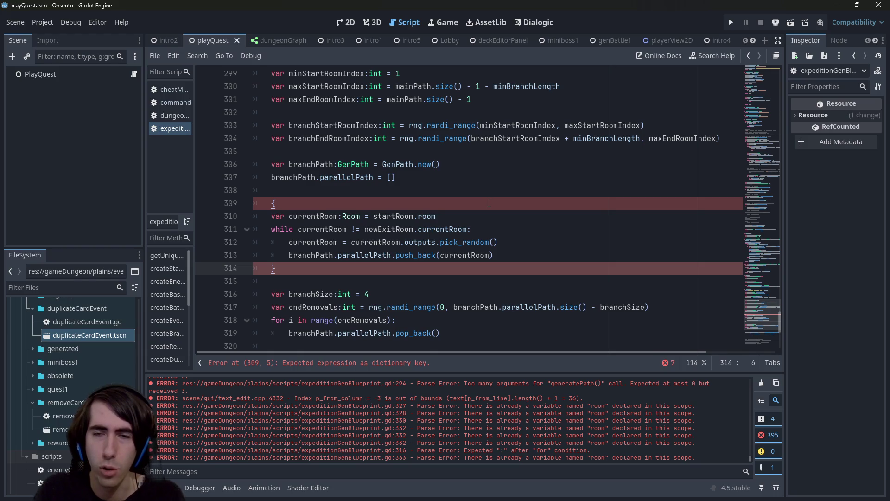
key(BackSpace)
key(BackSpace)
key(BackSpace)
click(489, 203)
key(BackSpace)
key(BackSpace)
key(BackSpace)
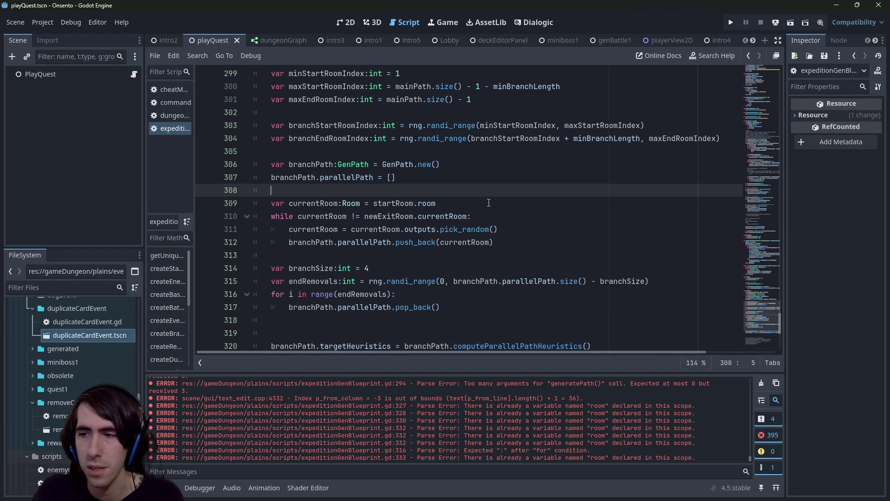
- Select the four branch walk lines and check the currentRoom variable names
mouse_move(494, 242)
mouse_down()
mouse_move(436, 242)
mouse_move(254, 203)
mouse_up()
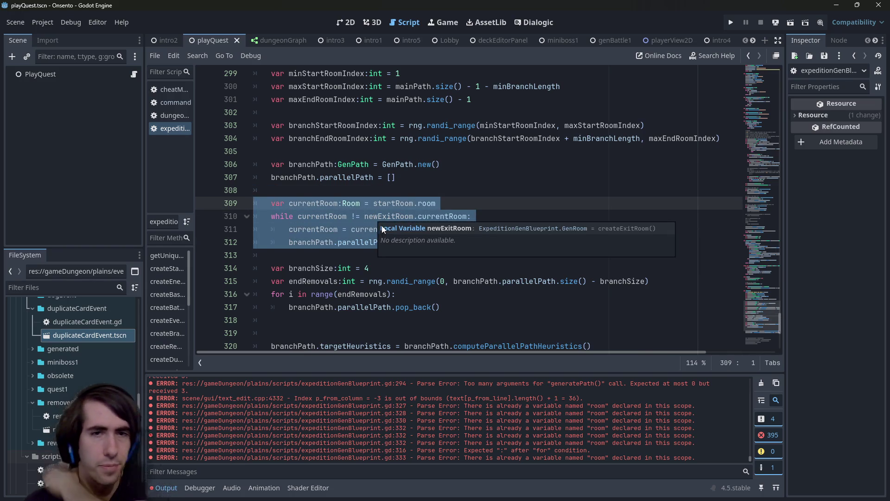
double_click(322, 217)
double_click(313, 204)
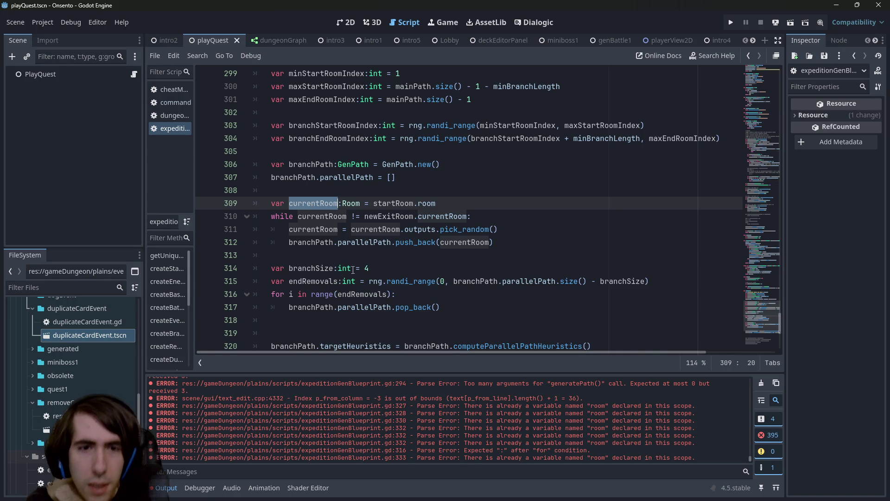
drag(442, 308, 231, 274)
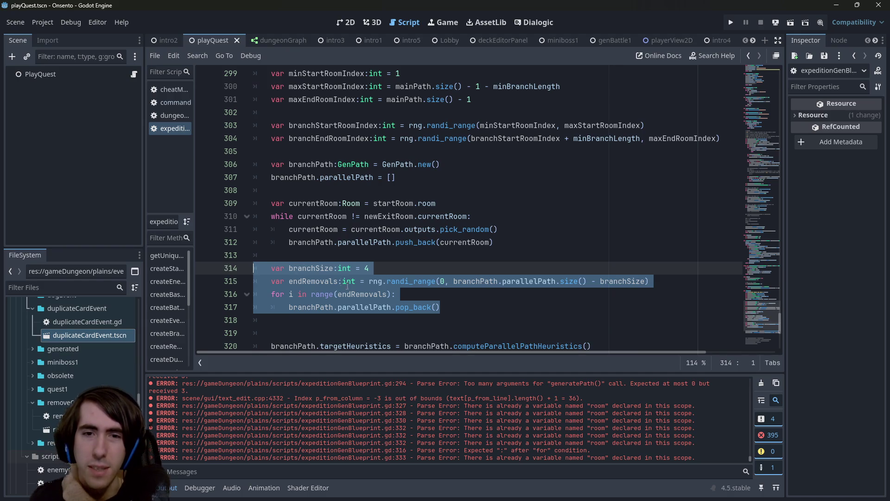
mouse_move(473, 310)
mouse_down()
mouse_move(278, 296)
mouse_move(395, 306)
mouse_up()
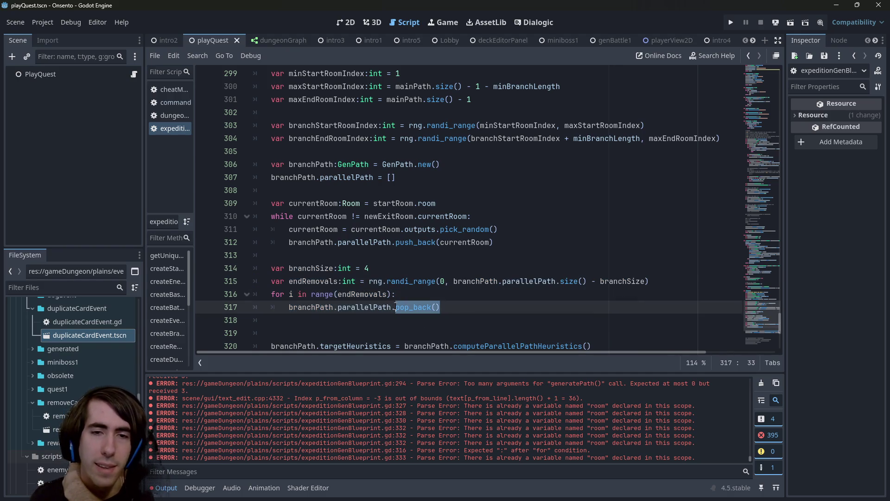
click(395, 306)
key(Down)
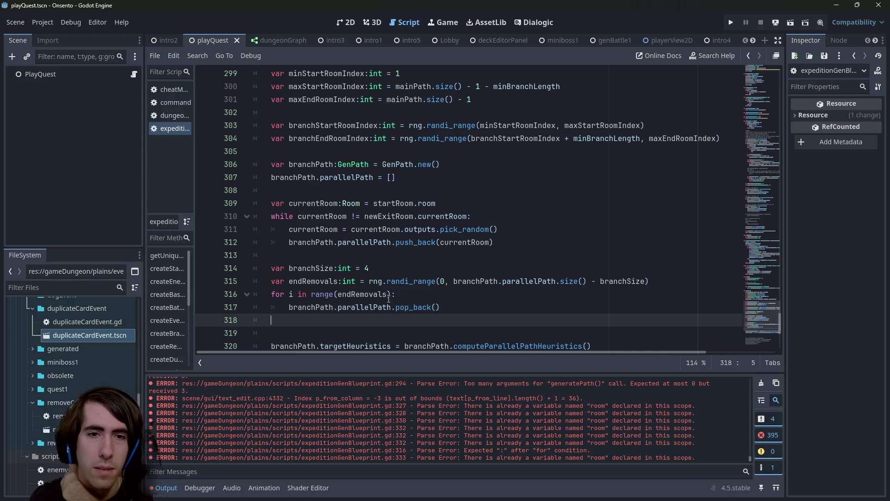
scroll(375, 261, down, 1)
scroll(374, 260, up, 1)
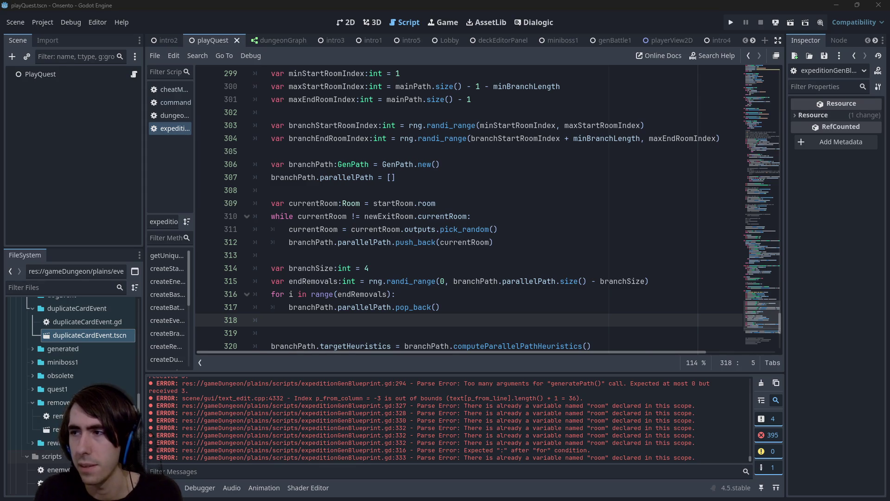
key(alt+Tab)
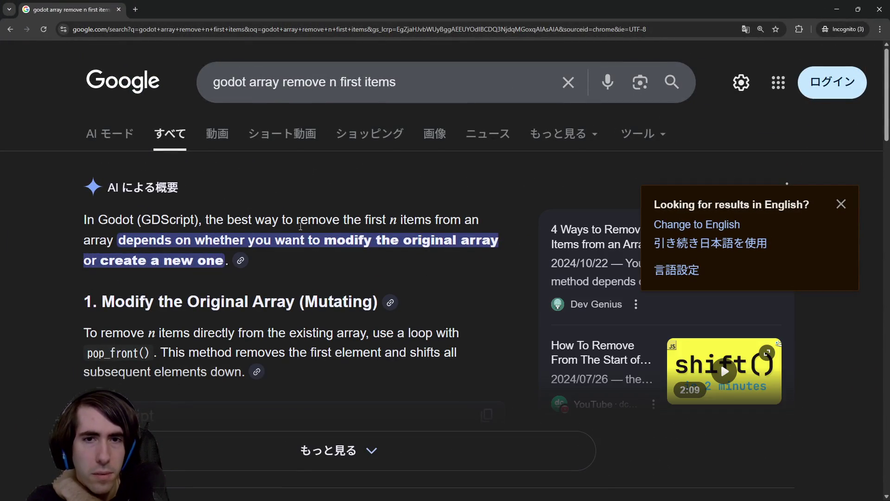
- Read Google's answer showing slice(n) as a non-mutating way to drop the first n items
scroll(308, 367, down, 2)
click(308, 367)
scroll(305, 334, down, 2)
drag(302, 355, 96, 343)
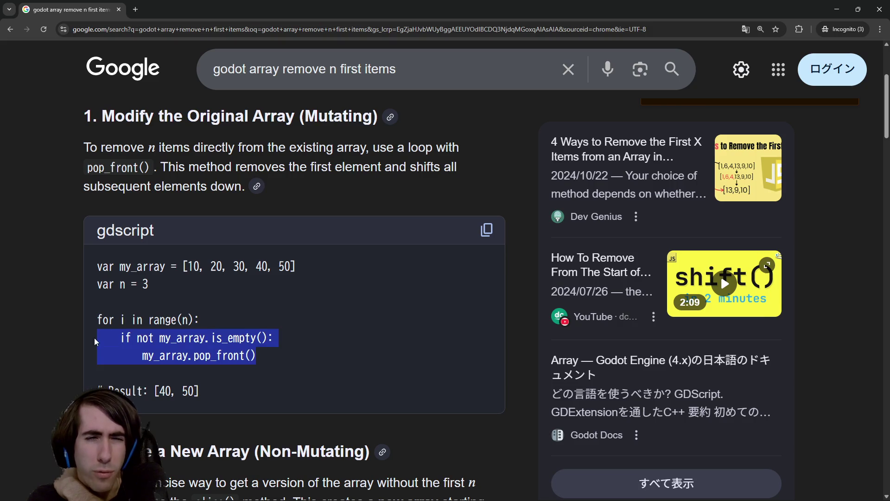
click(177, 331)
scroll(186, 329, down, 2)
scroll(193, 328, down, 4)
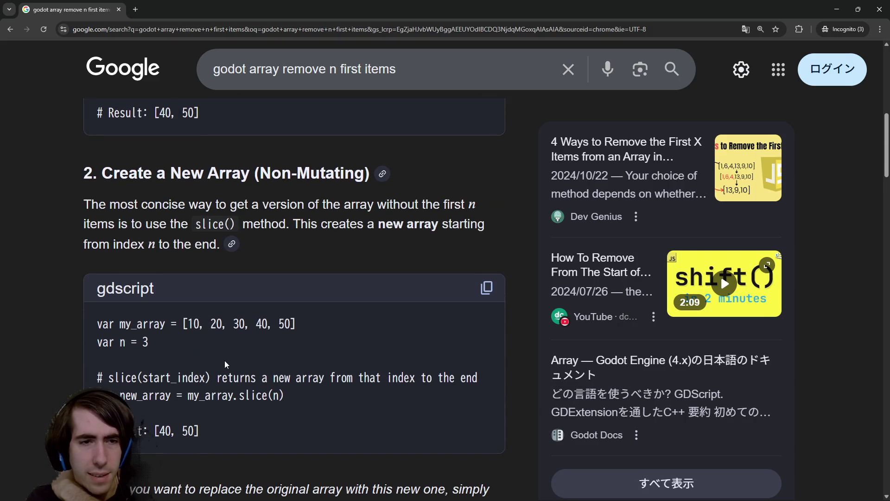
scroll(229, 361, up, 4)
scroll(231, 360, down, 4)
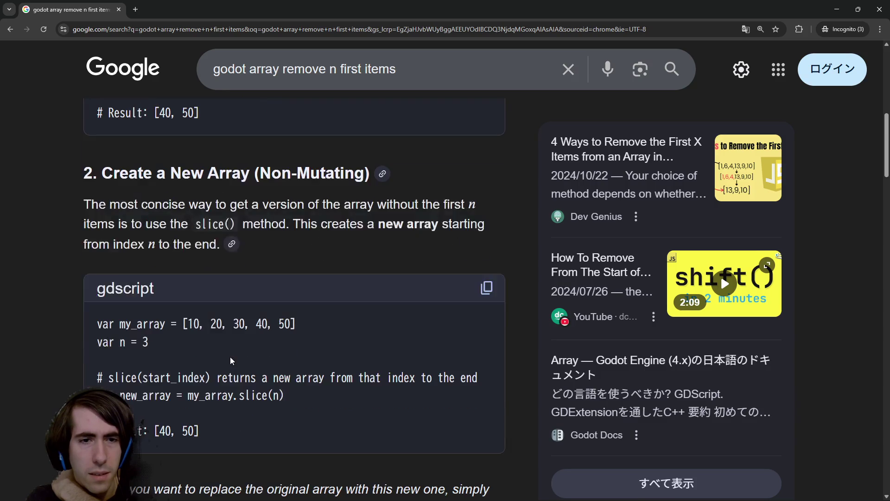
drag(256, 378, 382, 377)
click(379, 374)
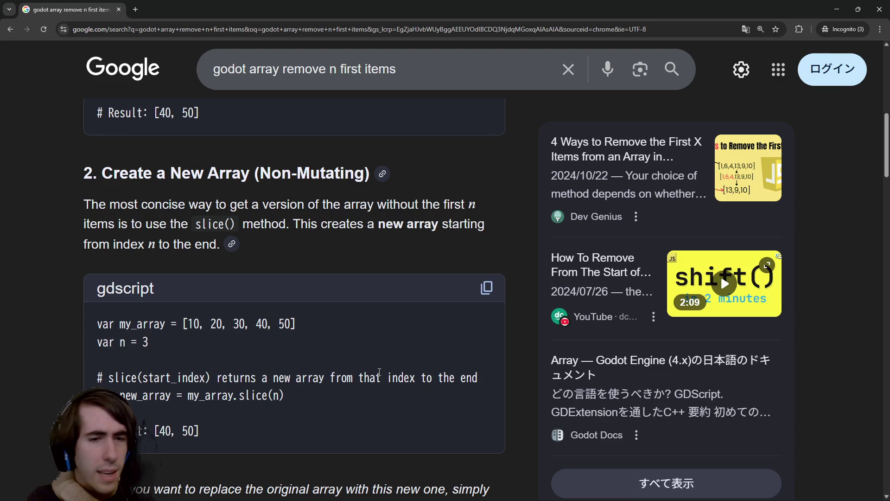
scroll(252, 391, down, 1)
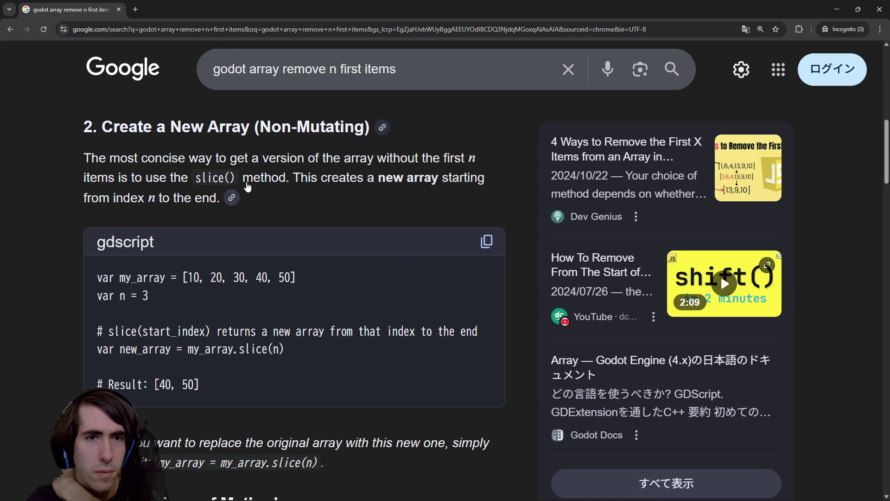
scroll(341, 186, down, 3)
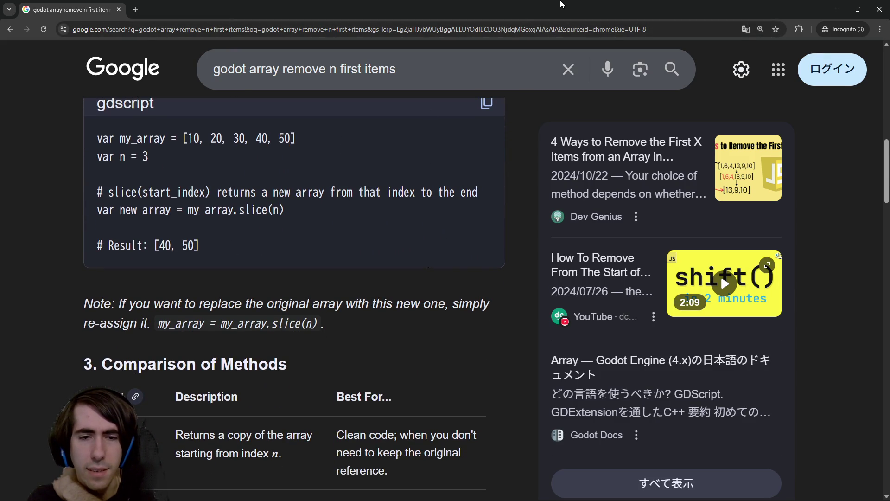
key(alt+Tab)
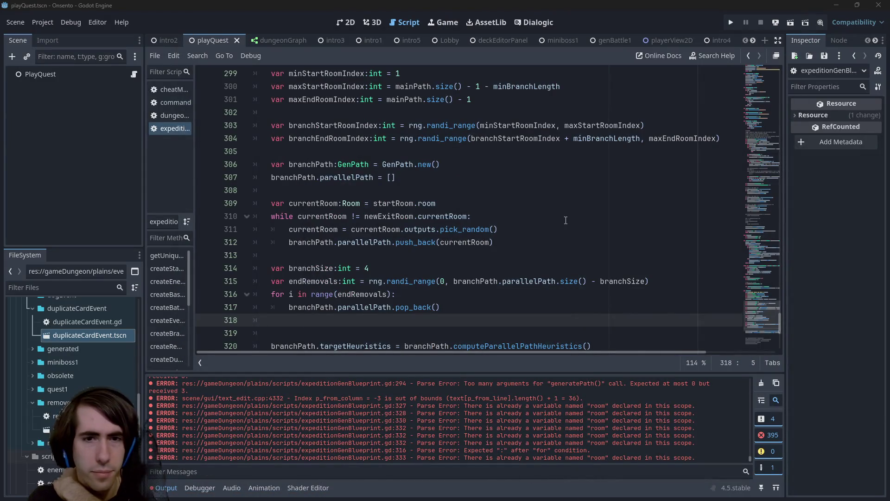
- Add line 318 assigning branchPath.parallelPath = branchPath.parallelPath.slice(
double_click(376, 281)
double_click(309, 307)
scroll(318, 265, down, 1)
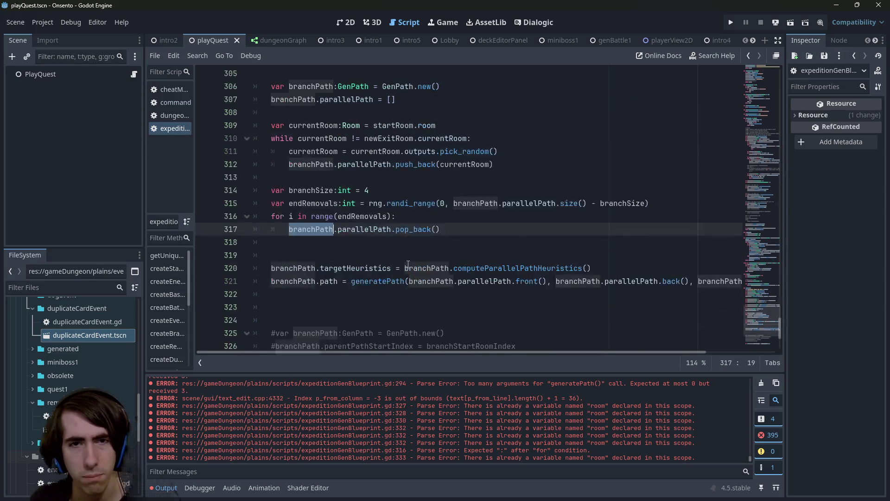
drag(289, 268, 391, 269)
key(ctrl+c)
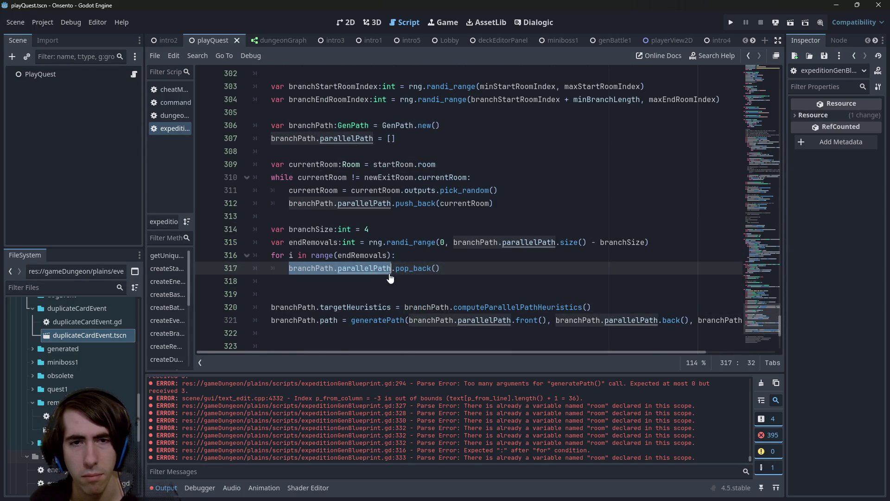
key(Down)
key(ctrl+v)
text(= branchPath.parallelPath.)
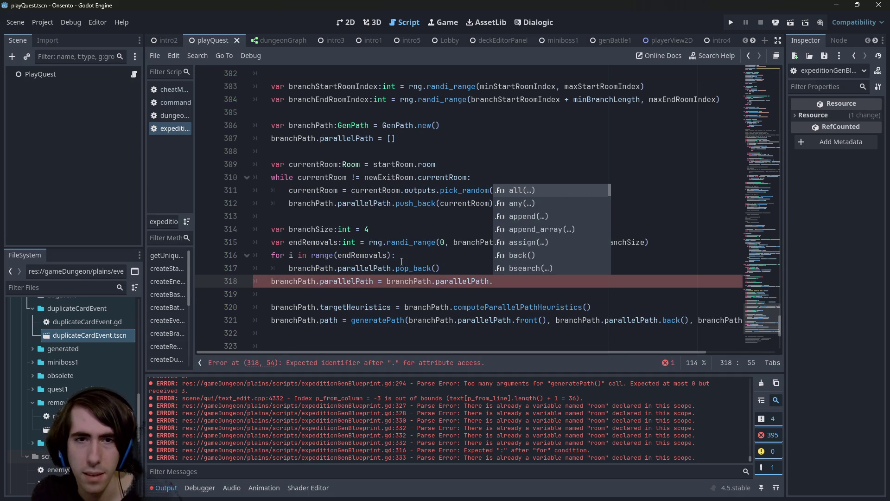
text(slice()
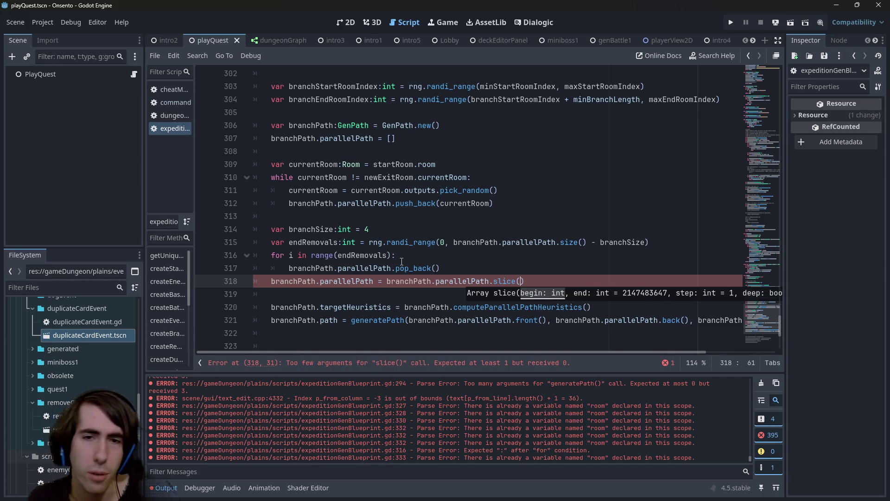
- Check the parallelPath declaration, then bring up the Array slice() documentation
ctrl+click(462, 281)
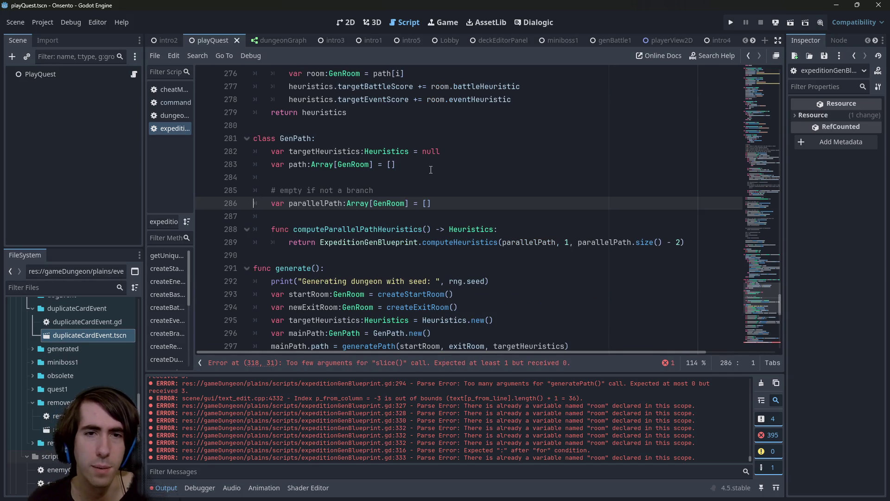
key(alt+Left)
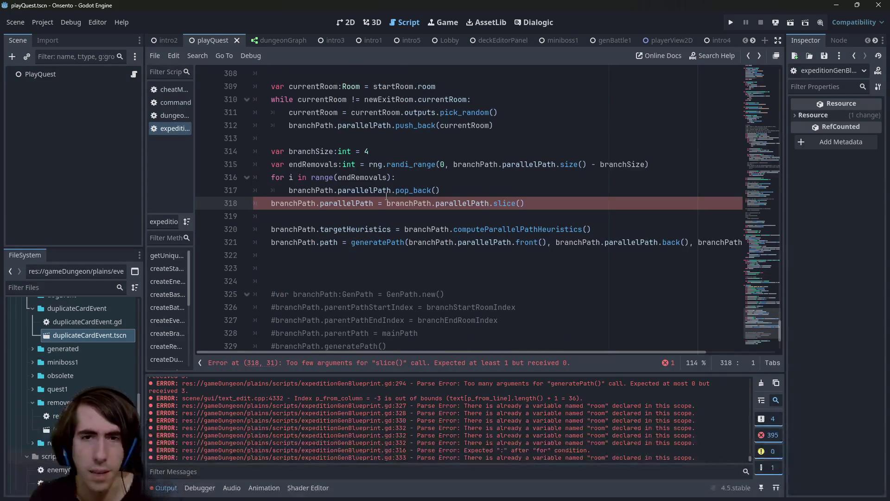
scroll(387, 195, up, 1)
ctrl+click(506, 242)
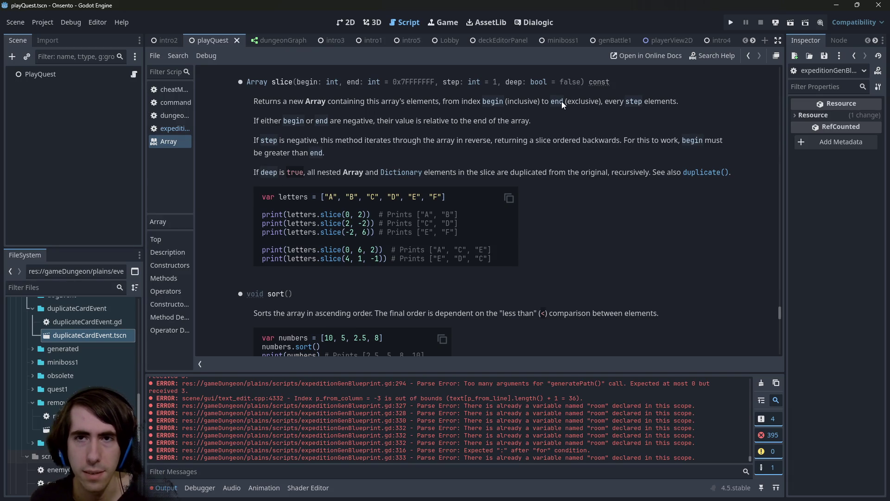
- Read the Array slice(begin, end, step, deep) reference, then go back to the script
scroll(540, 143, up, 1)
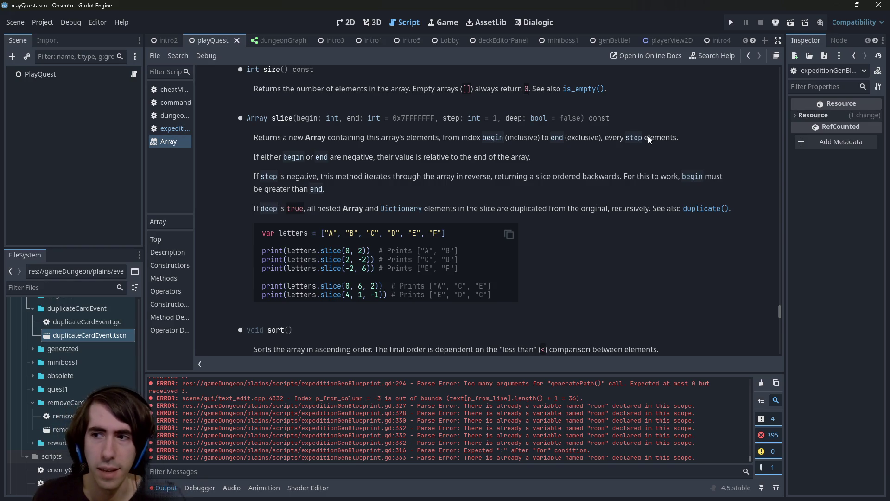
key(alt+Left)
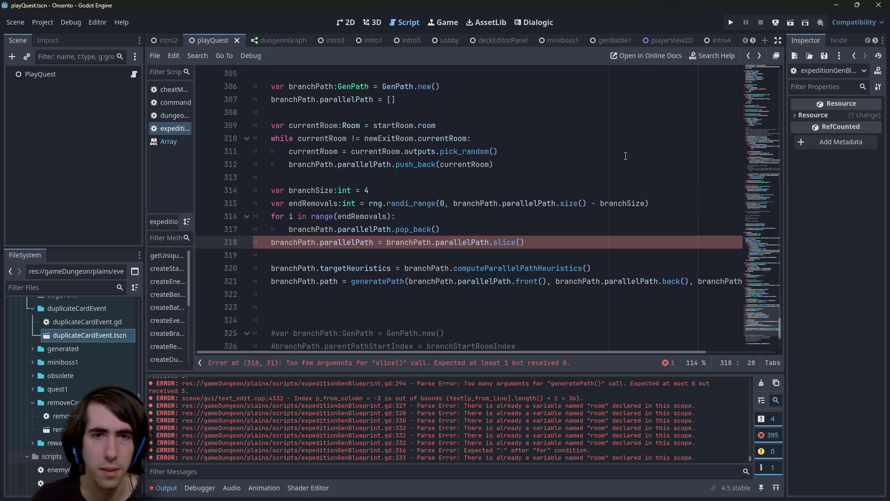
- Review the endRemovals line and the pop_back loop on lines 315–317
click(391, 216)
double_click(316, 203)
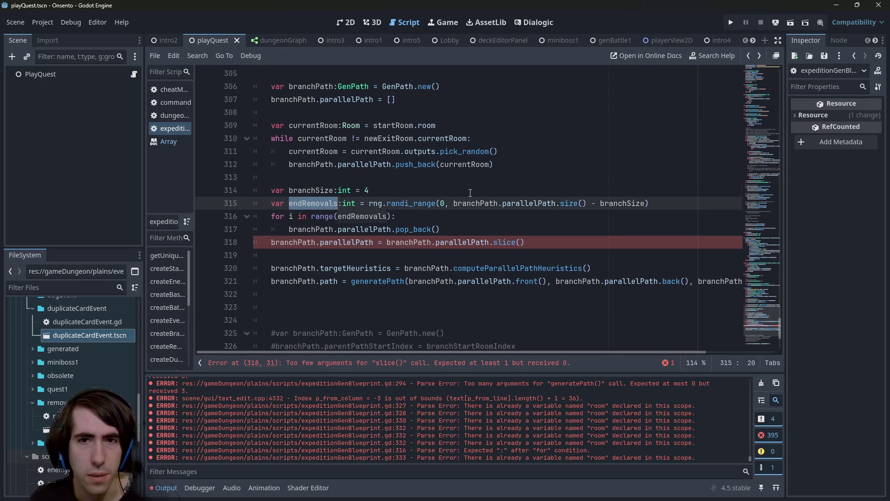
drag(260, 216, 441, 229)
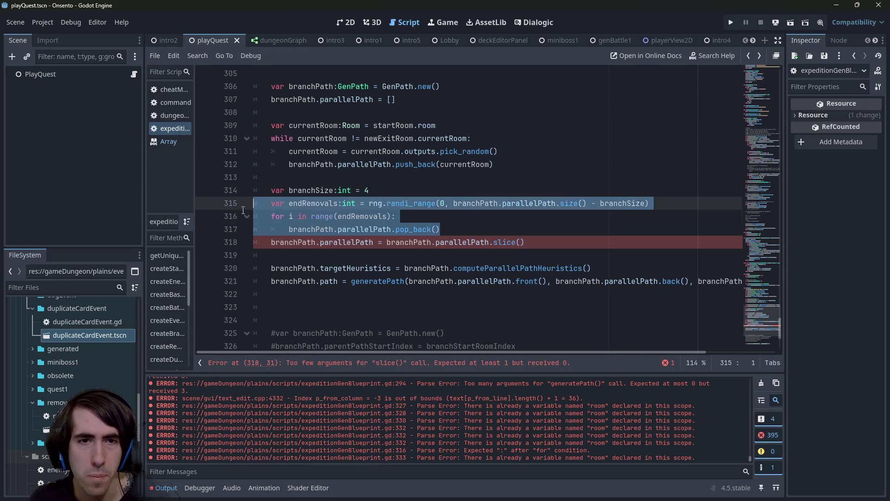
click(542, 242)
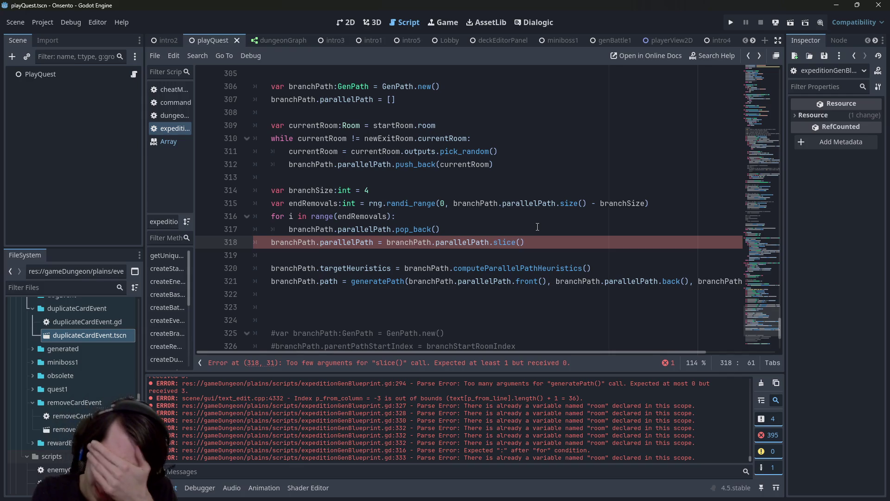
- Try minStartRoomIndex as slice's first argument, then undo it
scroll(538, 226, up, 5)
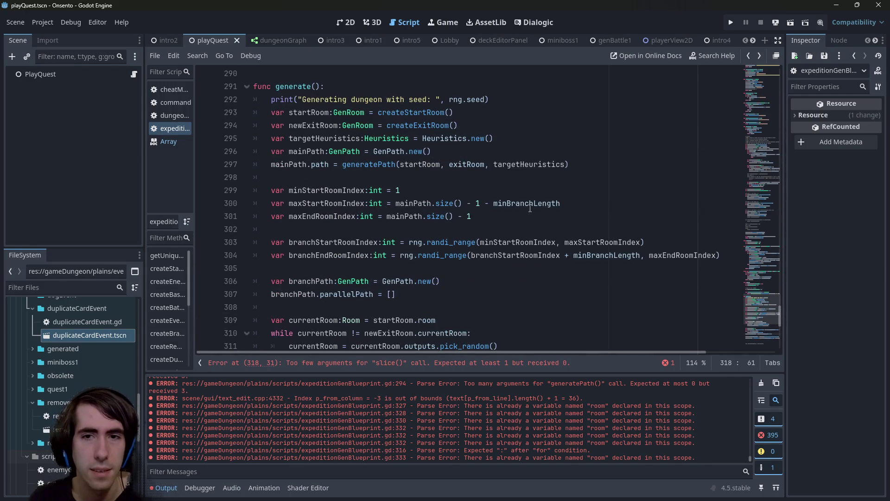
double_click(528, 205)
double_click(332, 205)
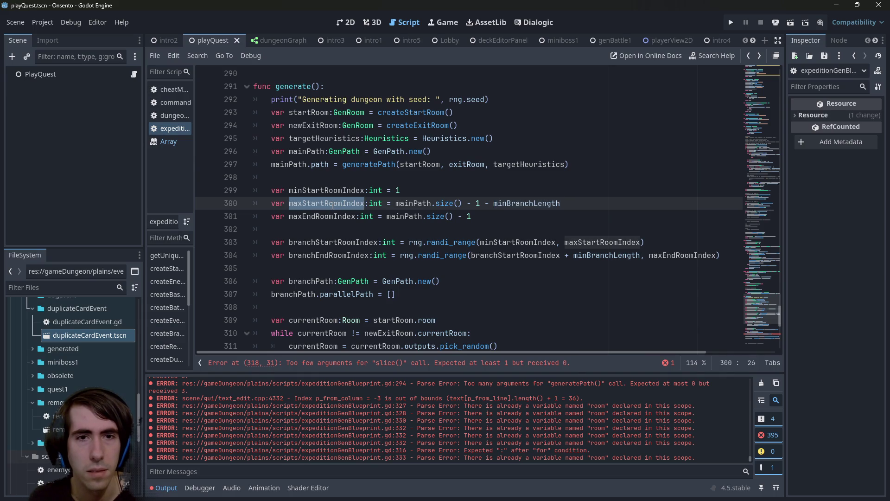
scroll(332, 205, down, 1)
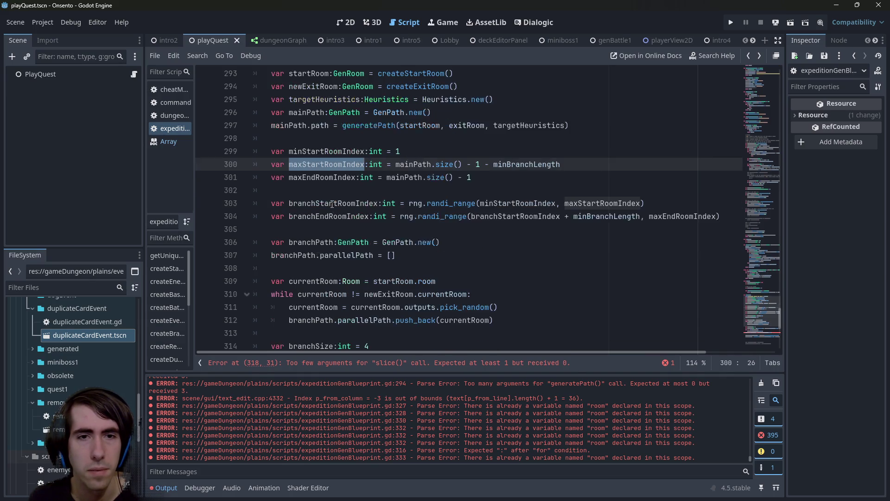
double_click(339, 151)
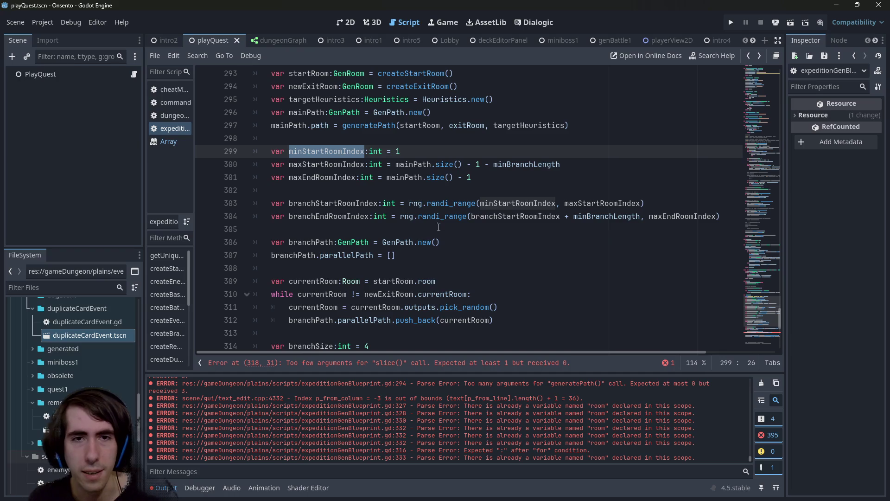
scroll(438, 225, down, 2)
click(523, 320)
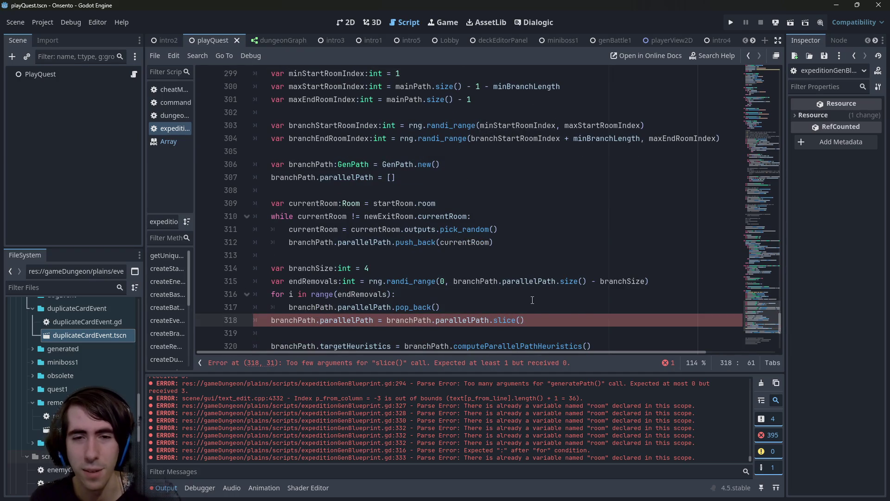
key(ctrl+v)
text(,)
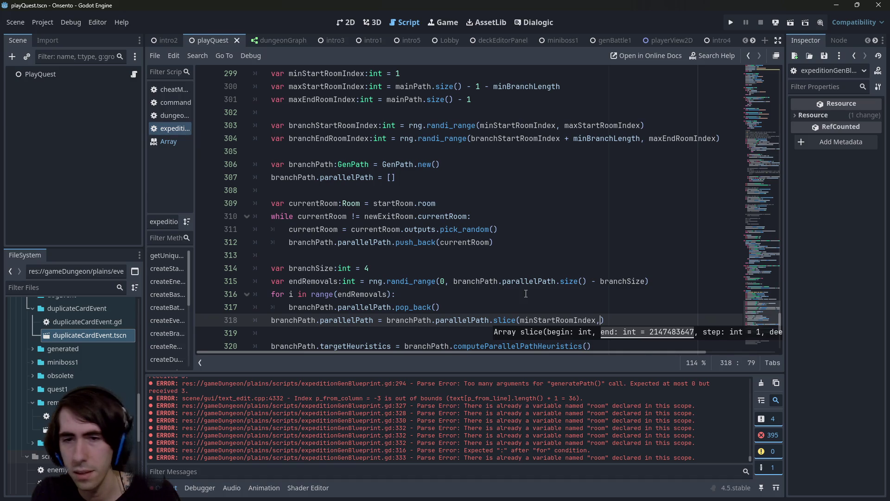
key(ctrl+z)
key(ctrl+z)
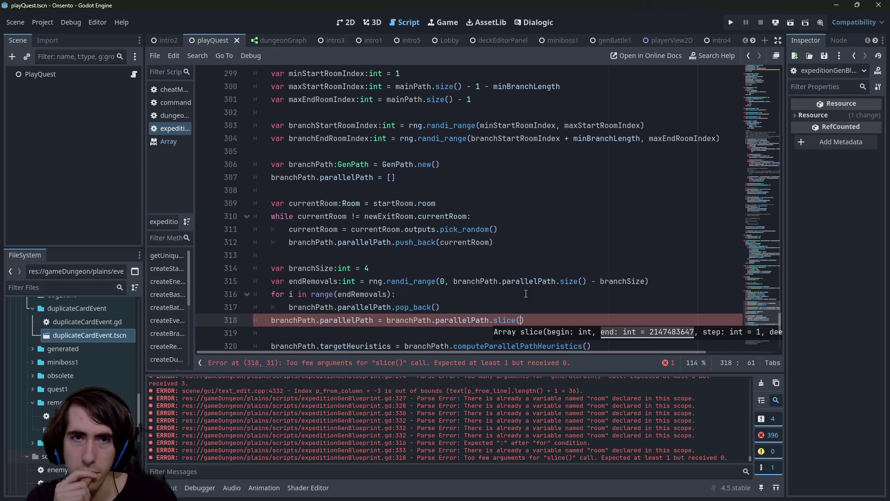
- Fill the slice call with branchStartRoomIndex and branchEndRoomIndex as its two arguments
double_click(318, 126)
double_click(324, 138)
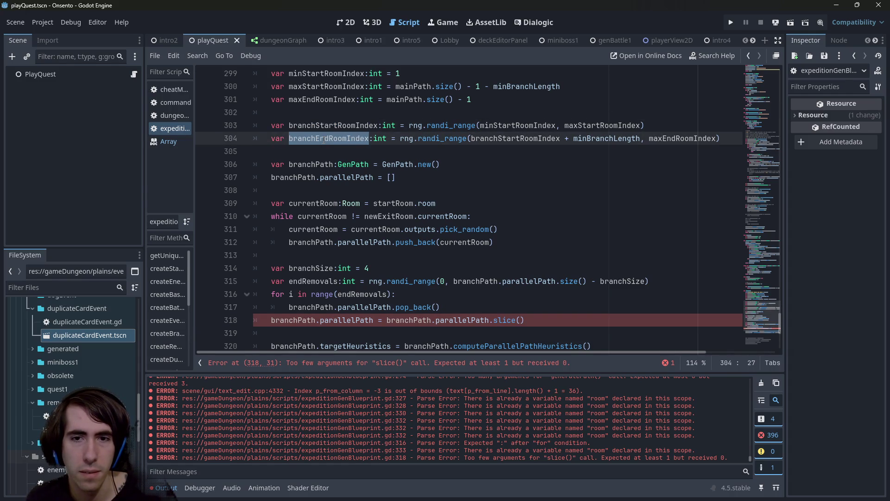
double_click(327, 165)
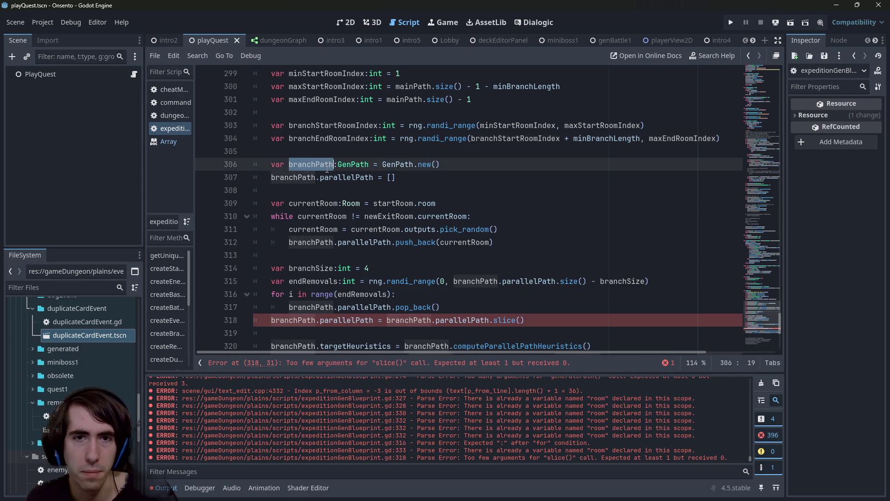
key(alt+Left)
key(alt+Left)
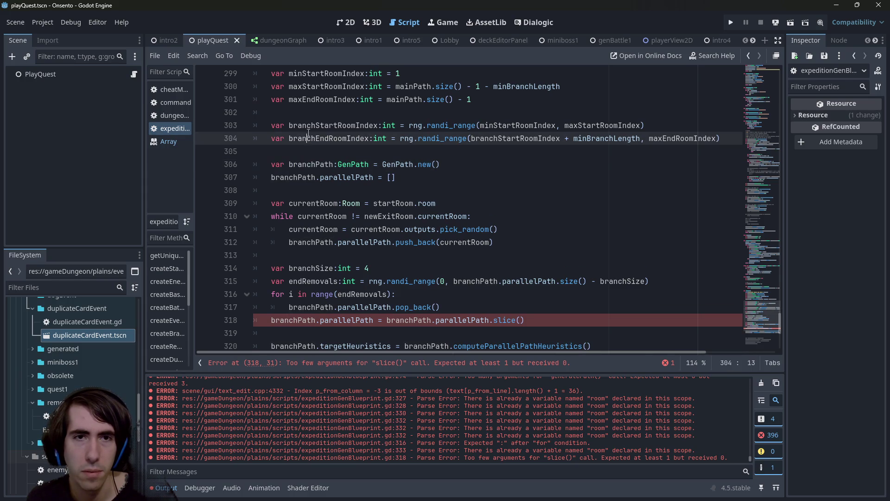
key(ctrl+c)
click(520, 320)
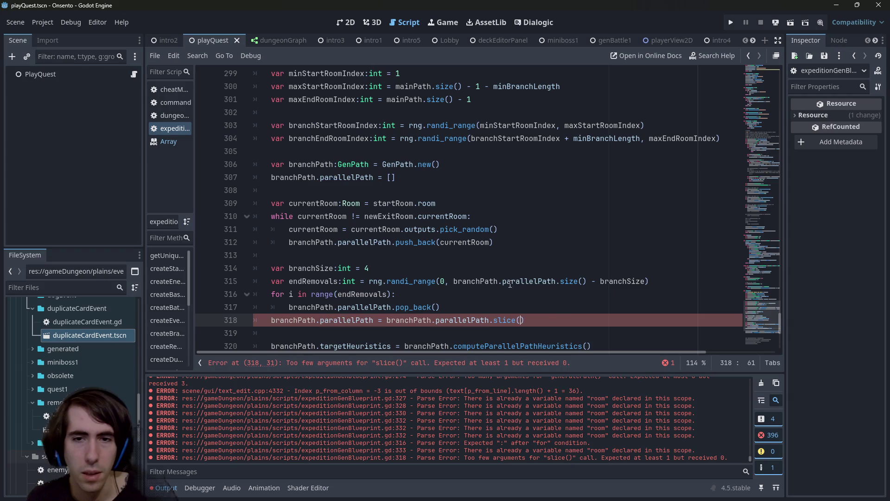
key(ctrl+v)
text(,)
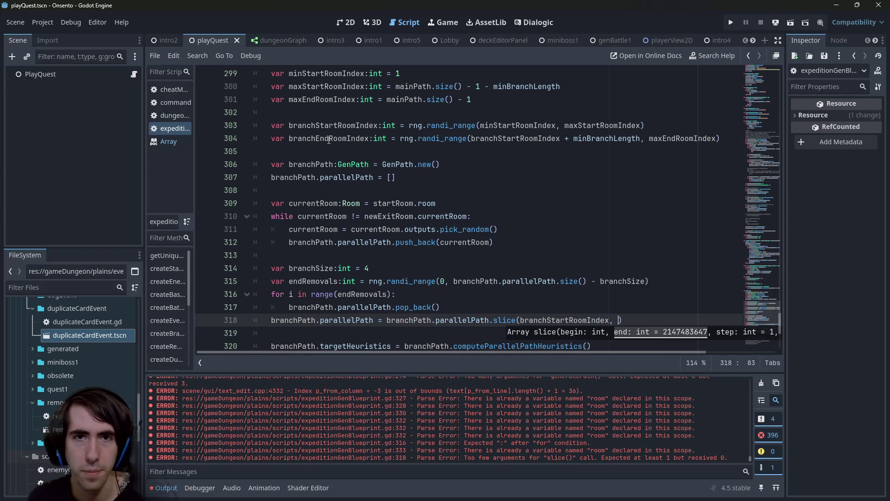
double_click(331, 139)
key(ctrl+c)
click(620, 321)
key(ctrl+v)
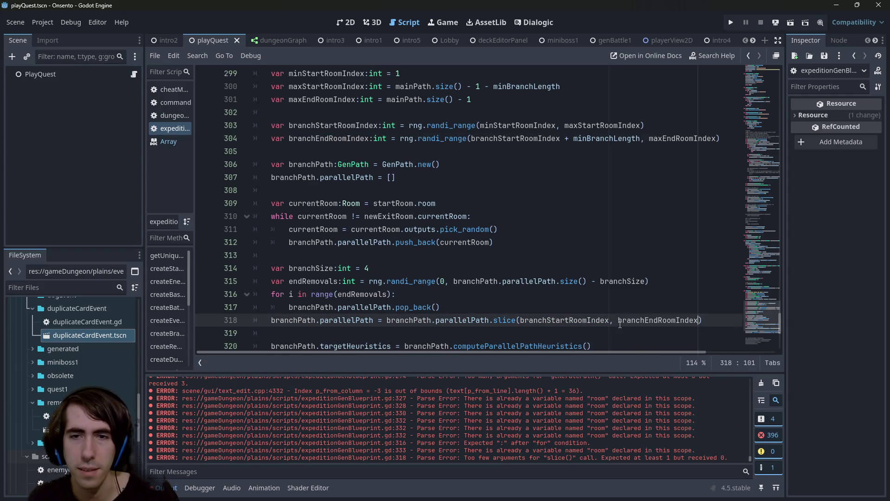
- Select the index declaration lines 299–304
mouse_move(735, 137)
mouse_down()
mouse_move(566, 139)
mouse_move(200, 116)
mouse_up()
scroll(361, 146, up, 1)
click(325, 112)
click(390, 125)
double_click(412, 125)
mouse_move(728, 177)
mouse_down()
mouse_move(273, 125)
mouse_move(197, 126)
mouse_move(195, 115)
mouse_up()
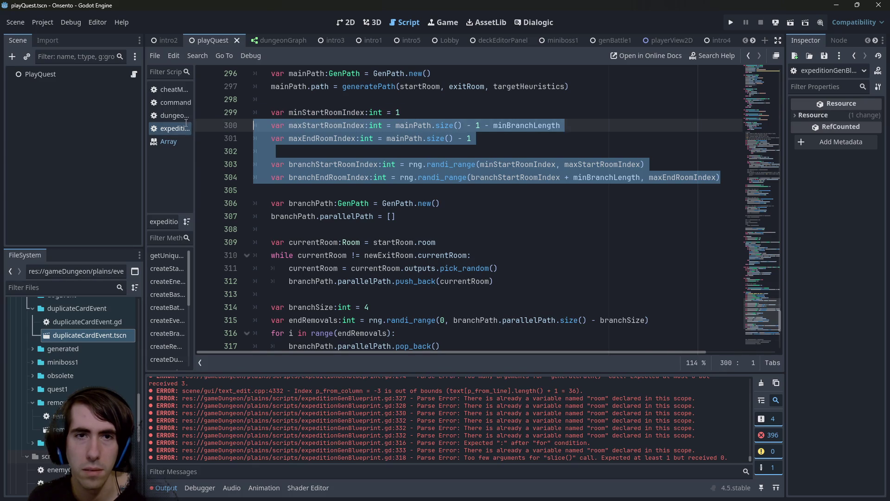
- Move the index declarations to just after the pop_back loop and save the script
key(BackSpace)
key(BackSpace)
key(BackSpace)
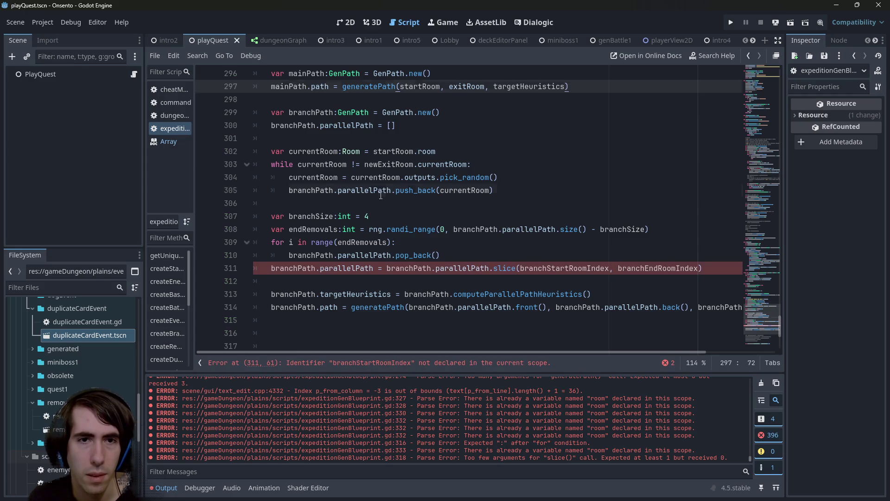
key(Down)
key(Down)
key(Down)
click(355, 153)
click(481, 248)
key(Return)
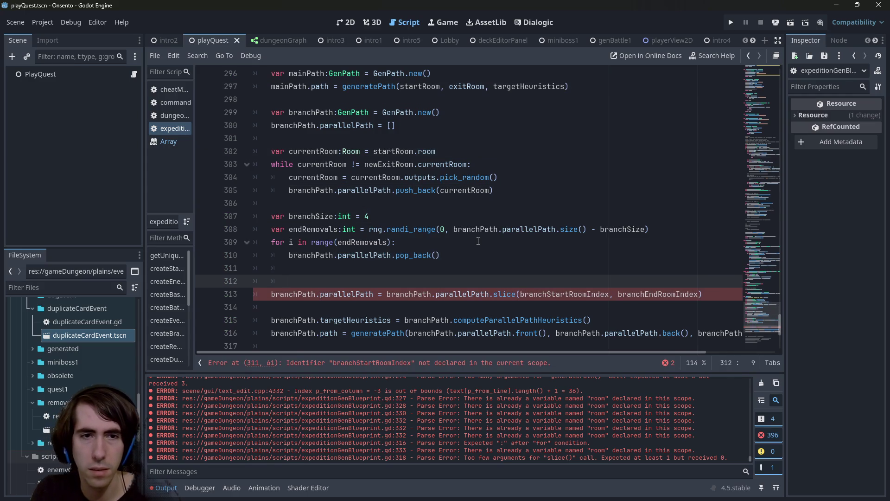
key(ctrl+v)
key(ctrl+s)
- Review branchSize, minBranchLength and maxEndRoomIndex in the relocated index bounds
scroll(450, 268, up, 1)
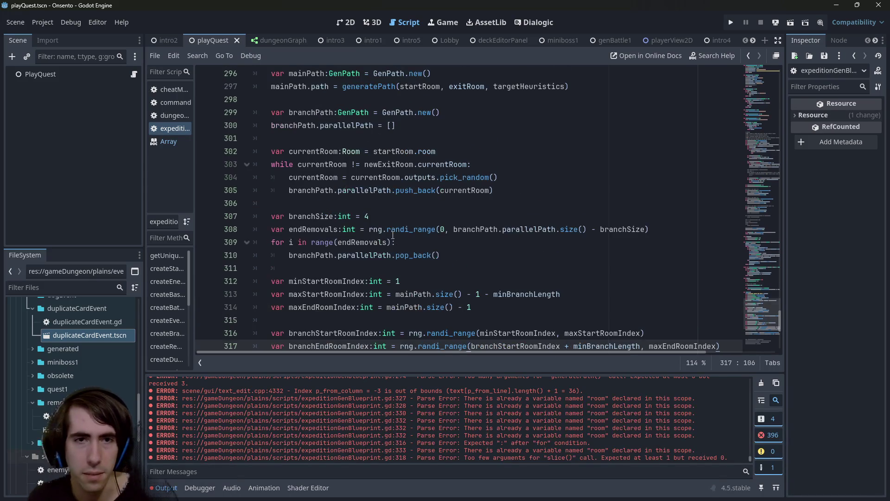
double_click(326, 216)
scroll(389, 236, down, 1)
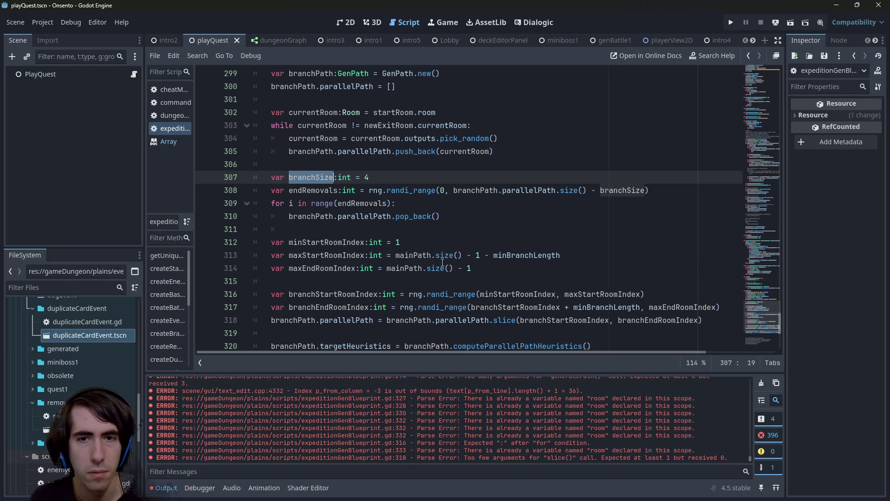
double_click(526, 255)
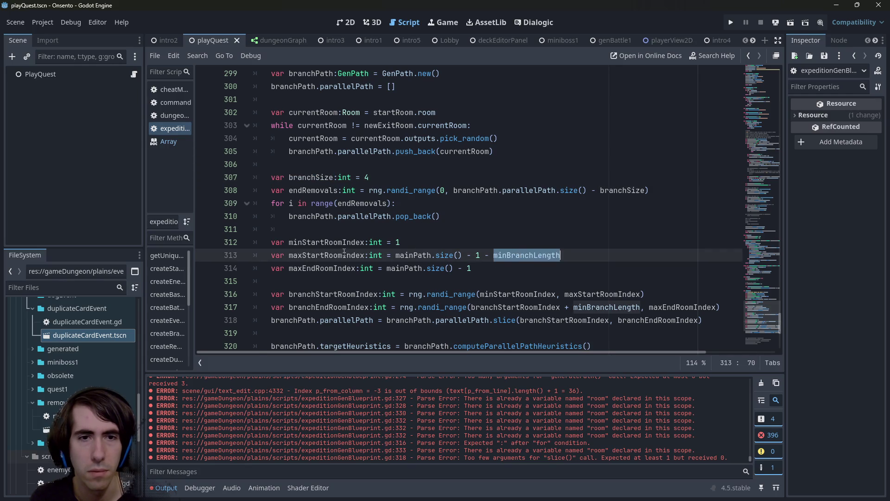
double_click(327, 268)
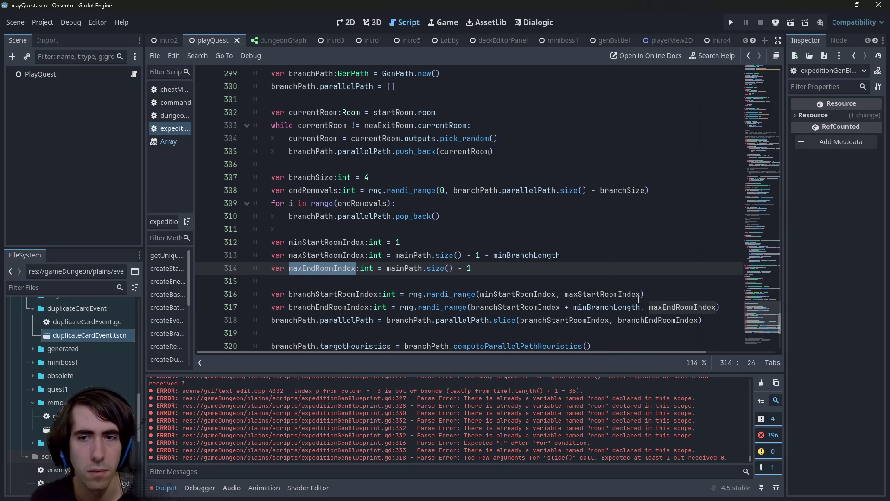
double_click(607, 307)
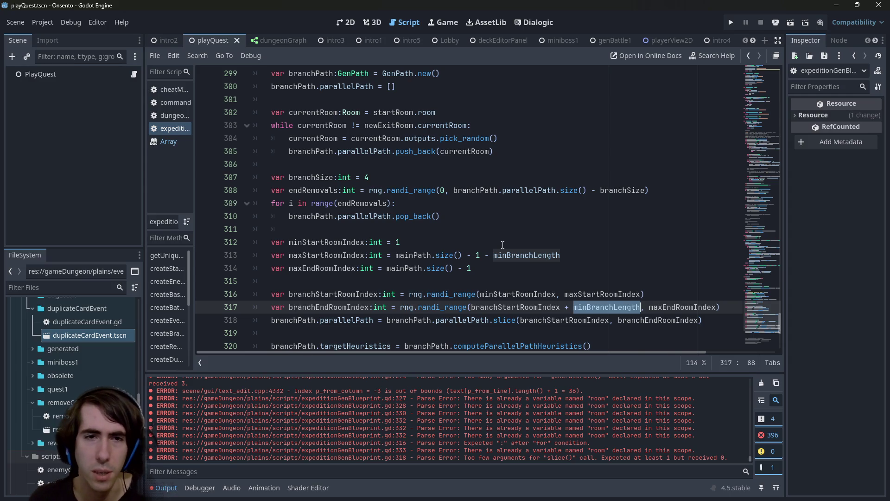
double_click(327, 242)
scroll(334, 207, up, 1)
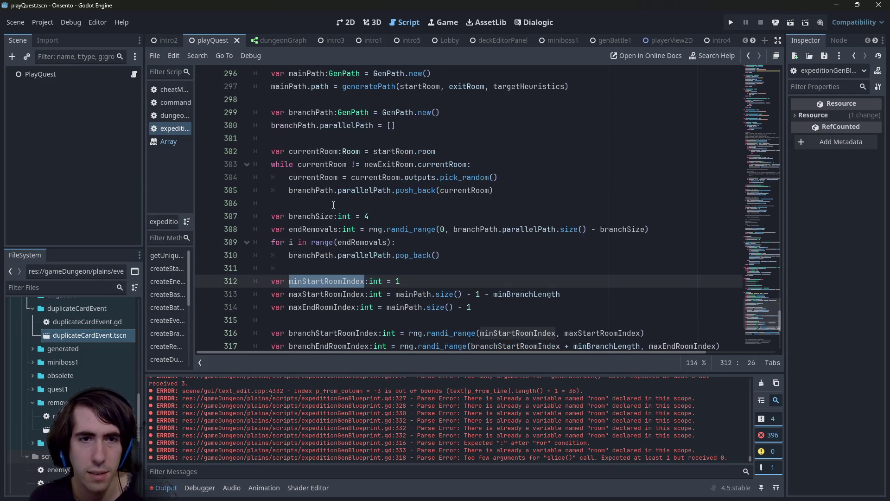
- Delete the branchSize and endRemovals declaration lines and save
scroll(334, 206, down, 1)
drag(370, 177, 195, 175)
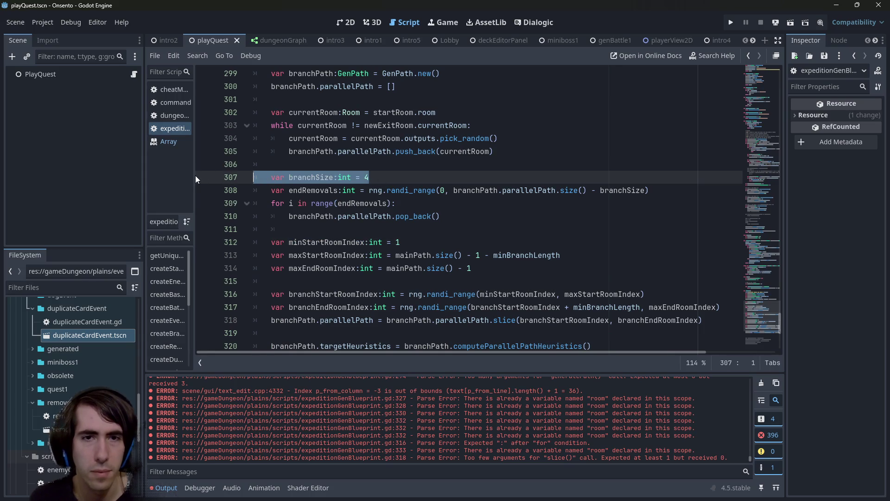
key(BackSpace)
key(BackSpace)
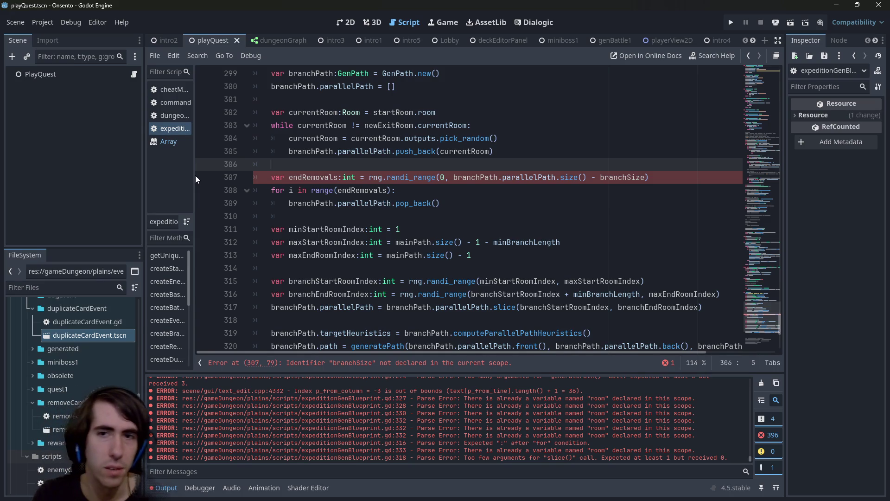
scroll(339, 137, down, 1)
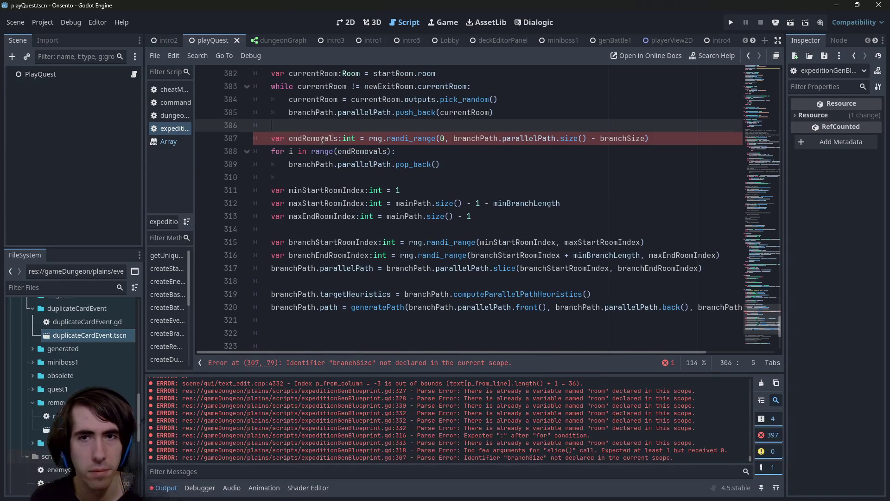
triple_click(322, 139)
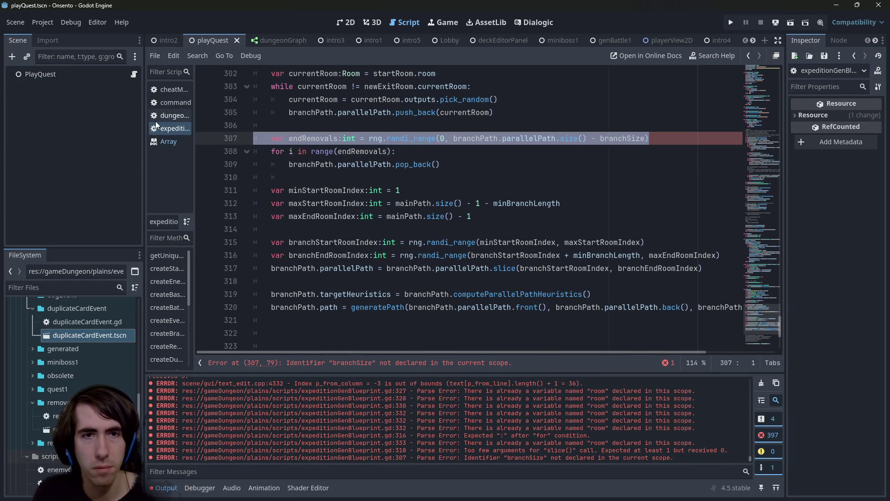
key(BackSpace)
key(ctrl+s)
- Delete the leftover pop_back trimming loop and save the script
click(465, 160)
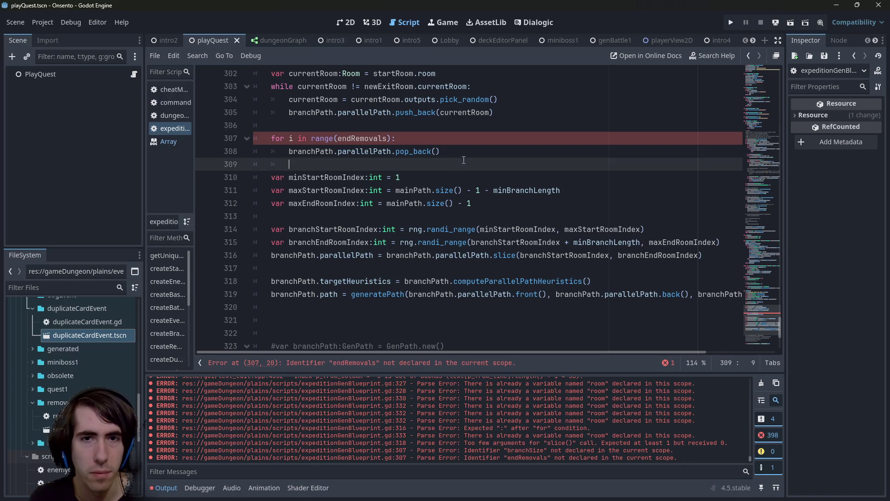
drag(465, 160, 193, 130)
key(BackSpace)
key(ctrl+s)
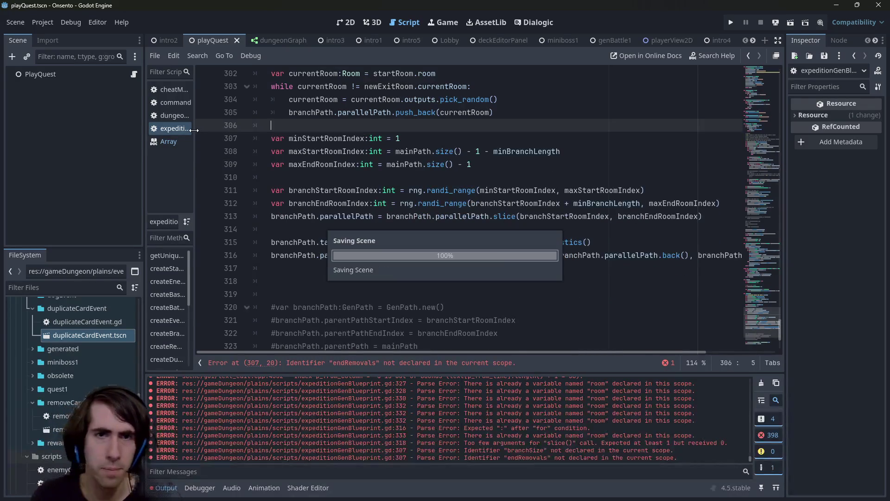
- Inspect where branchStartRoomIndex and minStartRoomIndex are used in the slice bounds
scroll(518, 305, up, 2)
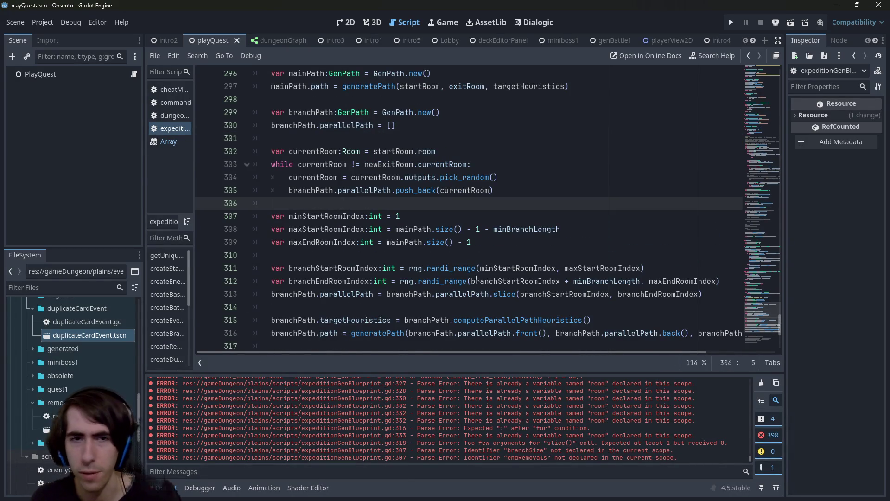
double_click(340, 268)
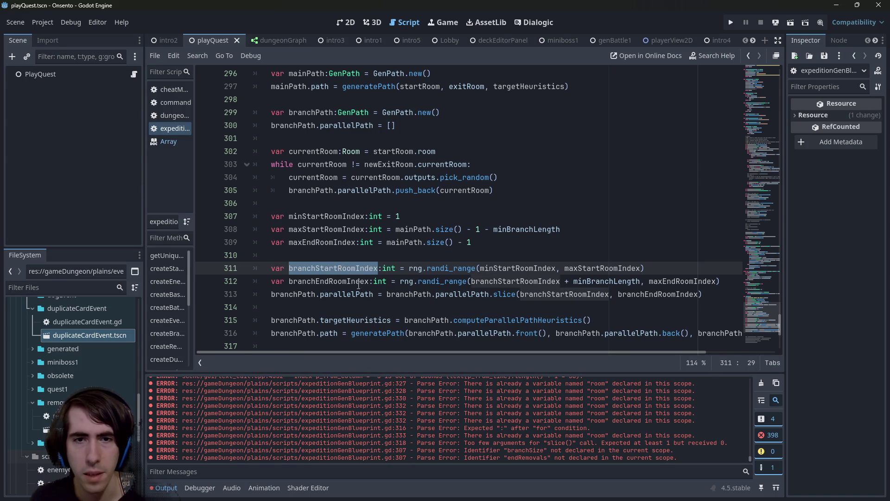
double_click(559, 295)
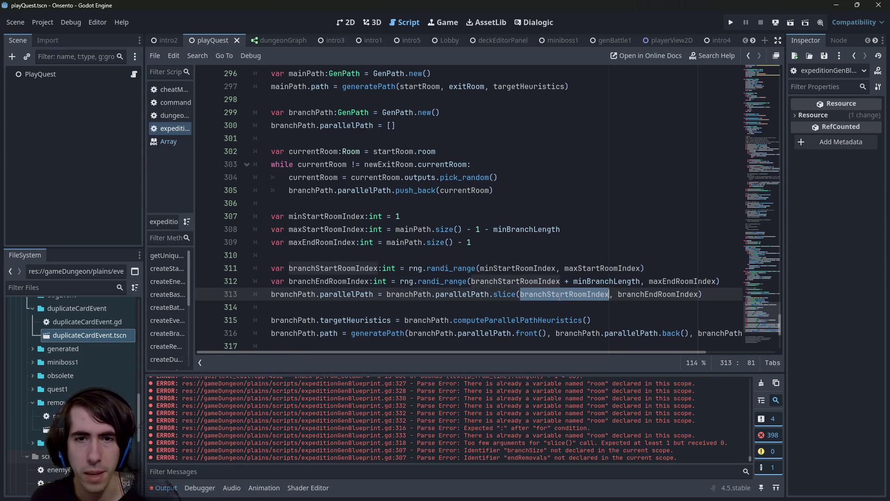
double_click(348, 281)
double_click(518, 268)
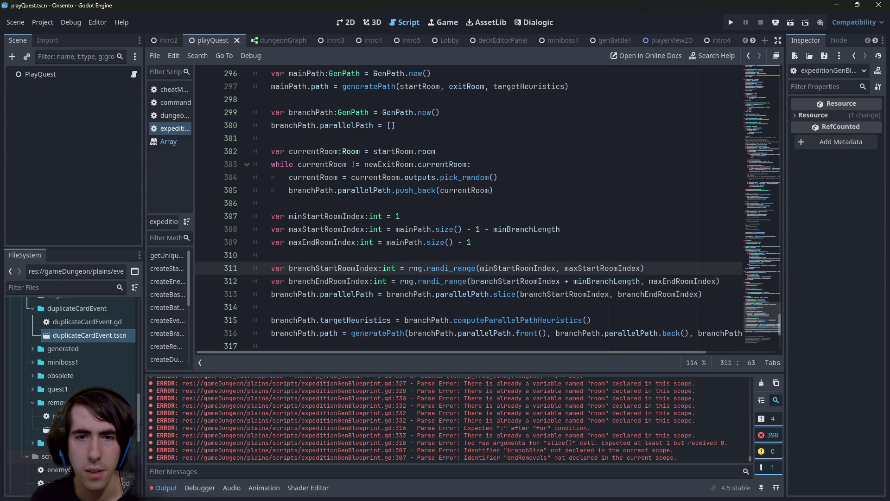
- Replace both mainPath uses on lines 308–309 with branchPath.parallelPath
double_click(408, 229)
scroll(325, 186, up, 1)
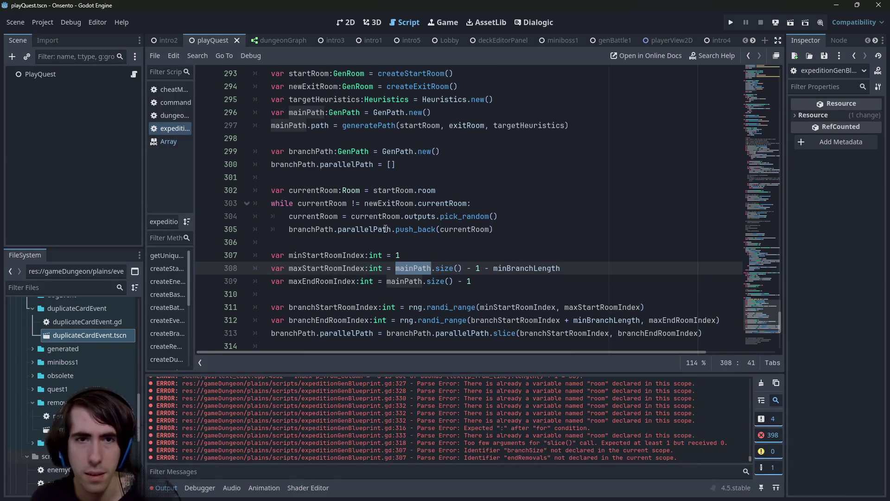
drag(289, 229, 392, 229)
double_click(404, 268)
key(ctrl+d)
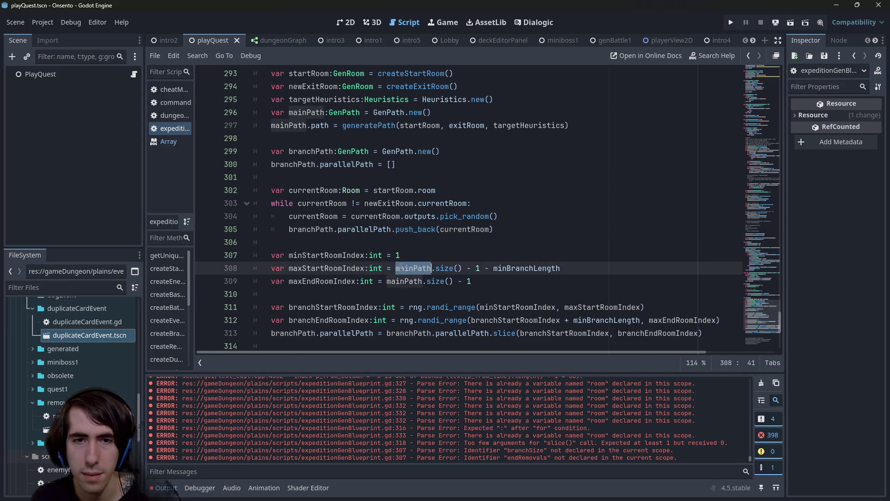
key(ctrl+v)
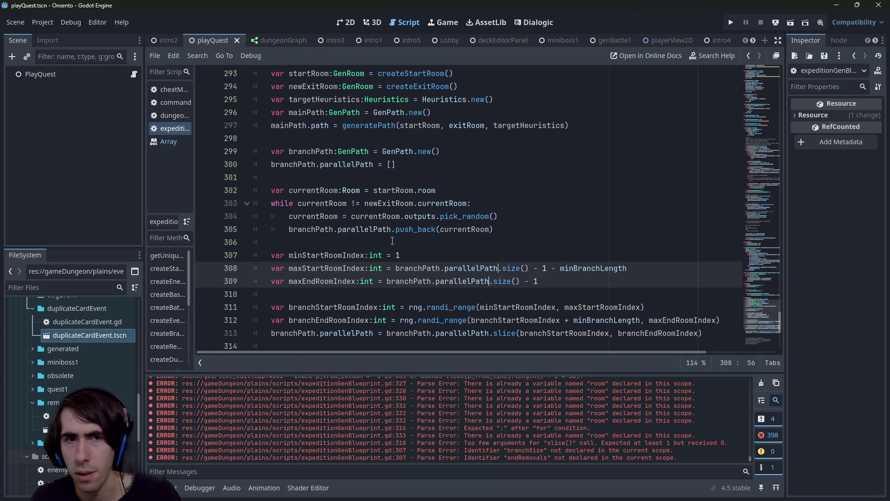
scroll(391, 240, down, 2)
scroll(477, 271, up, 1)
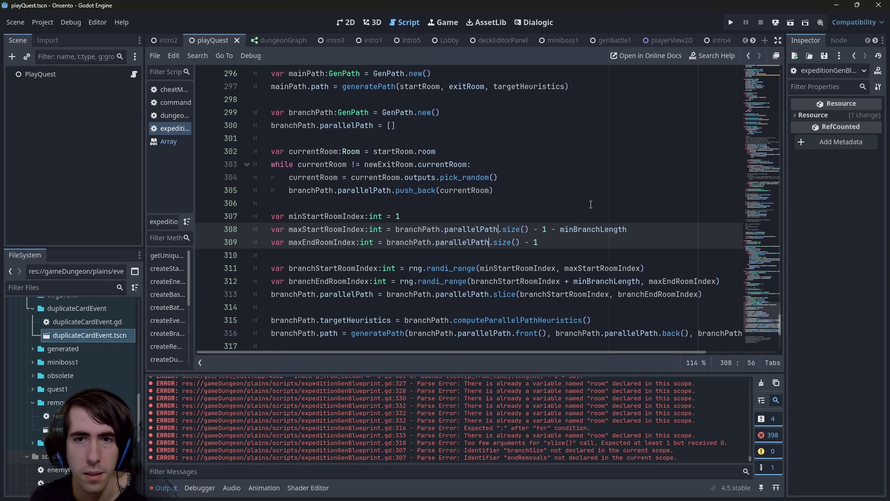
double_click(581, 228)
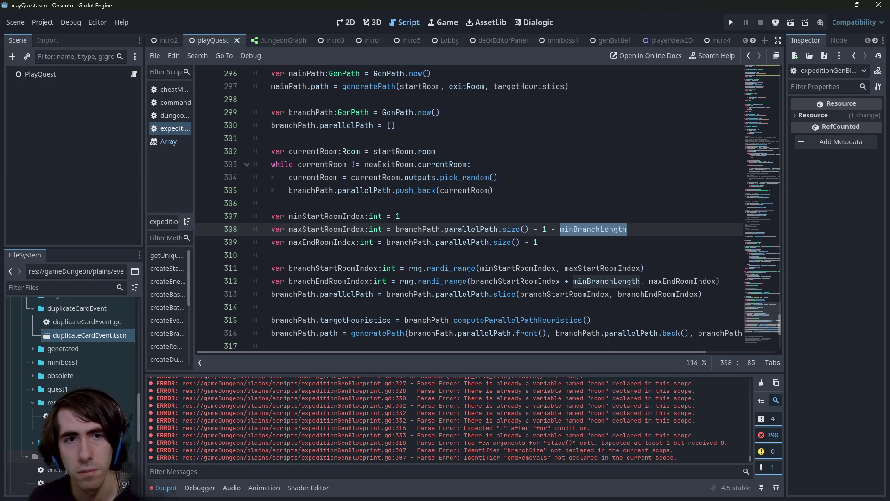
mouse_move(558, 263)
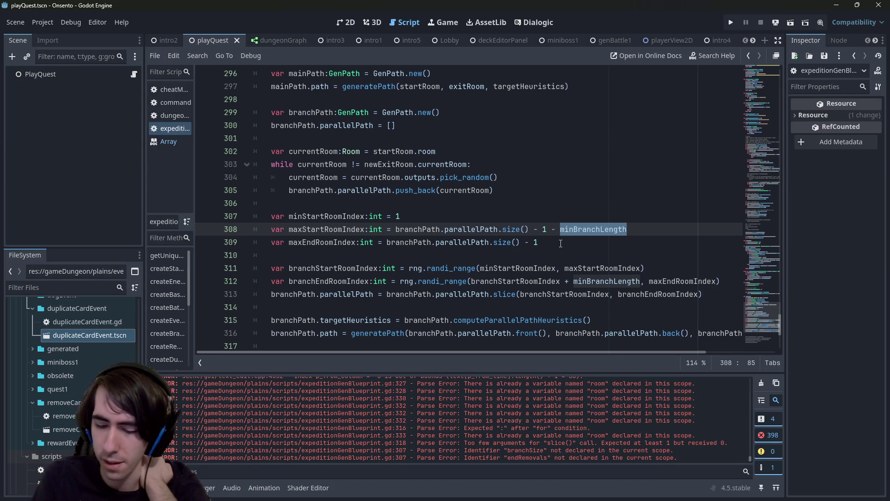
- Add a comment asking whether the branch length should be randomly linear
key(Up)
key(ctrl+shift+Return)
key(ctrl+shift+Return)
text(# d)
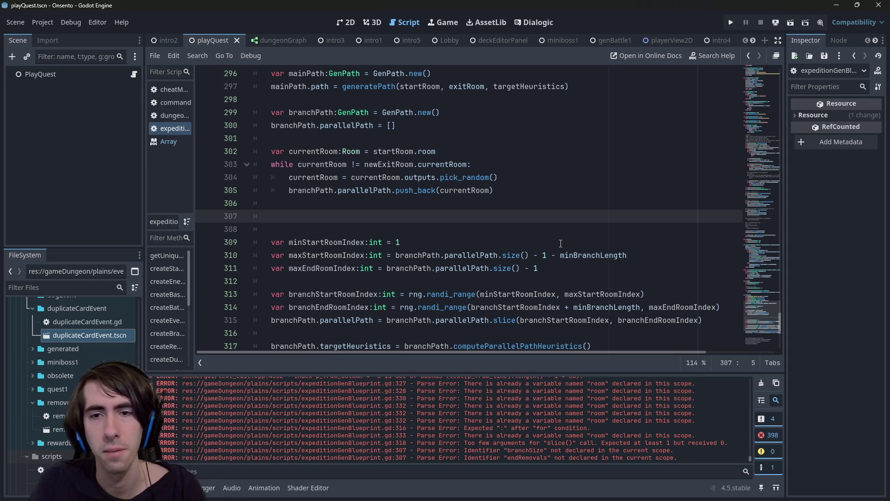
text(o I want )
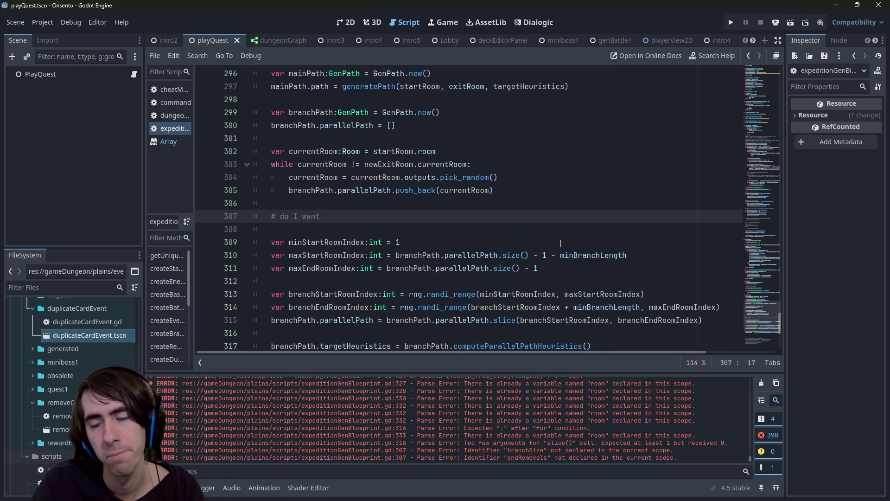
text(the length if)
key(BackSpace)
key(BackSpace)
text(of the branch to be)
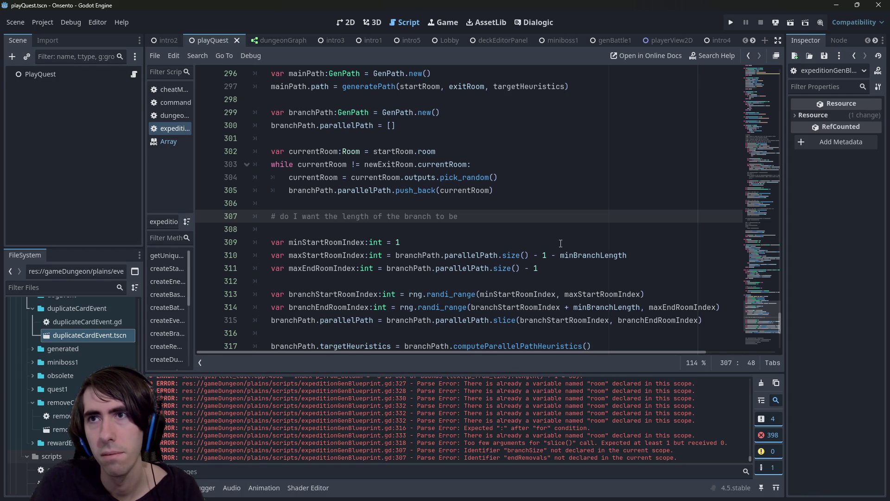
text(ramdom)
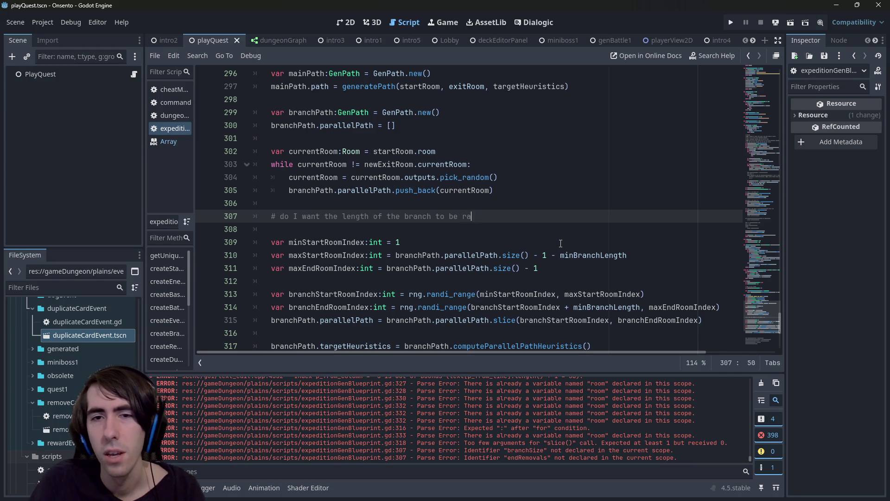
key(BackSpace)
key(BackSpace)
key(BackSpace)
text(n)
key(BackSpace)
key(BackSpace)
text(ndomly linear?)
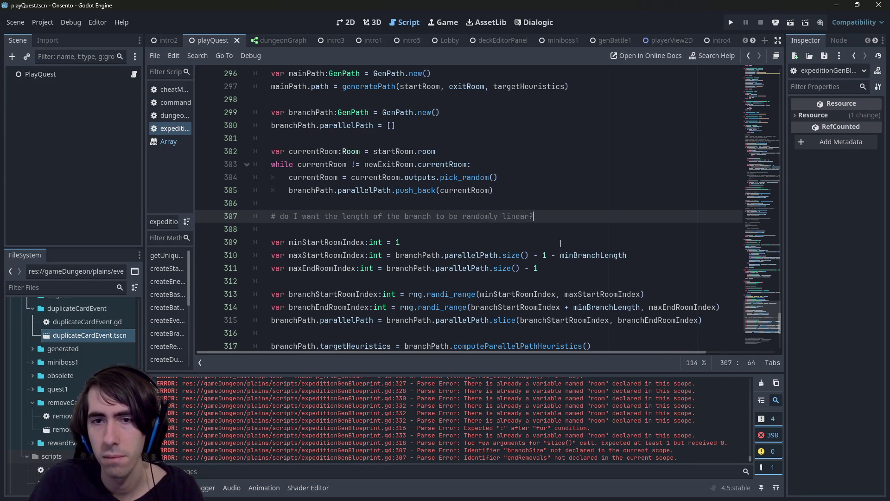
- Reword the comment's ending to 'randomly sampled uniformly?' and start a new line
key(ctrl+BackSpace)
key(ctrl+BackSpace)
key(ctrl+BackSpace)
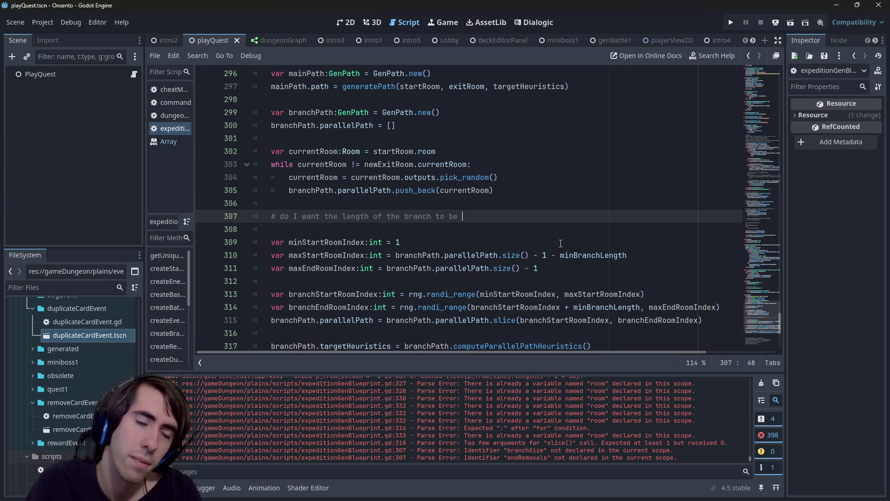
text(sampled)
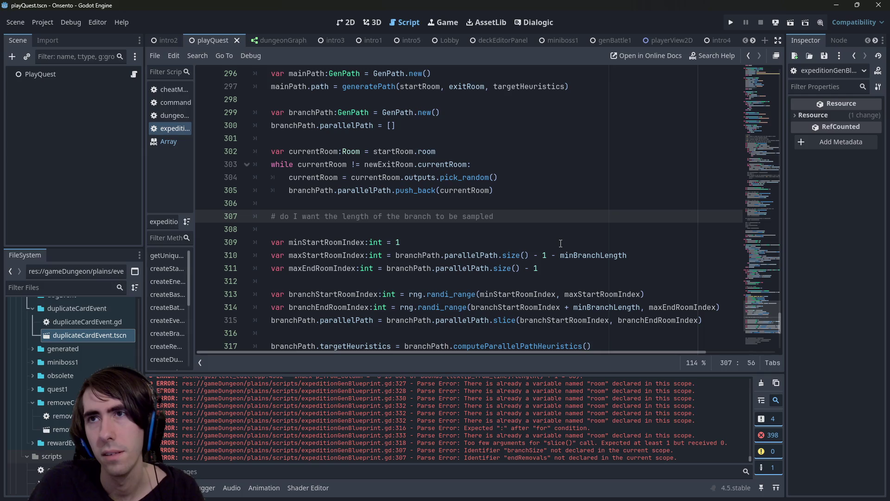
key(ctrl+BackSpace)
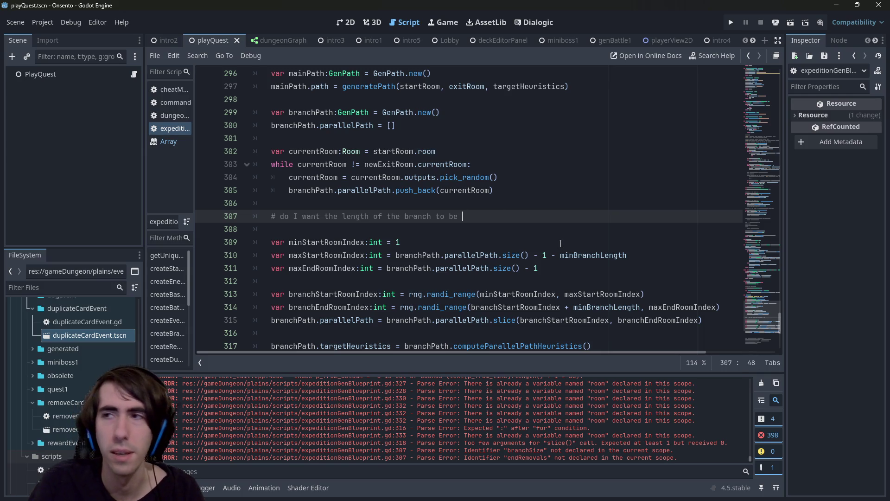
text(sampled uniformly)
key(ctrl+Left)
key(ctrl+Left)
text(randomly)
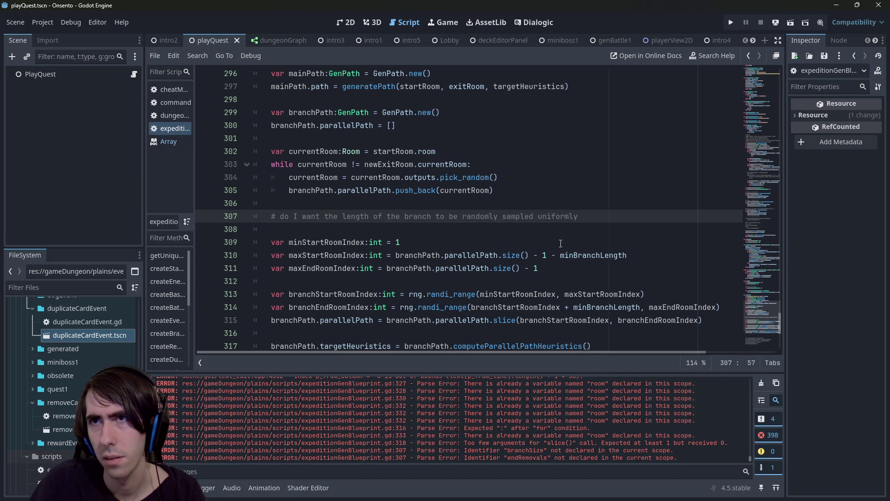
key(End)
text(?)
key(Return)
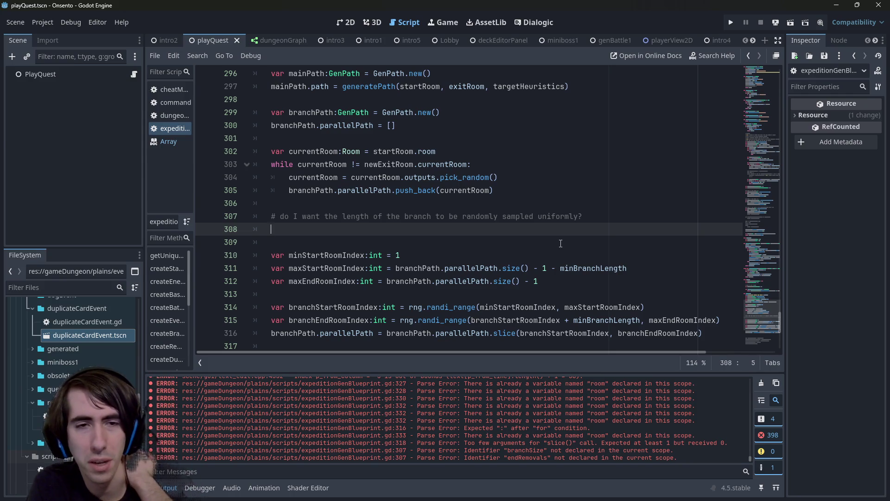
- Write a line 308 comment asking whether the start index should be selected uniformly
text(3 )
text( do I want)
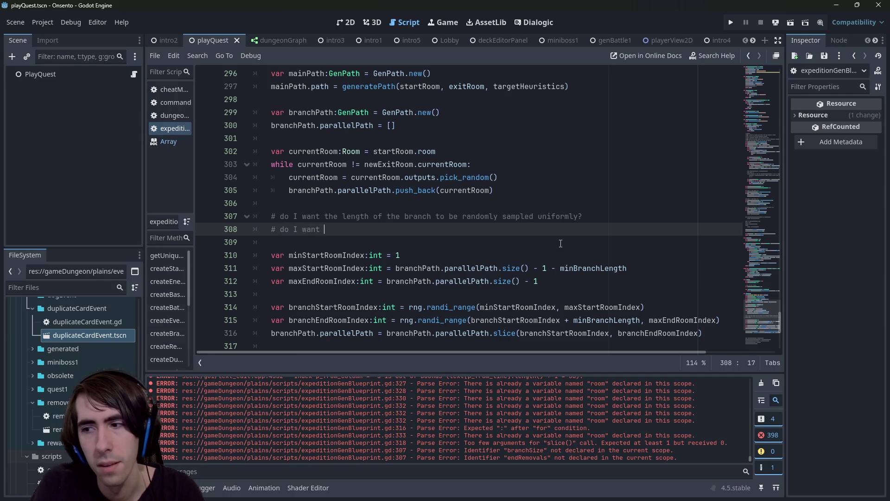
key(Up)
key(End)
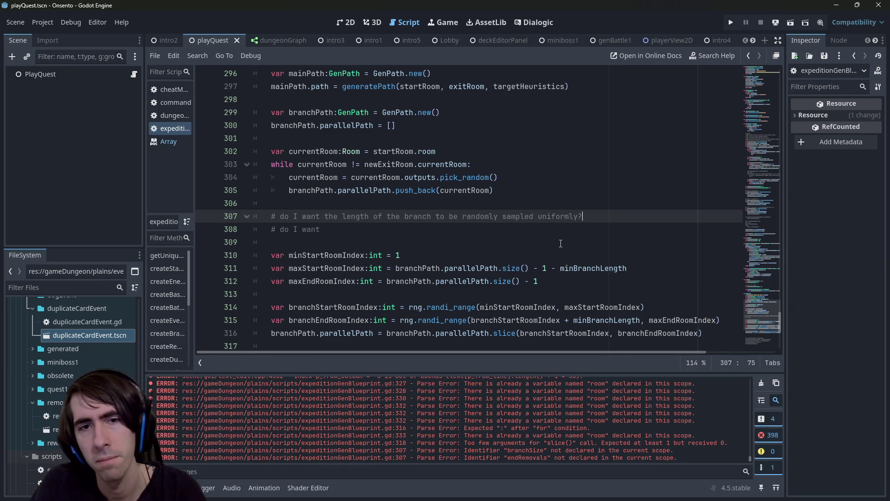
key(Down)
text(the indices)
key(ctrl+BackSpace)
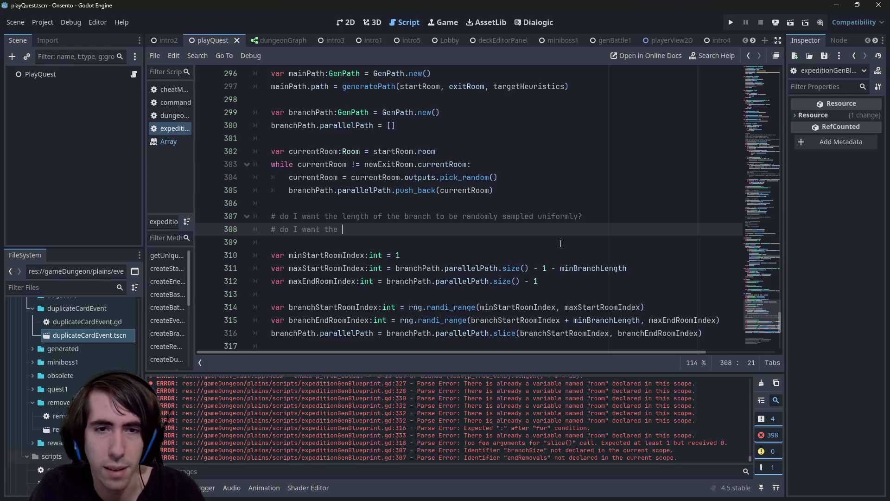
text(start ind)
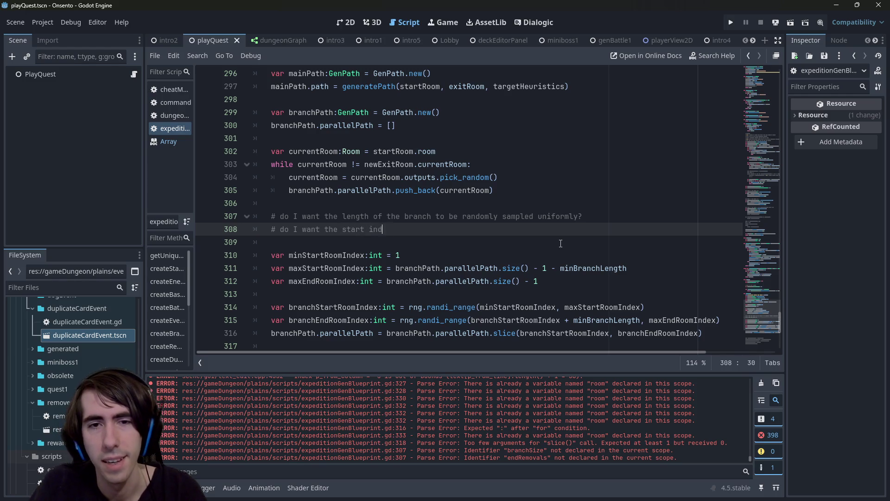
text(ex to be se)
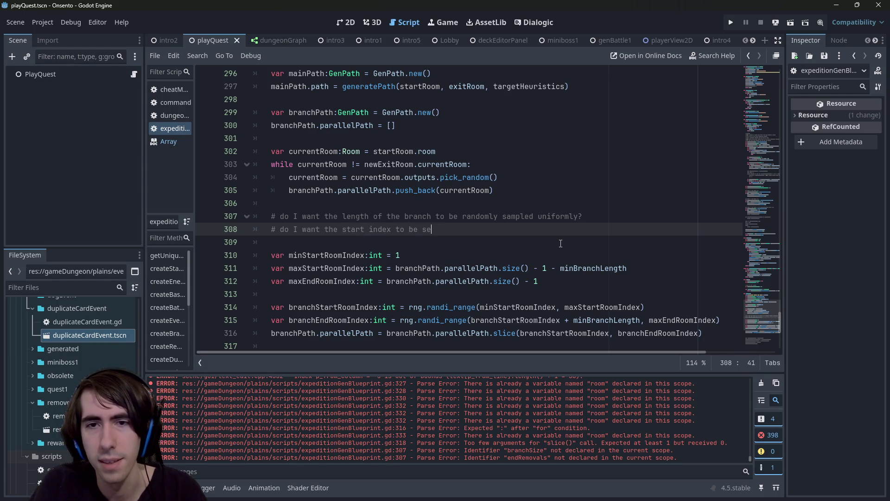
text(lected uniform)
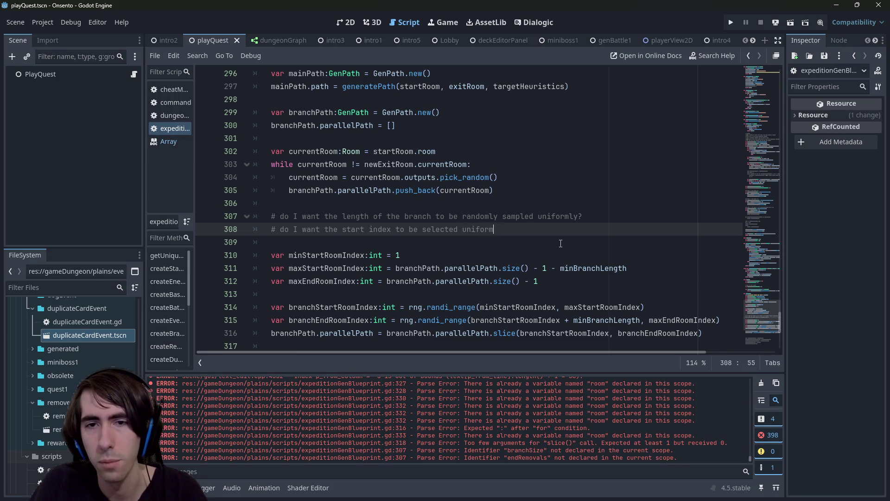
- Note '(that means paths are gonna be shorter)' on line 308 and '(start index is gonna be smaller)' on line 307
text(ly? )
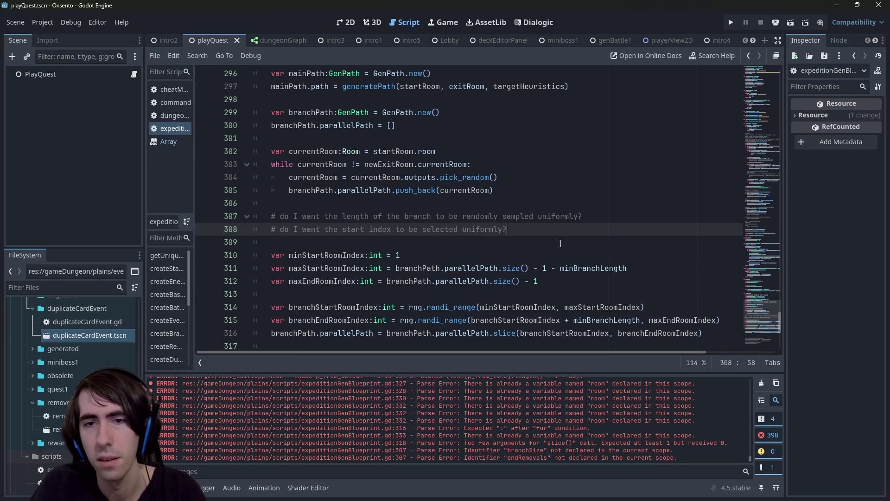
text(()
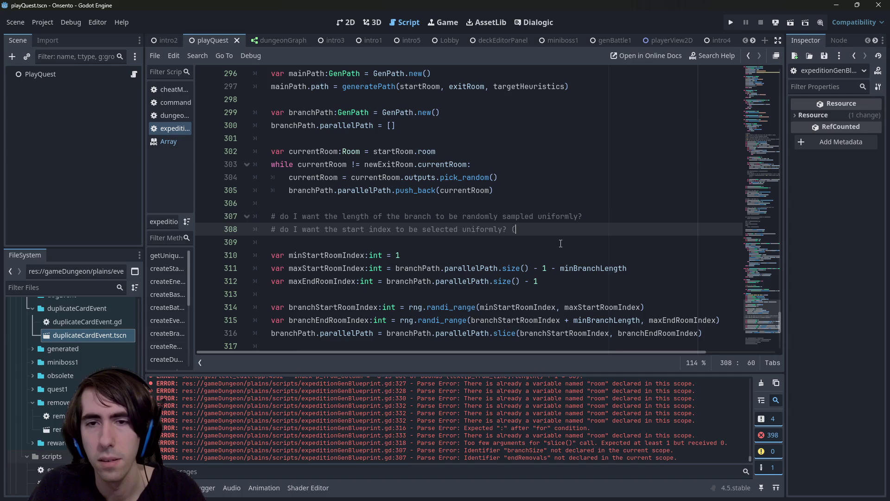
text(that means )
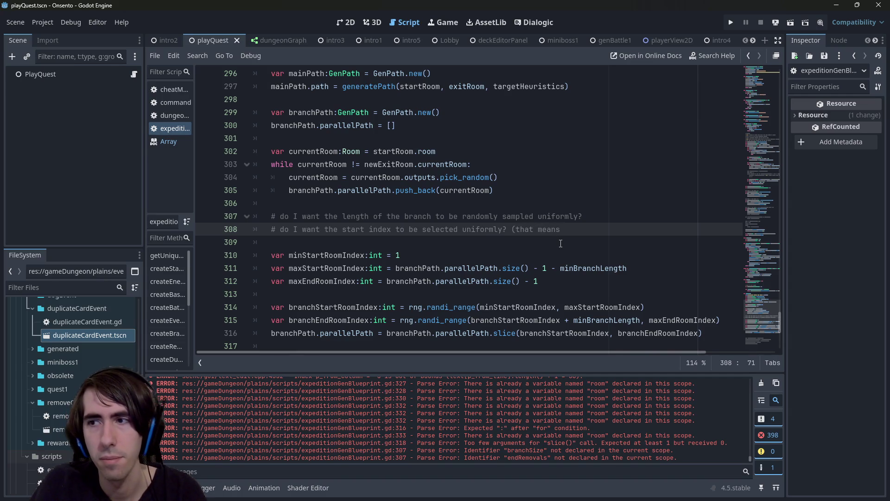
text(paths )
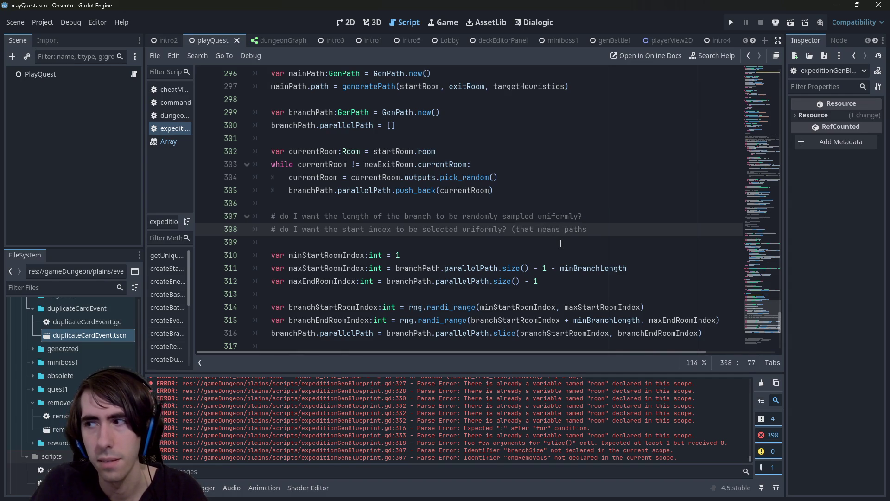
text(a)
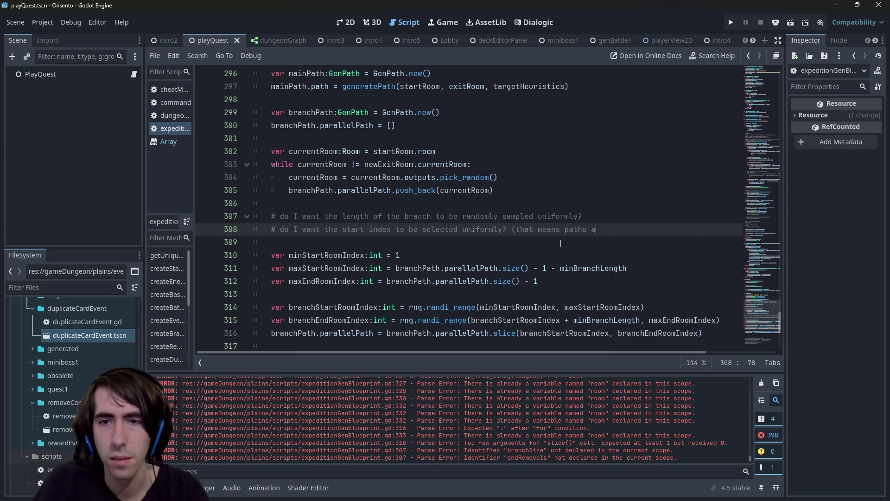
text(re gonna be shorter))
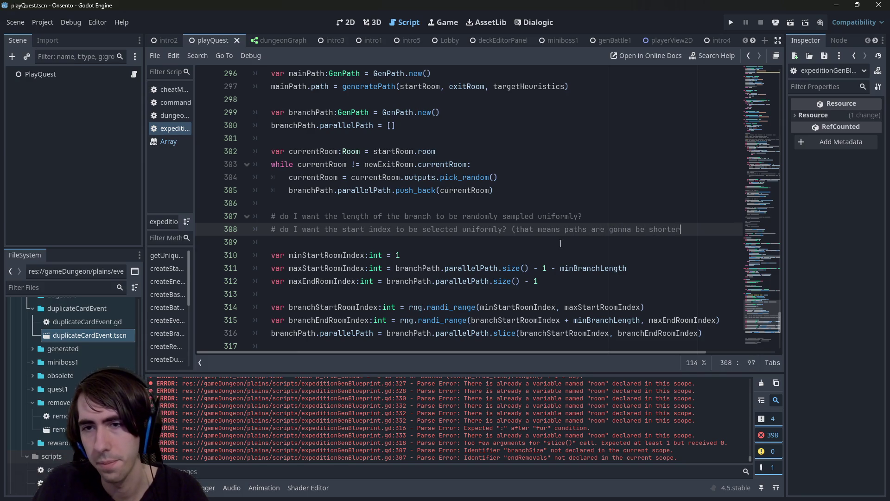
key(Up)
text((start index is gonna be smaller))
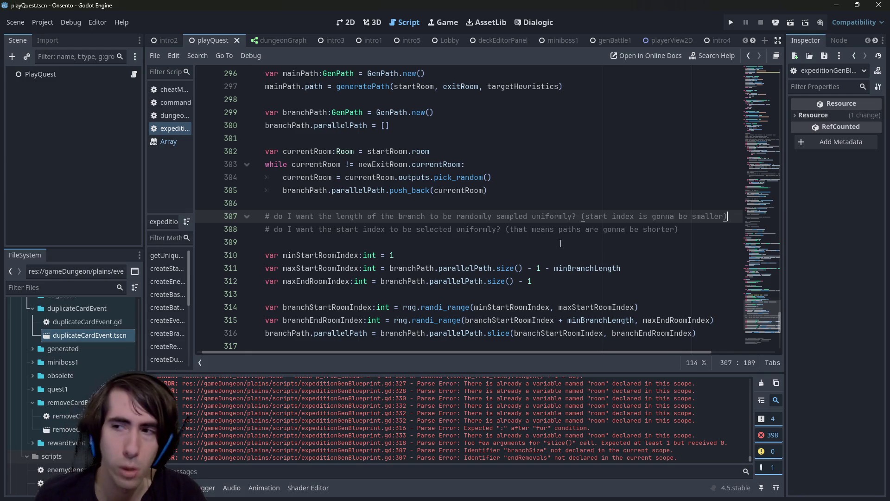
- Reword the line 307 comment to ask whether the length distribution should be linear
drag(497, 243, 255, 203)
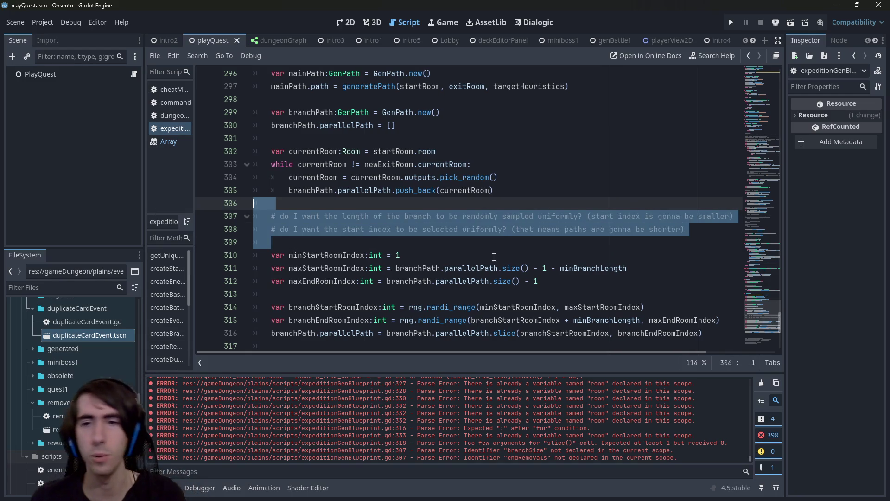
click(679, 238)
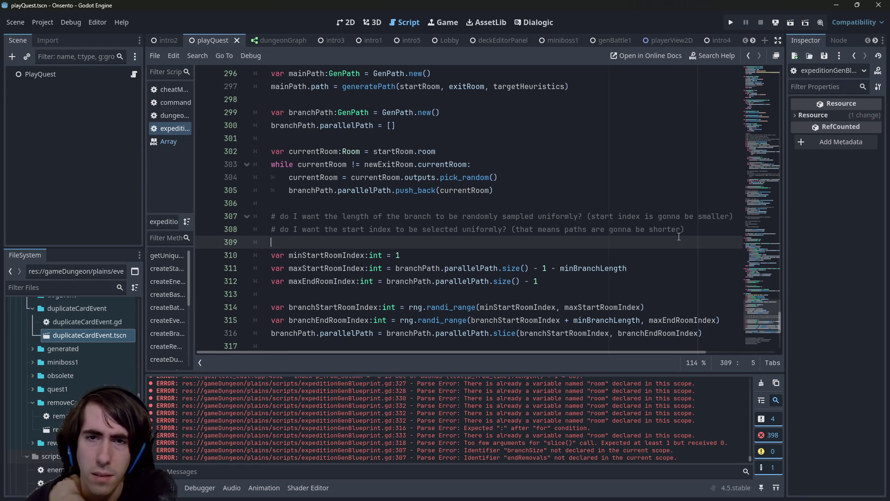
double_click(493, 216)
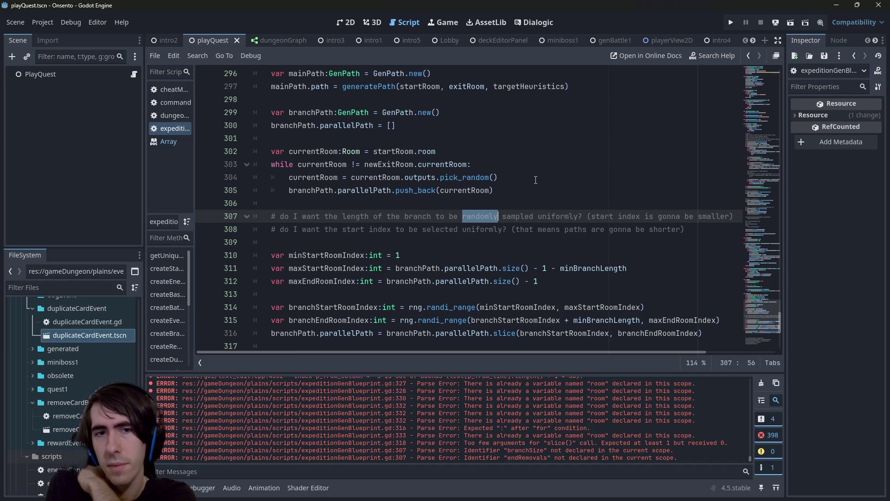
key(ctrl+BackSpace)
key(ctrl+BackSpace)
key(ctrl+BackSpace)
text(distribution)
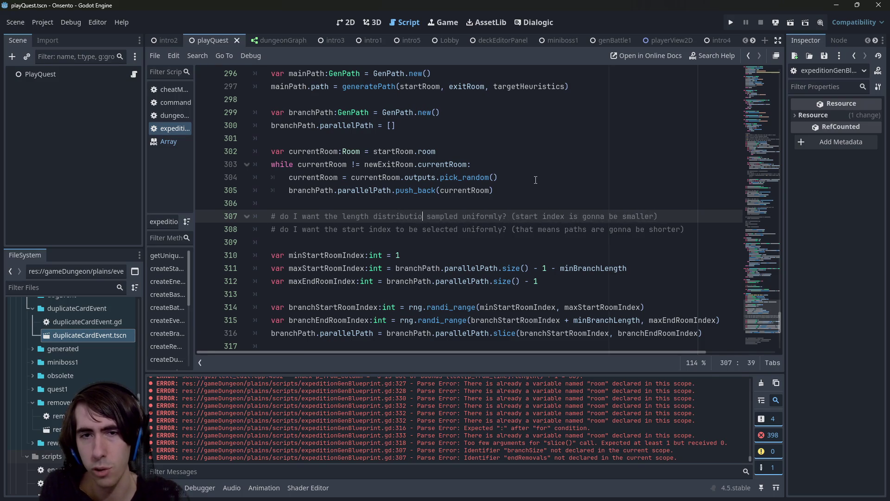
key(ctrl+Delete)
key(ctrl+Delete)
text(to be line)
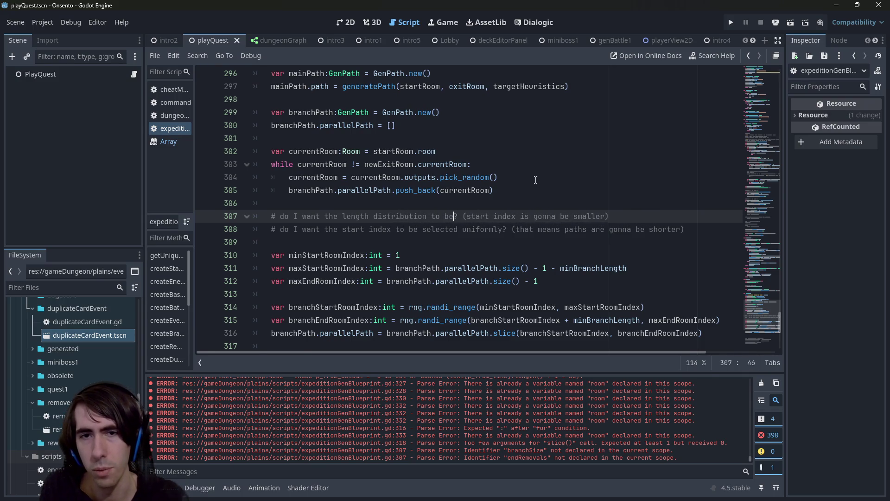
text(ar)
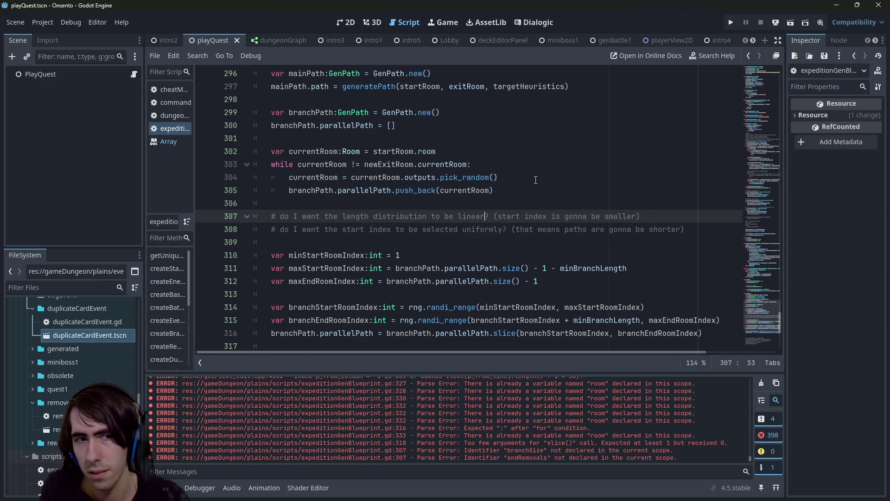
- Reword line 308 to ask whether the start index distribution should be linear, then save the script
key(Down)
key(ctrl+Left)
key(ctrl+Left)
key(ctrl+Left)
key(ctrl+d)
text(distribution)
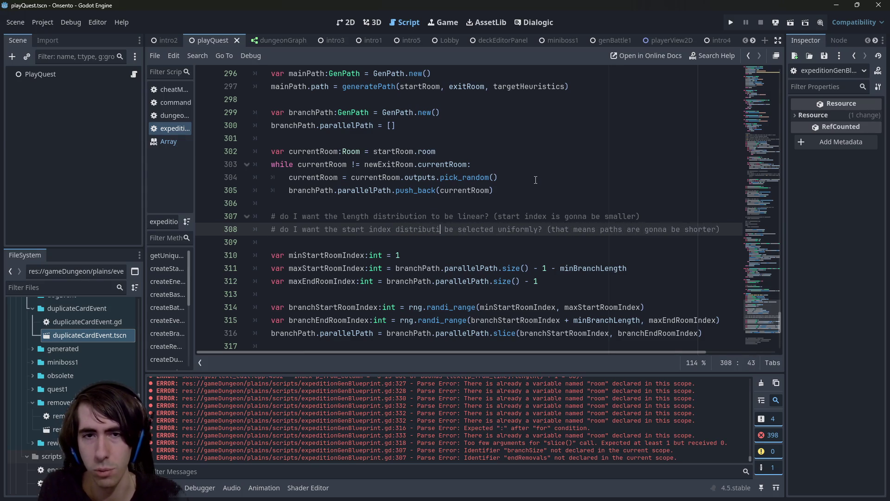
key(ctrl+shift+Right)
key(ctrl+shift+Right)
key(ctrl+shift+Right)
text(to be linea)
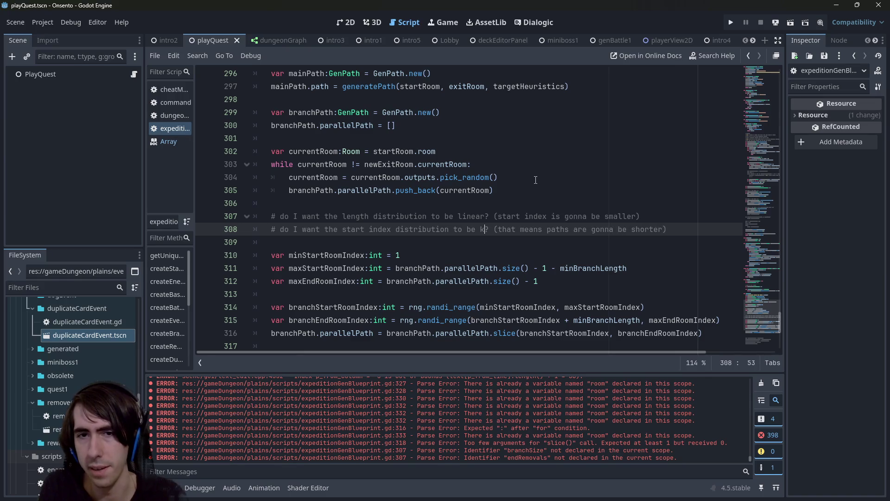
text(r)
key(ctrl+s)
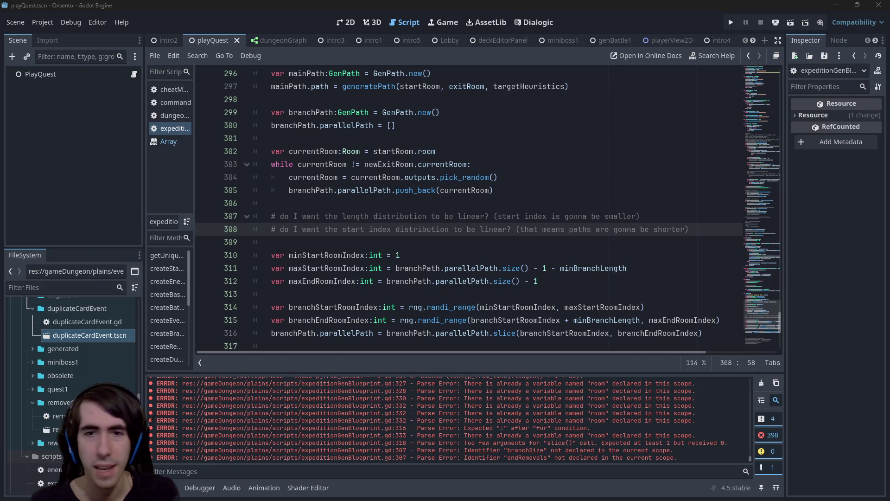
click(698, 229)
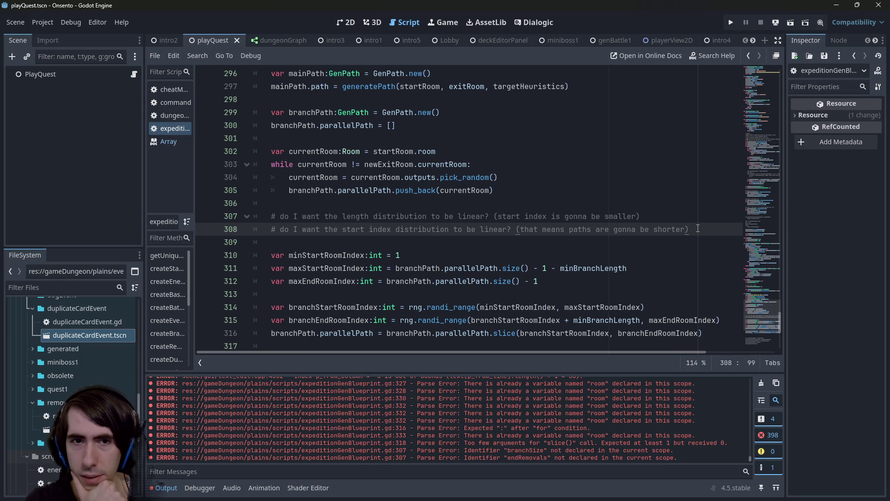
drag(275, 229, 630, 230)
click(630, 229)
drag(703, 230, 251, 230)
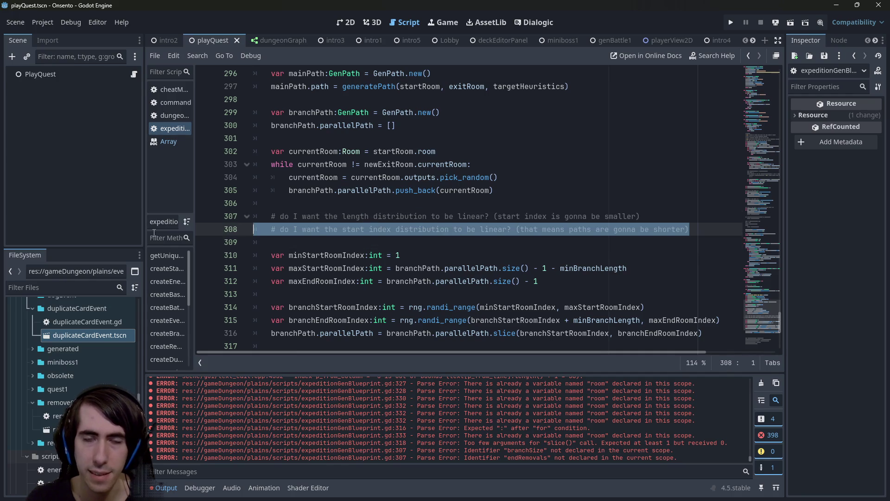
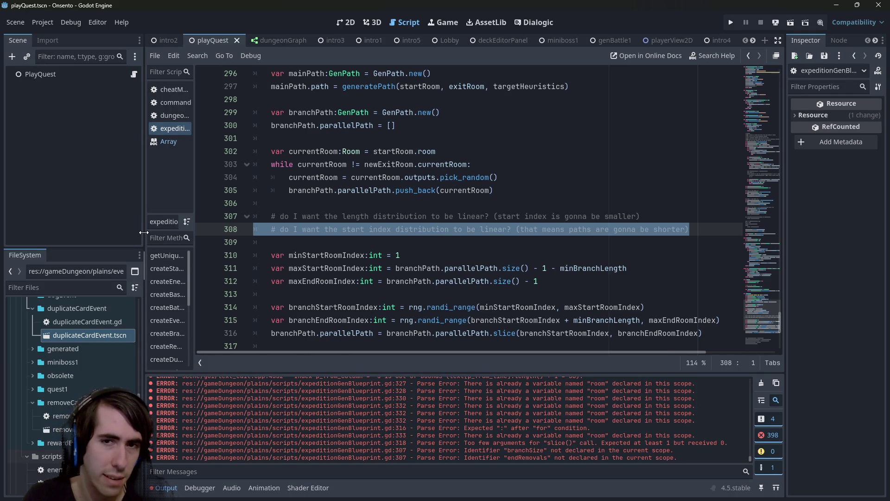
- Append '(should be atleast weighted)' to the line 307 comment and save
click(665, 216)
text((should be atleast weighted)
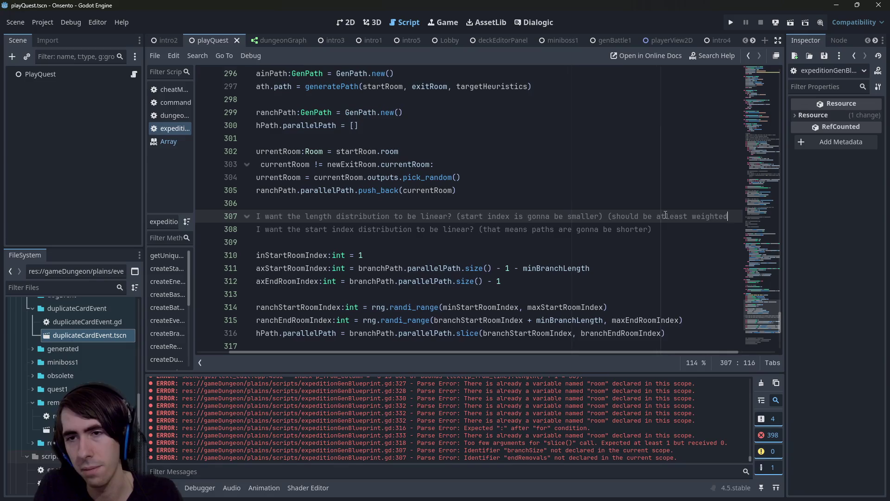
text())
key(ctrl+s)
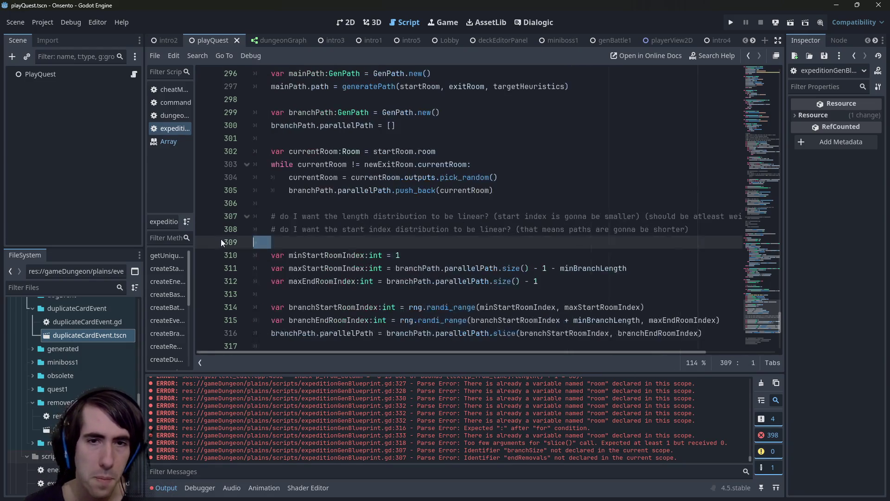
- Review lines 308-316: the distribution note, randi_range calls, minBranchLength and branch room indices
click(311, 229)
drag(297, 228, 543, 229)
click(543, 229)
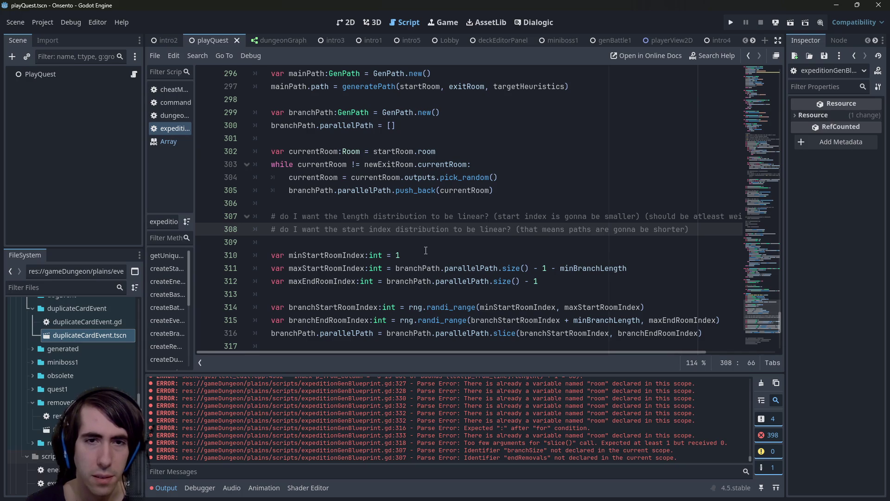
double_click(420, 229)
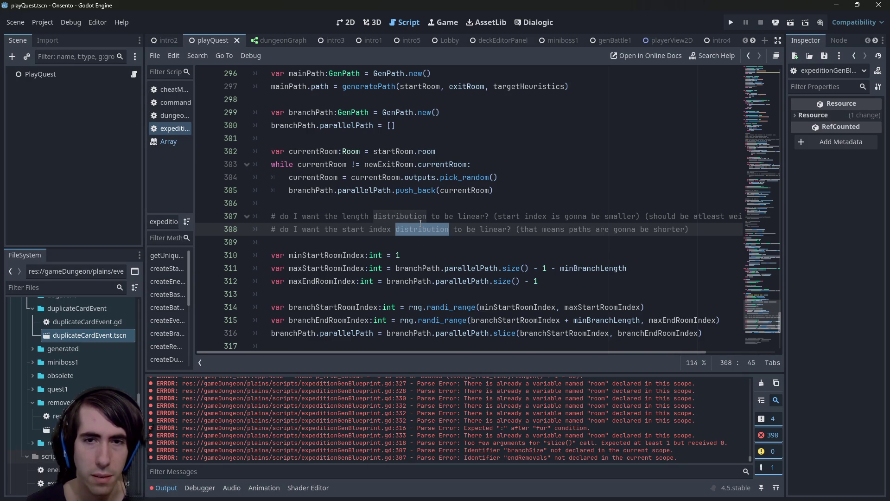
scroll(428, 234, down, 1)
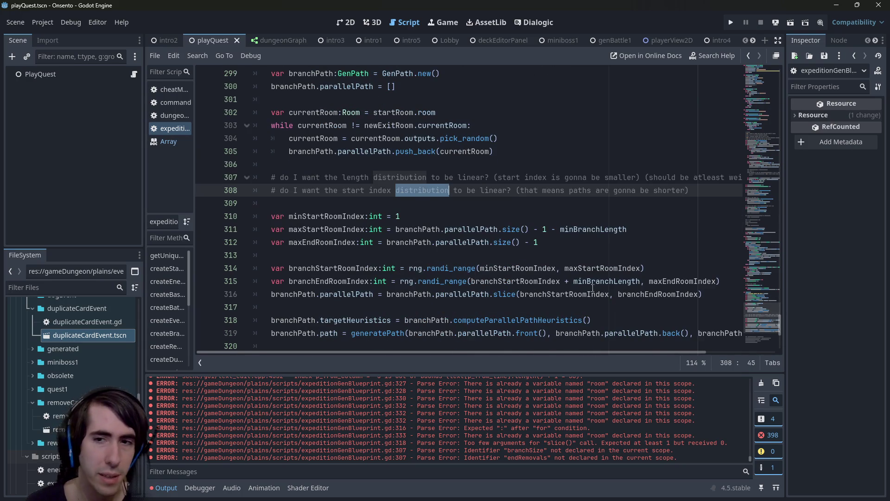
double_click(607, 281)
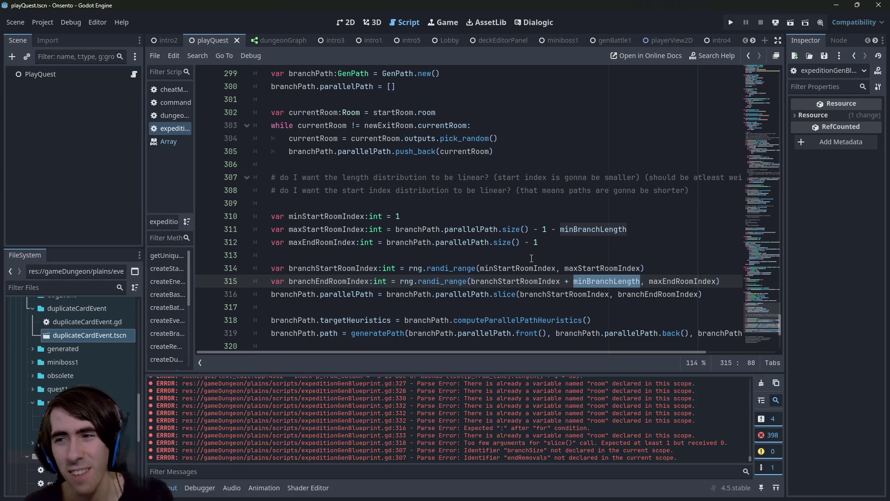
drag(418, 268, 647, 271)
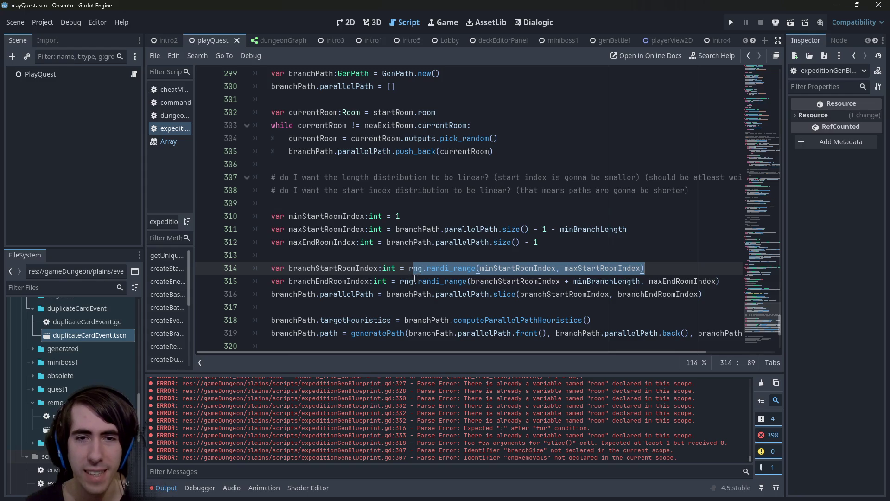
drag(410, 281, 721, 281)
click(544, 294)
double_click(544, 294)
double_click(654, 294)
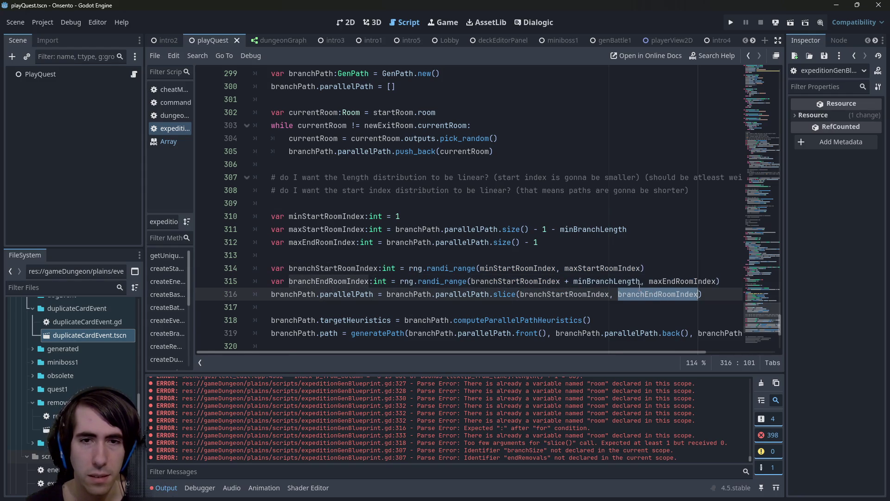
click(510, 297)
- Read the Array slice() documentation, then switch to the dungeonGraph scene
ctrl+click(510, 297)
key(alt+Left)
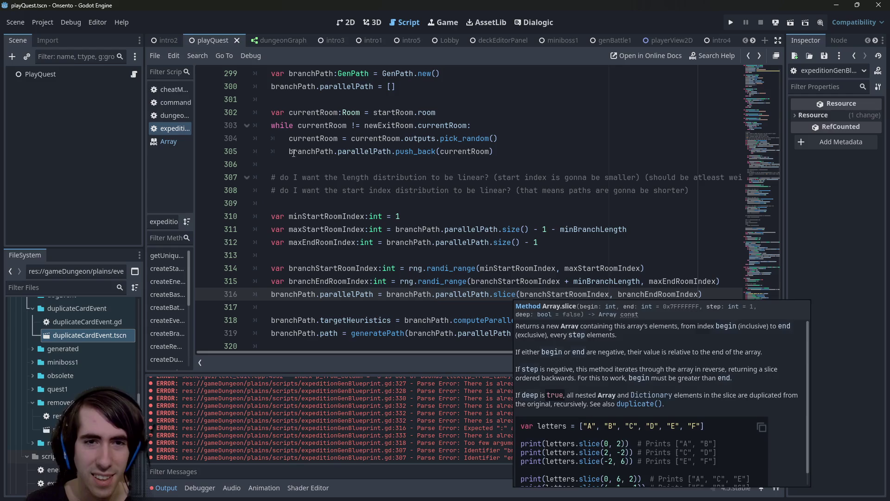
scroll(429, 305, down, 1)
click(384, 256)
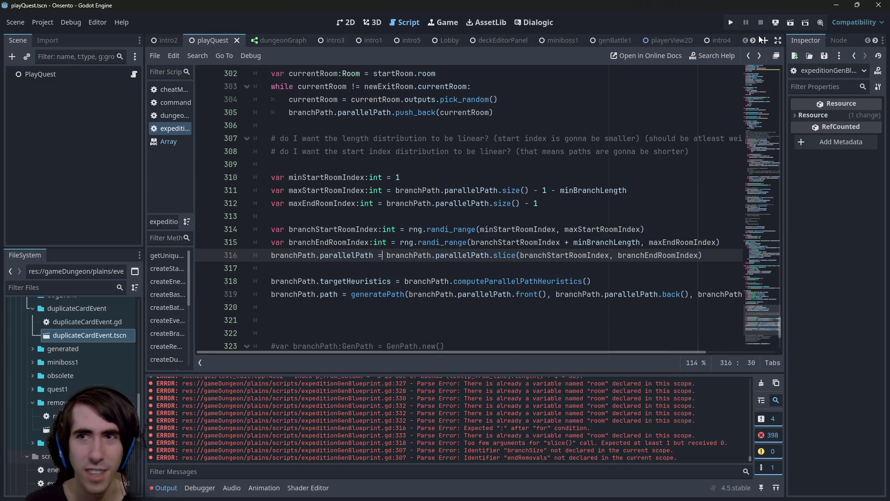
scroll(573, 228, down, 3)
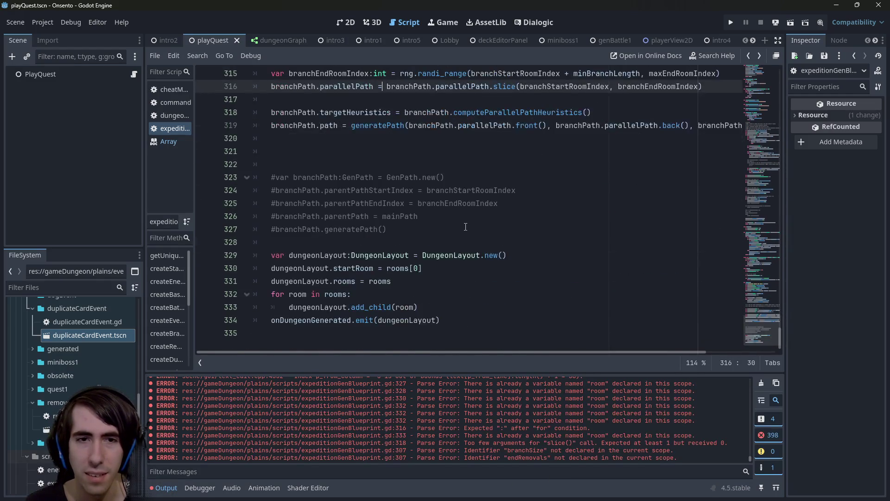
scroll(463, 228, up, 3)
scroll(462, 227, up, 6)
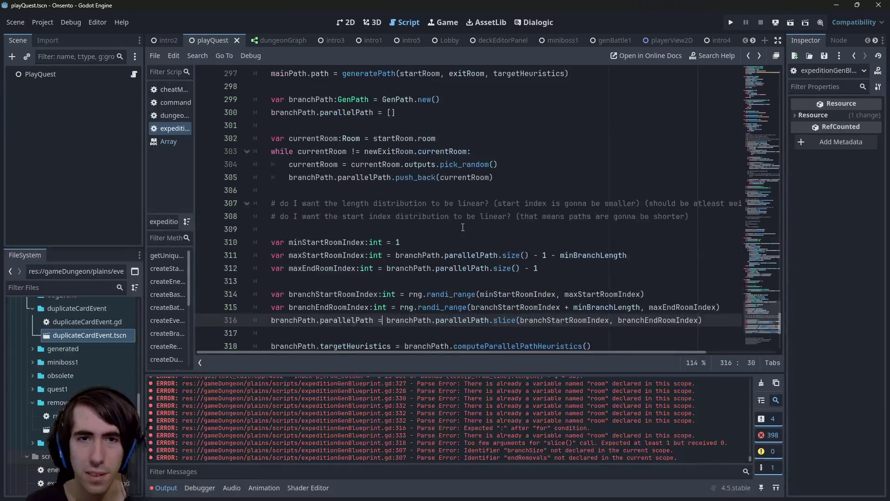
scroll(463, 227, down, 5)
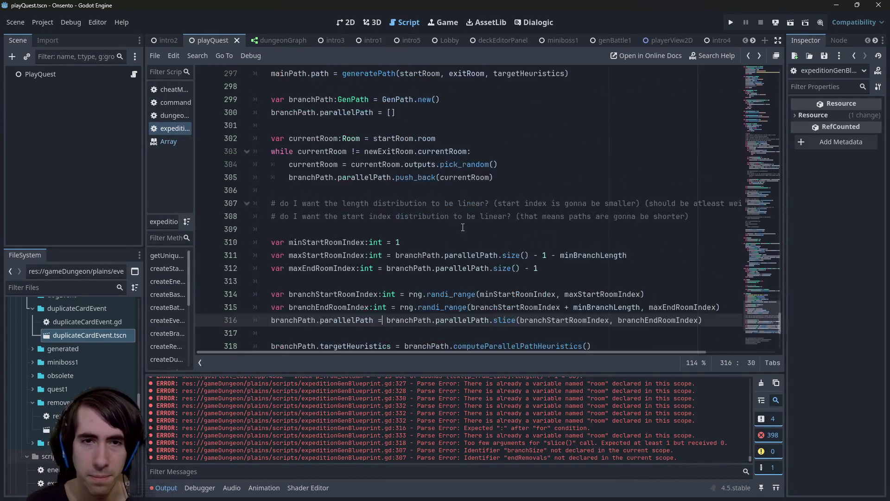
click(261, 41)
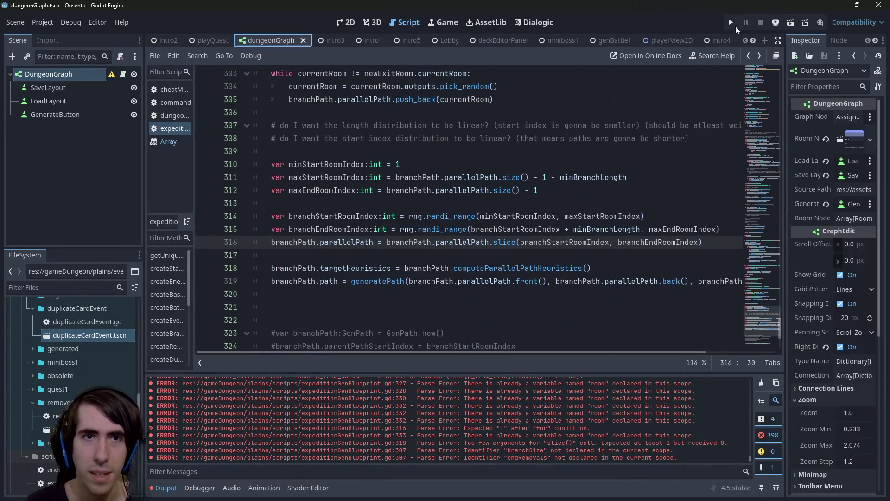
- Test-run the dungeonGraph scene and stop it
click(790, 21)
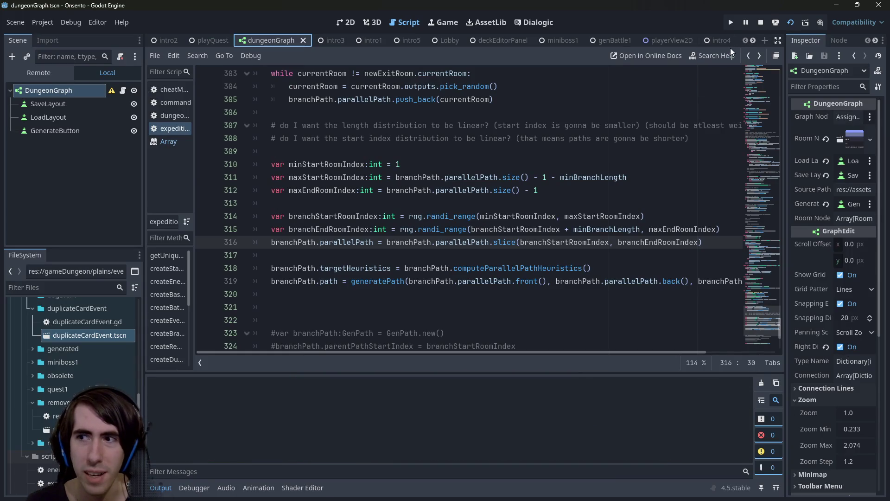
click(761, 25)
scroll(279, 232, up, 4)
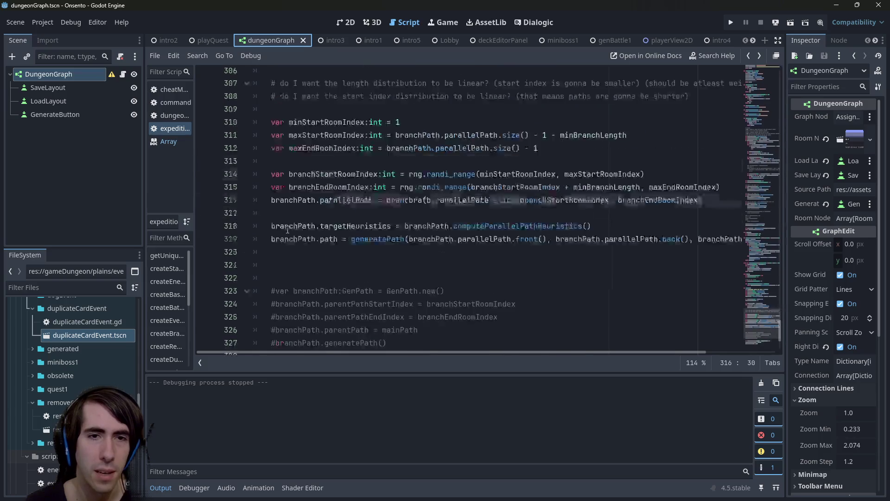
- Review currentRoom and branchPath in generate(), placing the caret on empty line 321
double_click(308, 227)
double_click(310, 216)
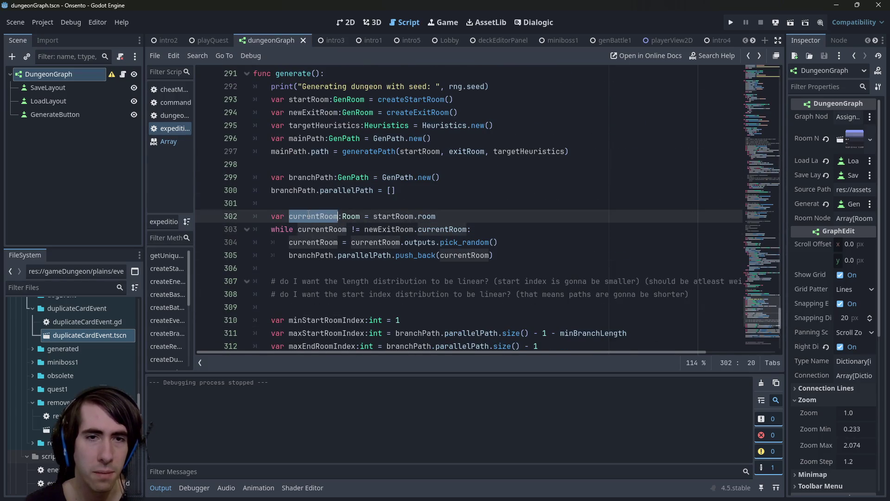
scroll(311, 191, up, 5)
scroll(310, 191, down, 4)
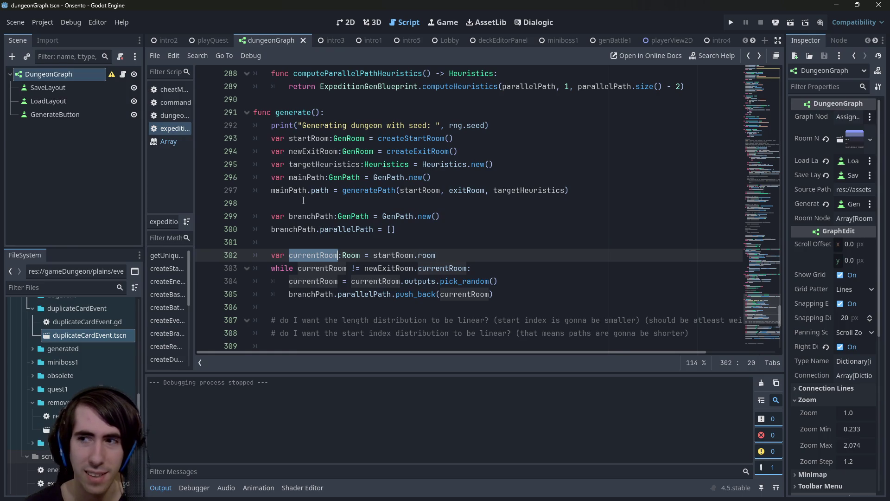
double_click(308, 216)
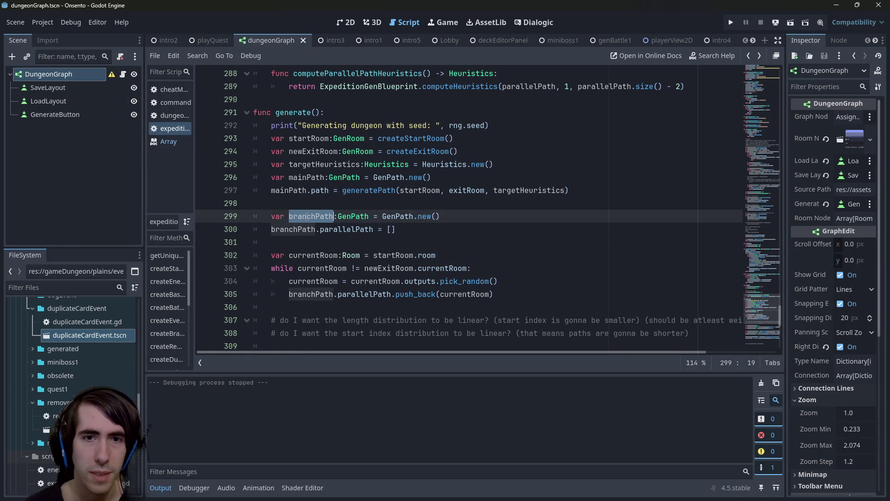
scroll(303, 209, down, 3)
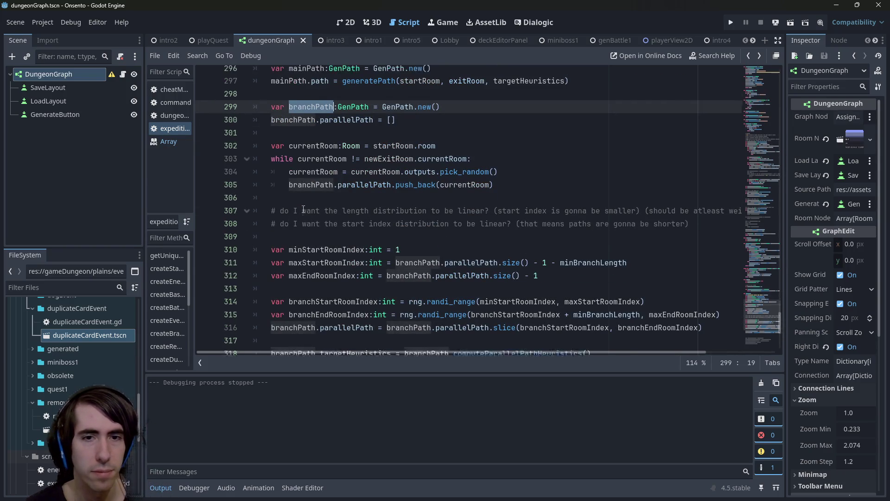
scroll(303, 210, up, 1)
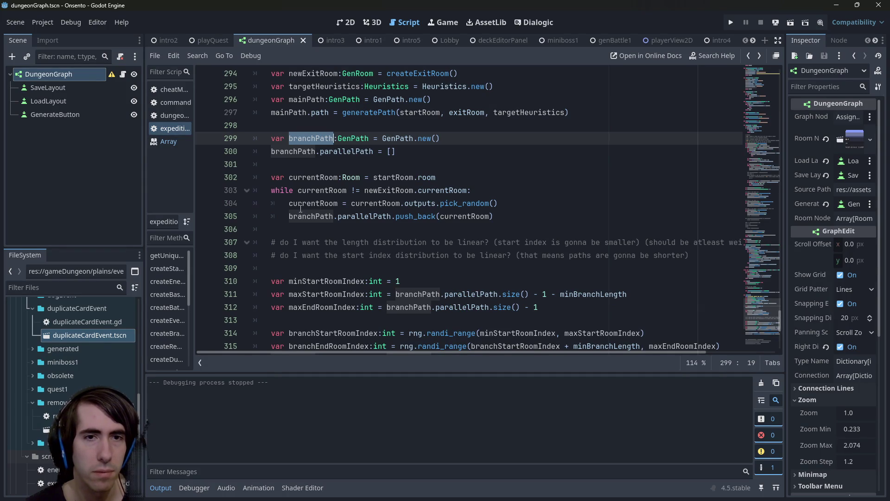
scroll(300, 208, down, 6)
click(300, 194)
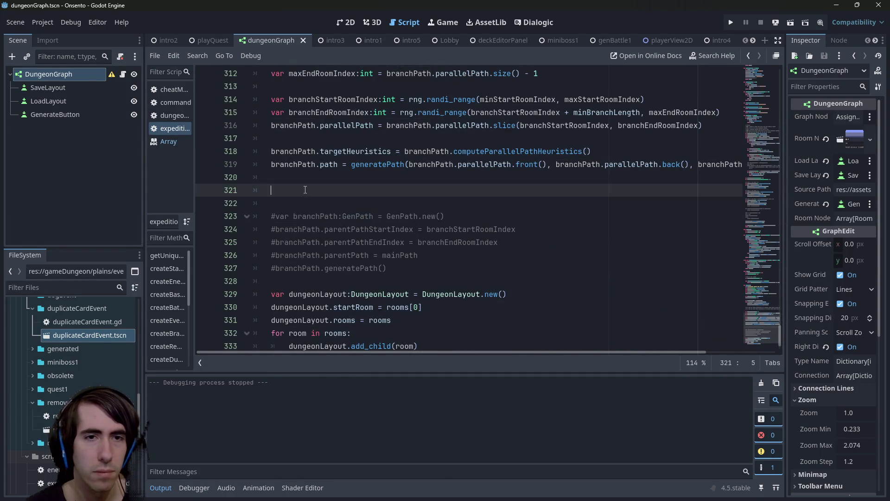
- Write 'var branchRoom:GenRoom = createBranchRoom()' on line 321 using autocomplete
scroll(301, 195, down, 1)
scroll(301, 196, up, 3)
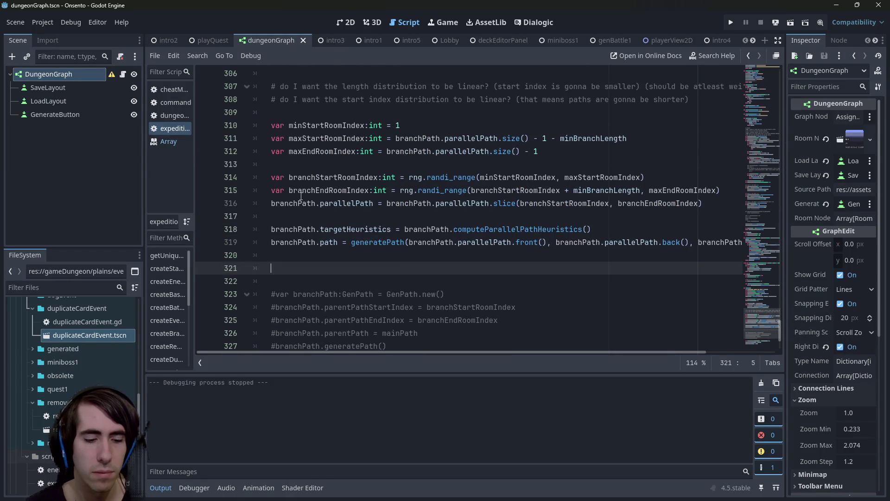
text(createBran)
key(Return)
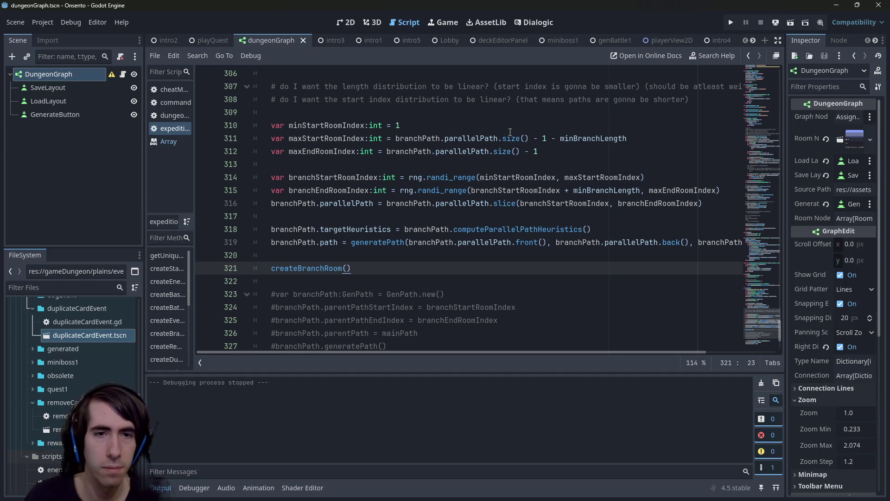
scroll(510, 132, down, 3)
scroll(457, 153, up, 3)
click(279, 266)
text(var brab)
key(BackSpace)
text(anchRo =)
key(Left)
key(Left)
key(Left)
text(Room:GenRoom)
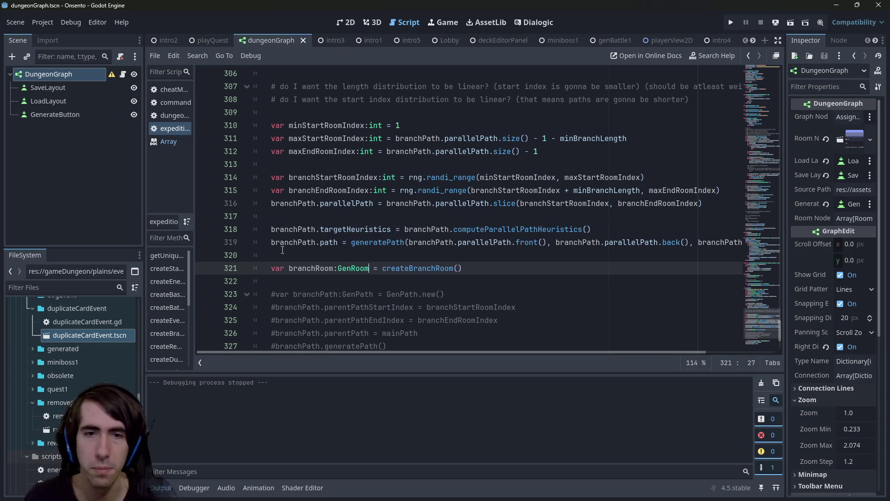
- Jump to the createBranchRoom() definition and inspect its body and outputNames
ctrl+click(418, 268)
mouse_move(376, 285)
mouse_down()
mouse_move(308, 242)
mouse_move(238, 217)
mouse_up()
double_click(309, 242)
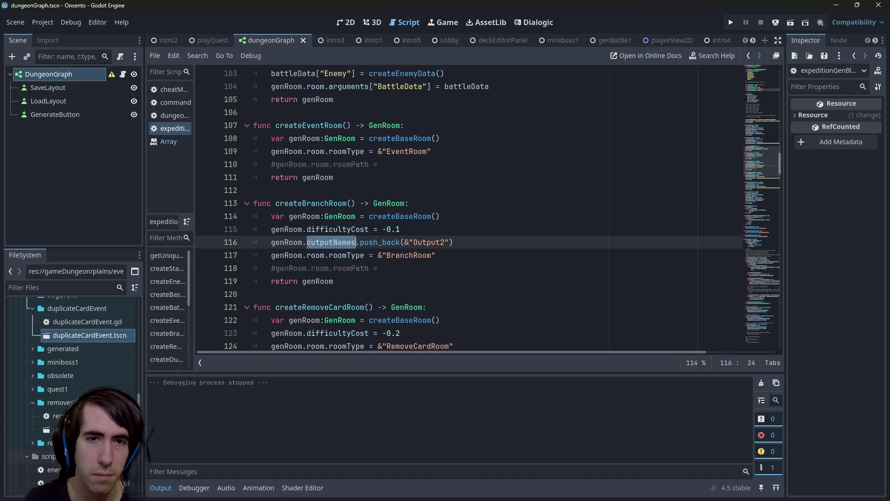
- Inspect the createBaseRoom definition, then return to createBranchRoom
ctrl+click(386, 216)
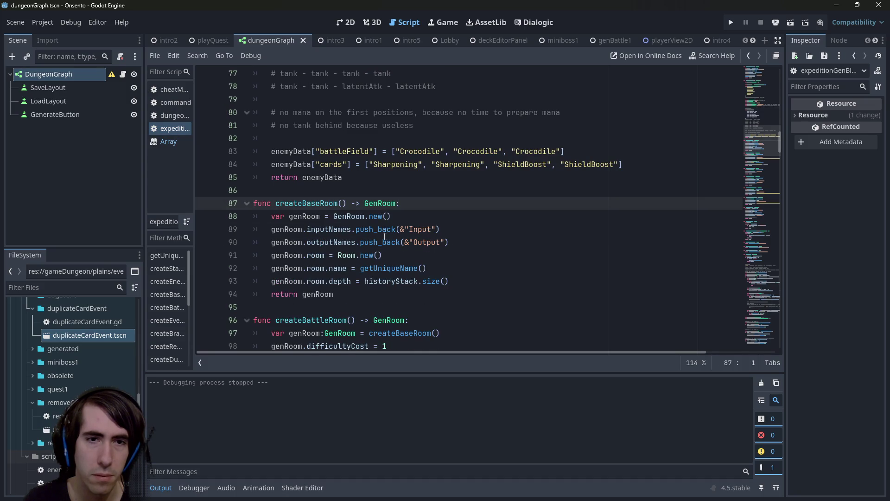
drag(414, 297, 269, 216)
click(347, 242)
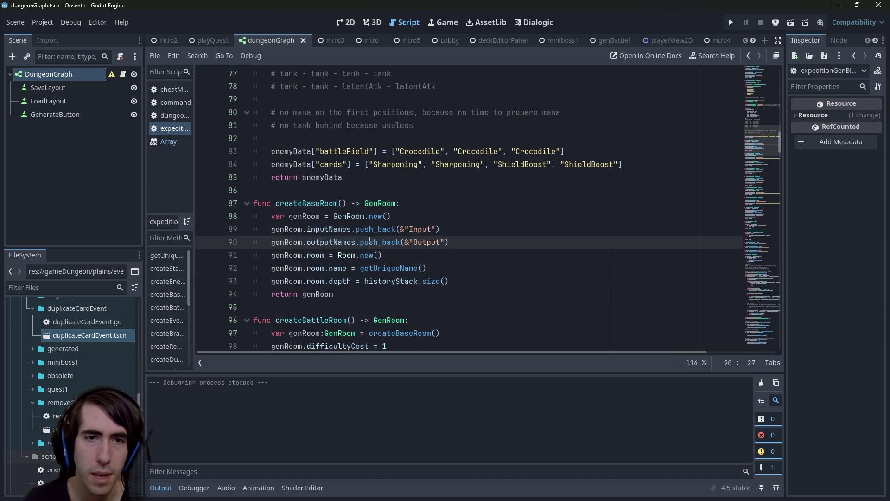
key(alt+Left)
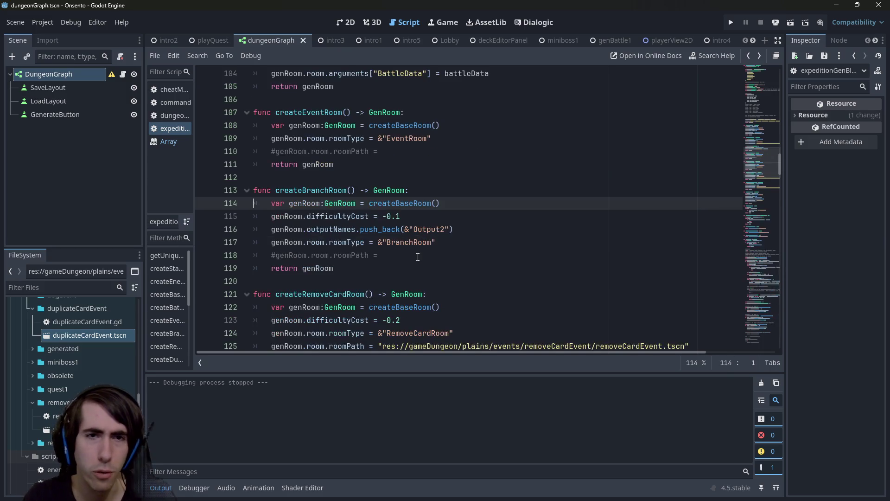
- Find the next createBranchRoom match, delete its commented-out return line, and save
double_click(311, 190)
key(ctrl+f)
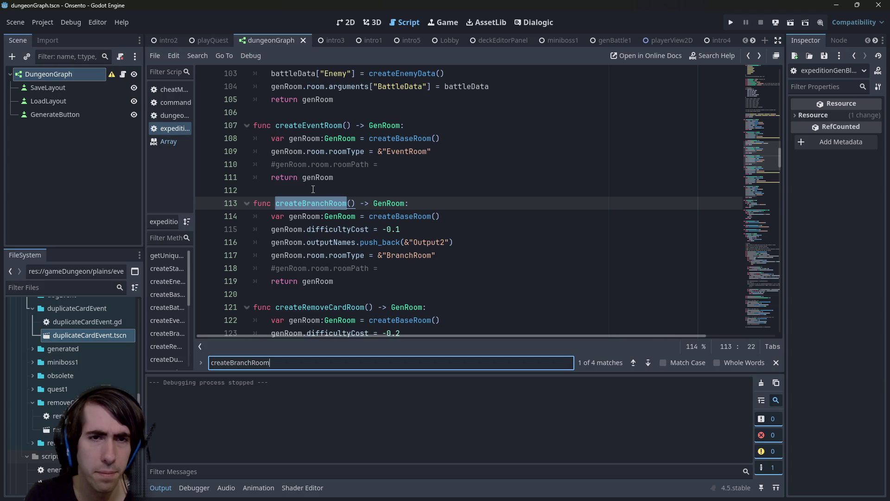
key(Return)
scroll(327, 208, down, 5)
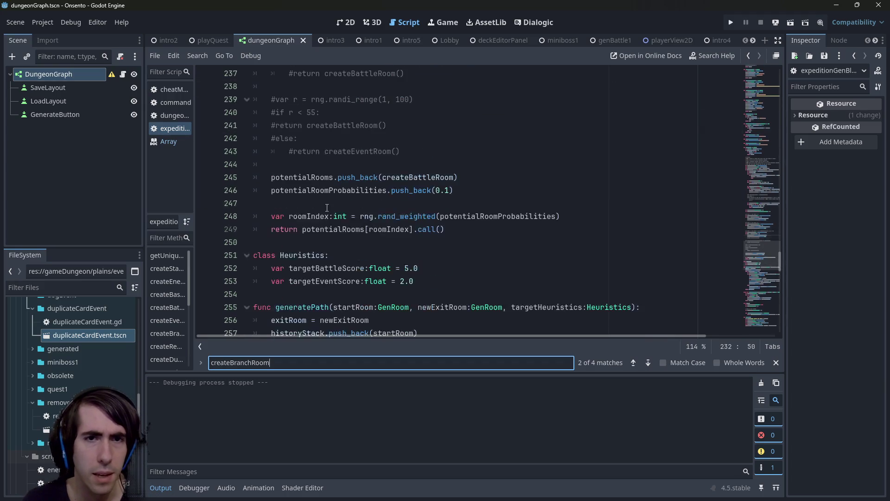
scroll(327, 208, up, 4)
drag(405, 190, 253, 190)
key(BackSpace)
key(BackSpace)
key(ctrl+s)
- Review the addRoom and roomToGenRoom lines in generatePath
scroll(330, 265, down, 2)
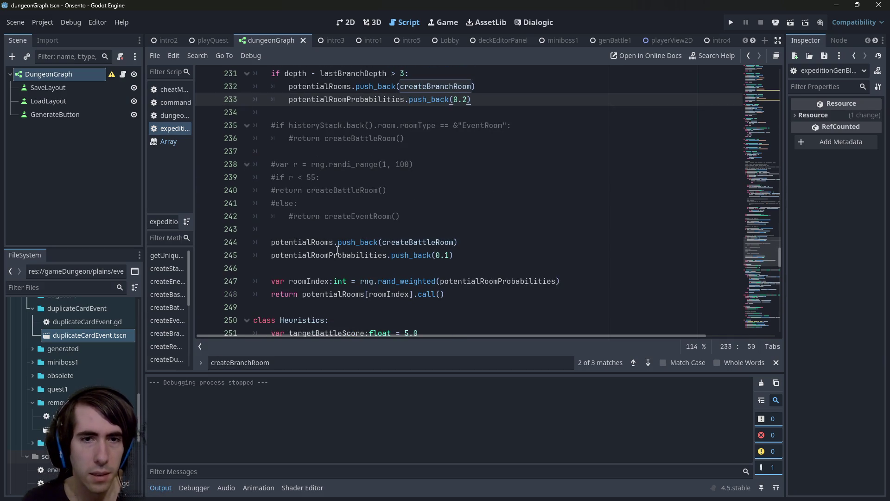
scroll(334, 159, up, 15)
scroll(334, 160, up, 8)
click(330, 166)
scroll(353, 209, down, 15)
scroll(365, 237, down, 16)
scroll(368, 214, up, 2)
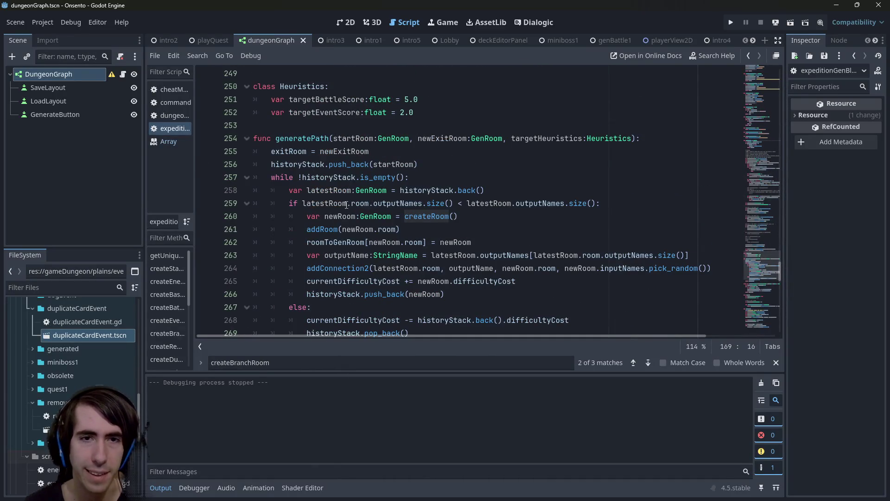
click(321, 229)
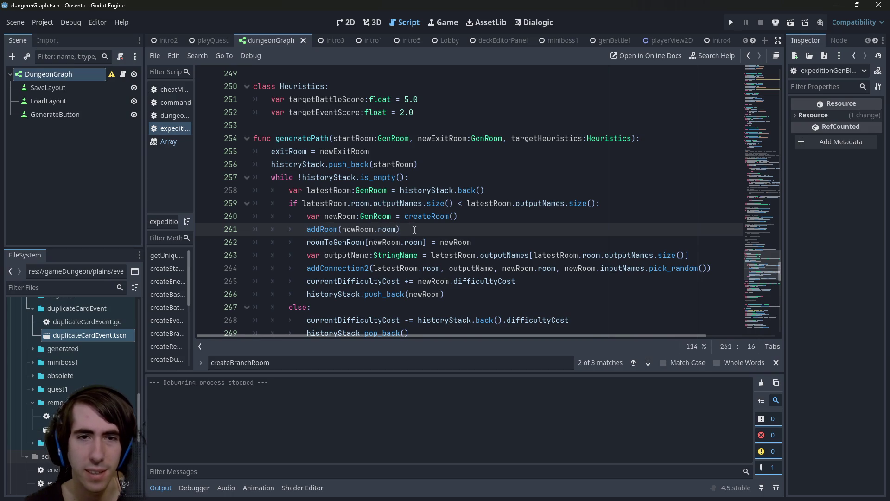
drag(472, 242, 183, 228)
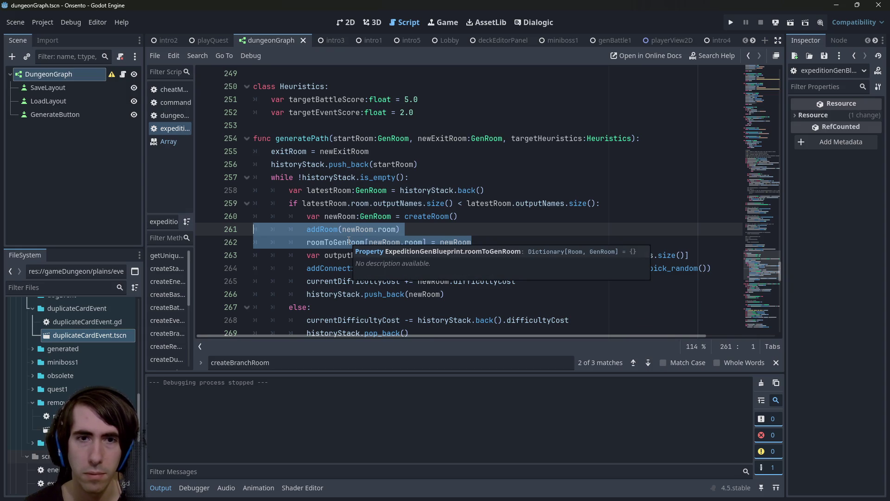
scroll(348, 239, down, 12)
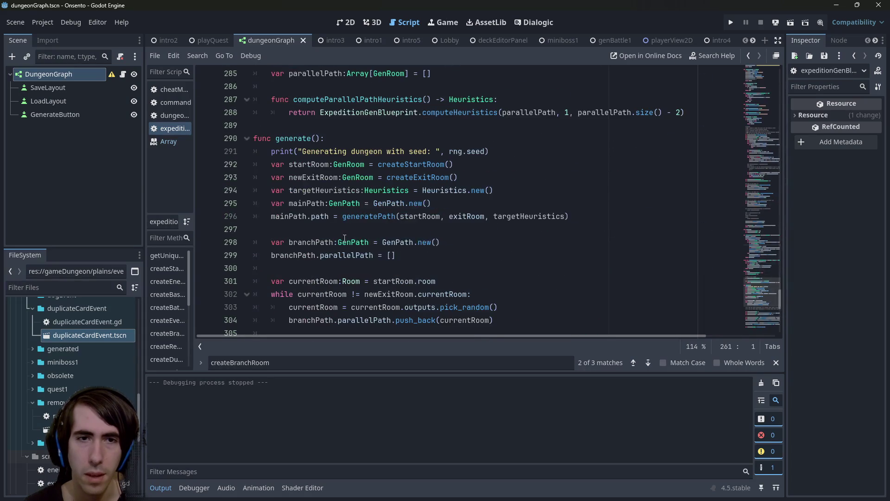
- Scroll through the script and undo back to the branch room probability lines
scroll(368, 184, down, 3)
scroll(368, 184, down, 7)
scroll(310, 145, up, 4)
scroll(321, 178, down, 4)
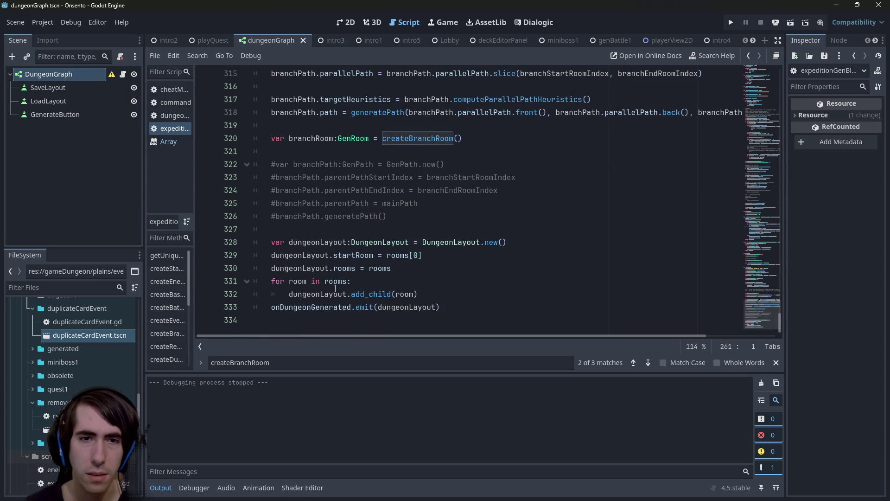
scroll(332, 288, up, 3)
scroll(330, 279, down, 3)
scroll(331, 279, up, 5)
scroll(329, 272, up, 4)
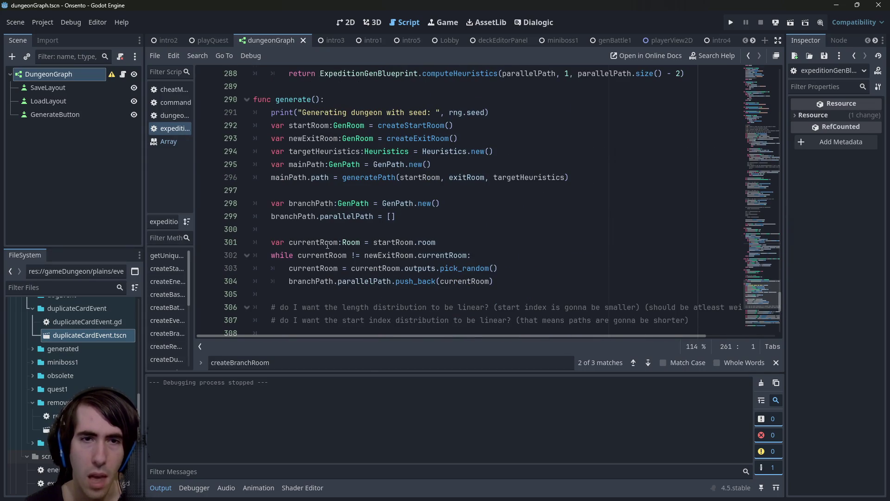
mouse_move(358, 284)
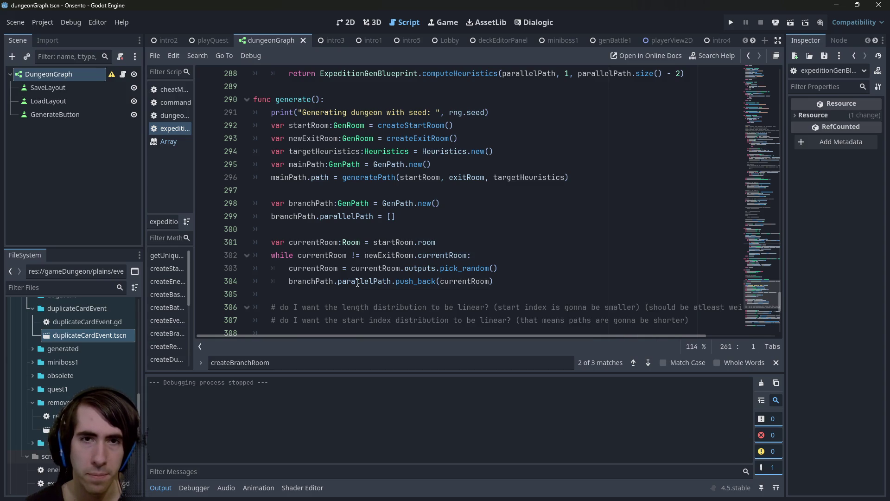
scroll(356, 282, up, 3)
scroll(354, 281, up, 5)
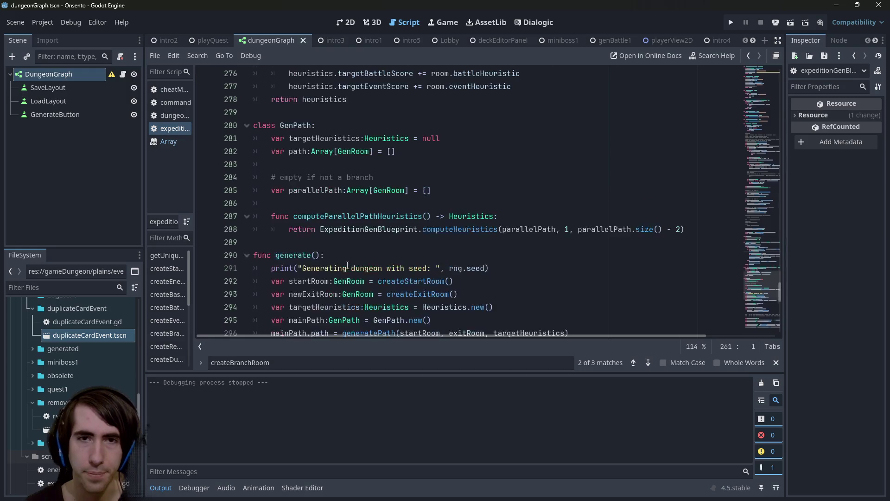
click(348, 265)
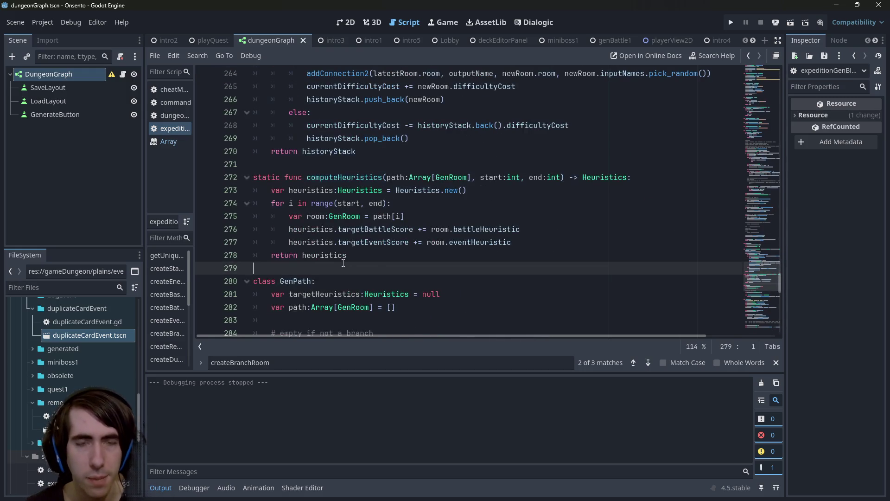
key(ctrl+z)
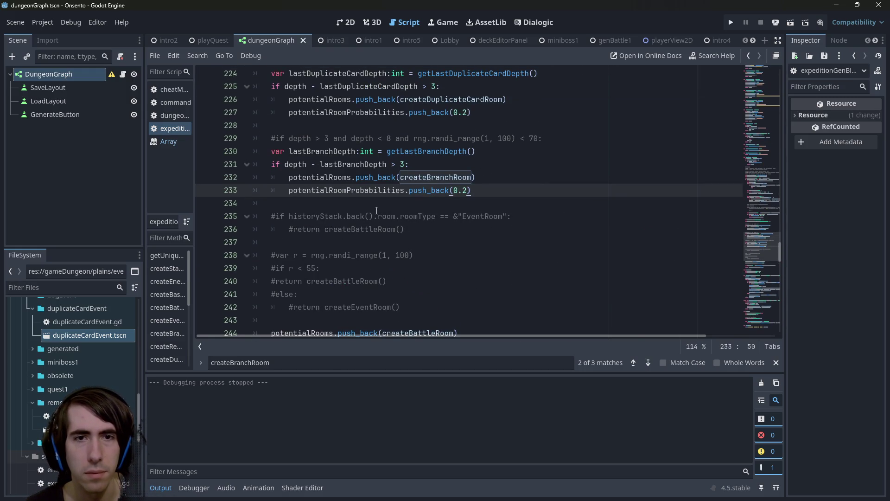
- Insert a blank line below the branchRoom creation in generate()
scroll(380, 218, down, 15)
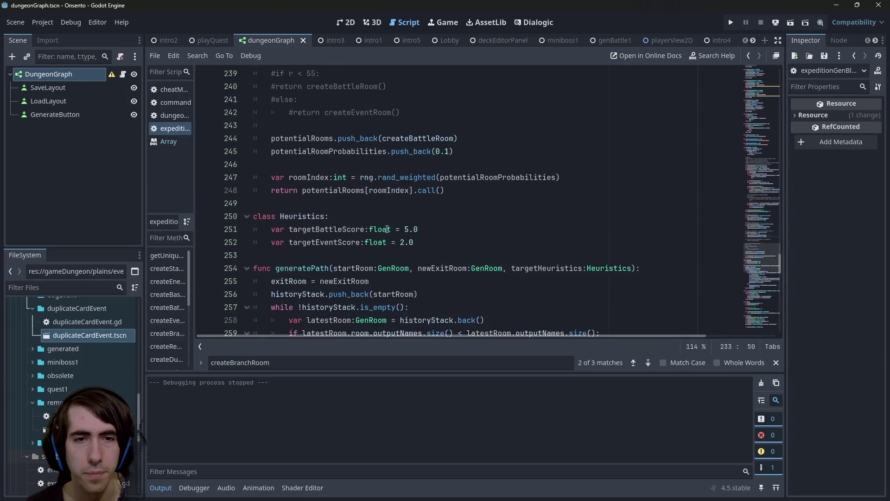
scroll(386, 229, down, 10)
scroll(387, 229, up, 3)
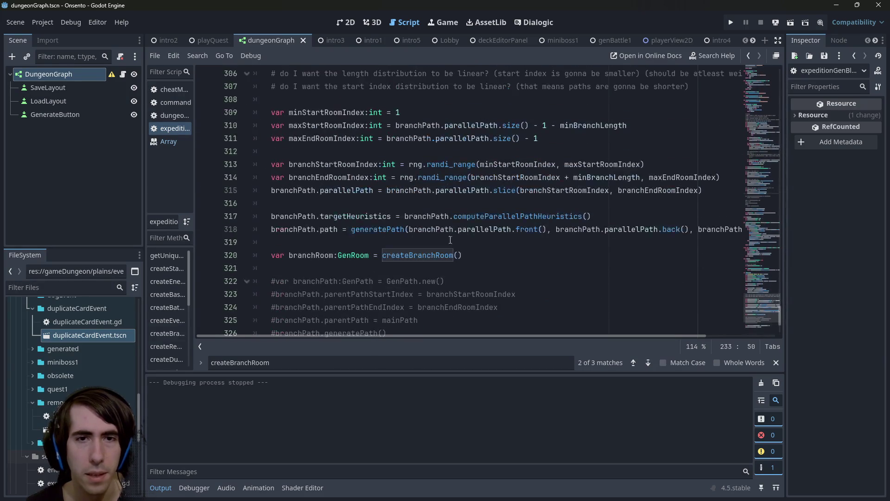
click(501, 272)
key(Return)
key(Up)
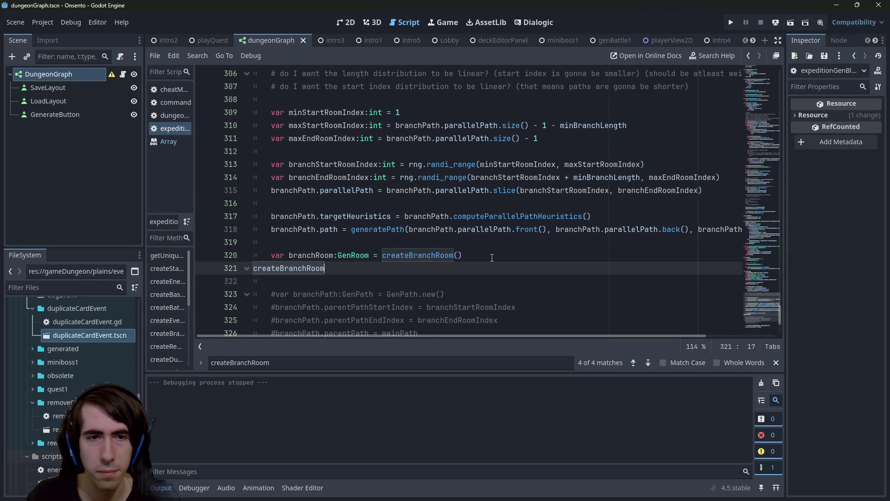
- Add an addRoom() call on line 321 via autocomplete
key(Tab)
text(add)
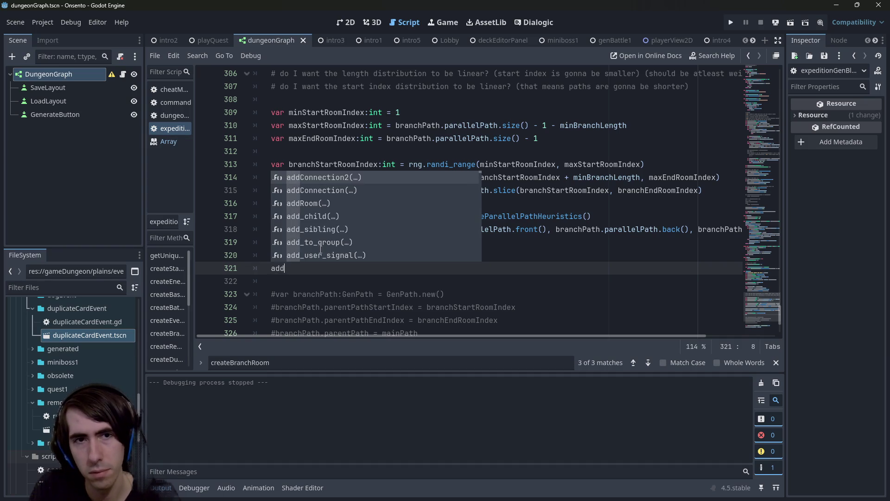
text(Roo)
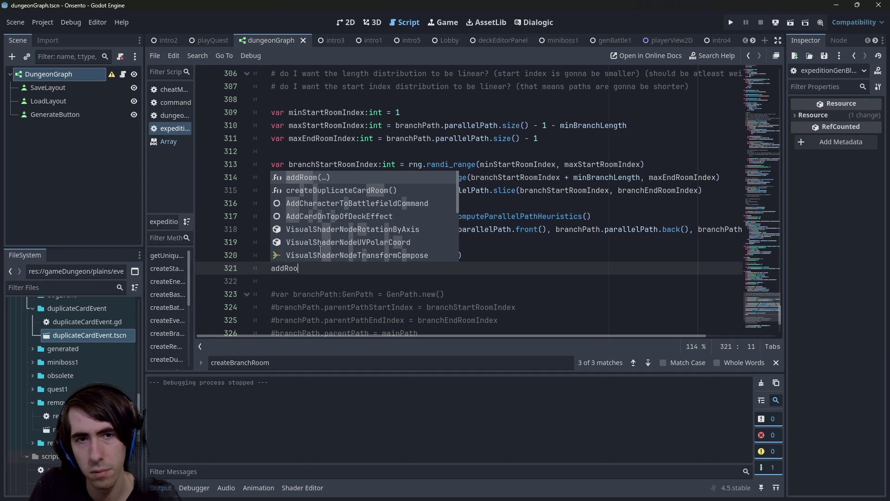
key(Return)
- Inspect the addRoom function definition and the addConnection2 function
ctrl+click(278, 273)
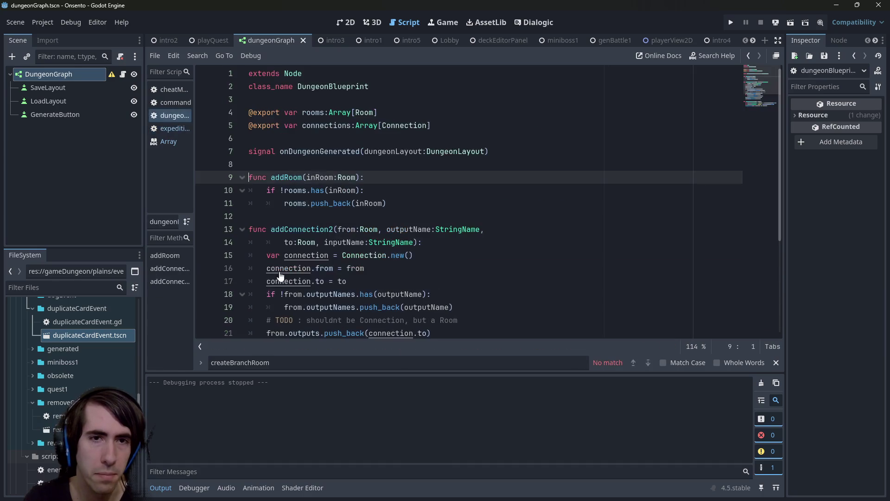
mouse_move(387, 204)
mouse_down()
mouse_move(284, 204)
mouse_move(221, 192)
mouse_up()
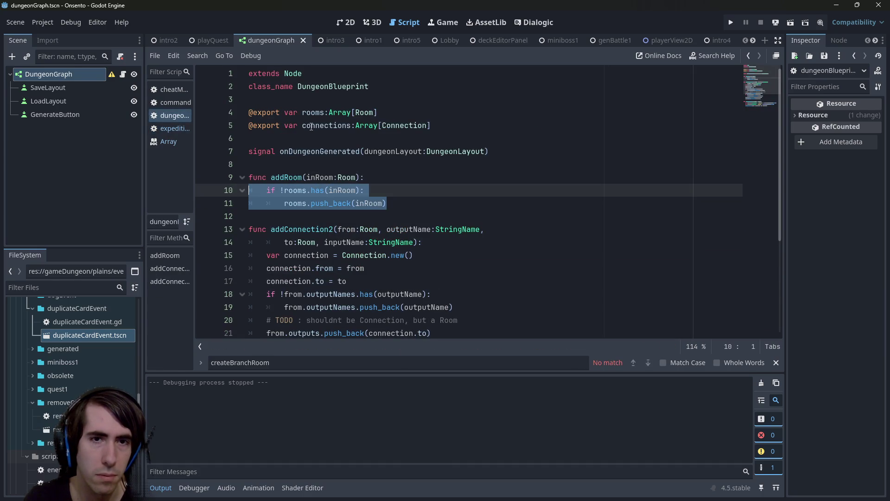
scroll(327, 205, down, 2)
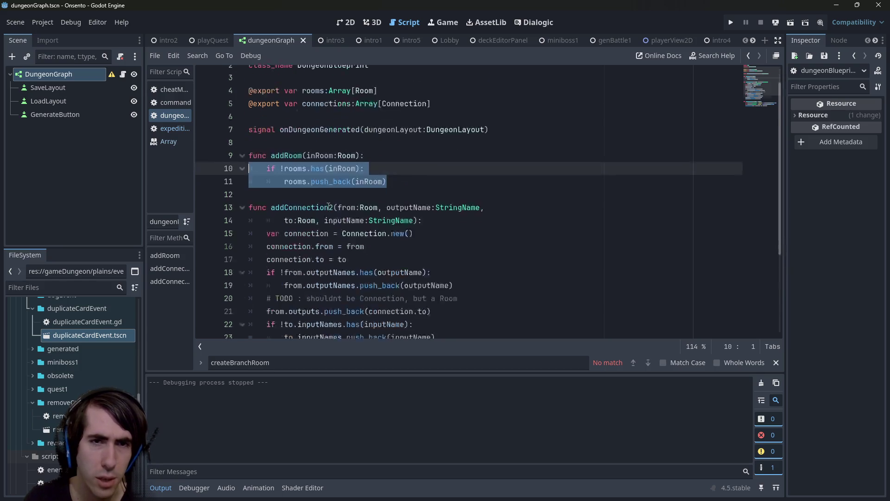
scroll(320, 204, up, 2)
scroll(321, 205, down, 2)
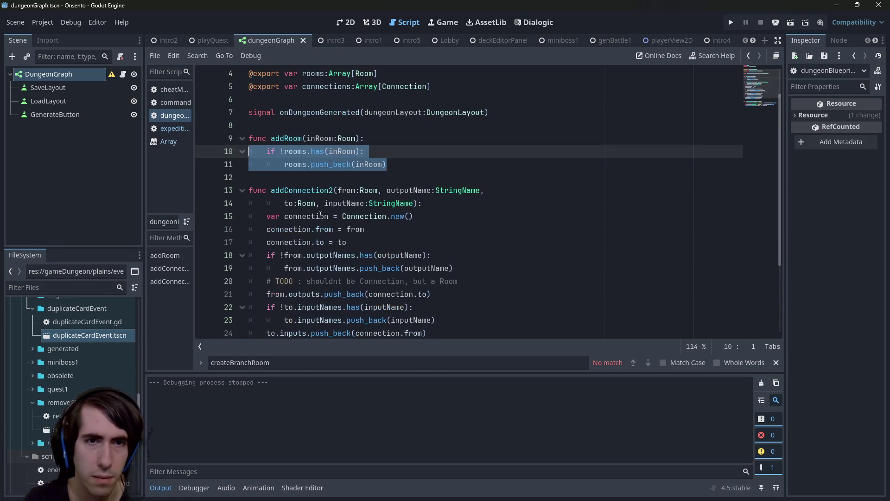
scroll(315, 205, up, 1)
double_click(301, 164)
scroll(325, 184, down, 2)
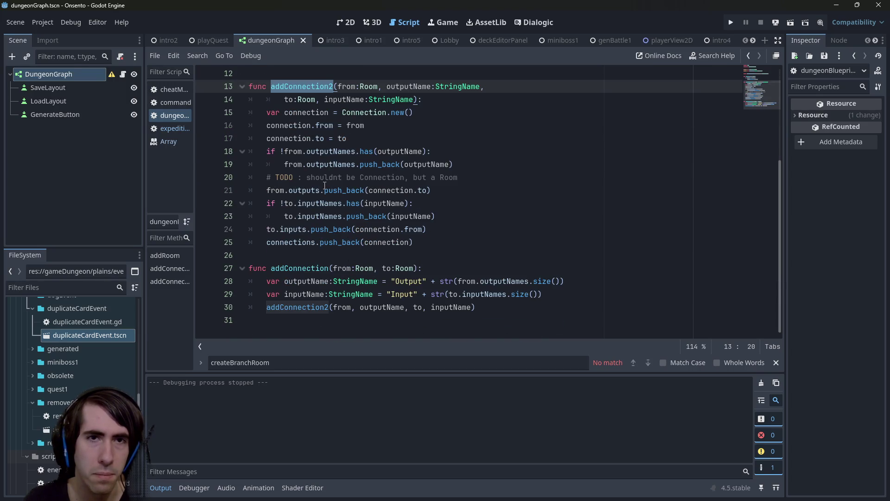
scroll(325, 186, up, 2)
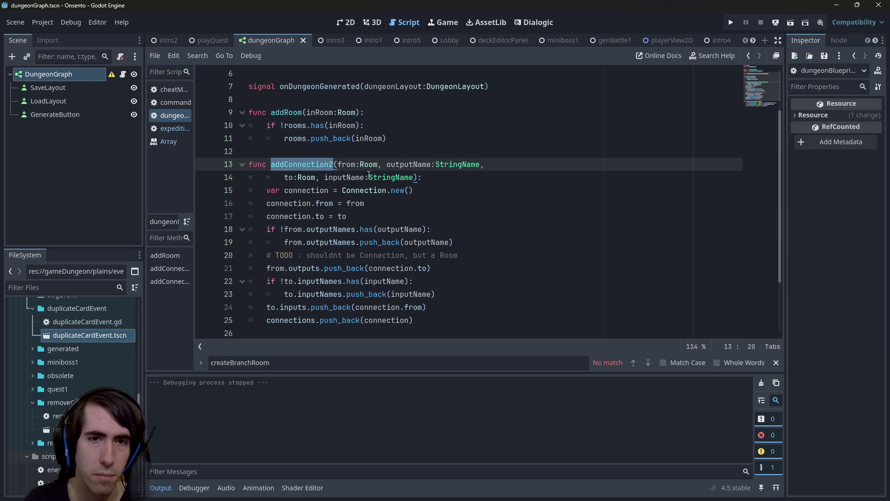
- Return to the new addRoom() line in the expedition script
key(alt+Left)
key(alt+Left)
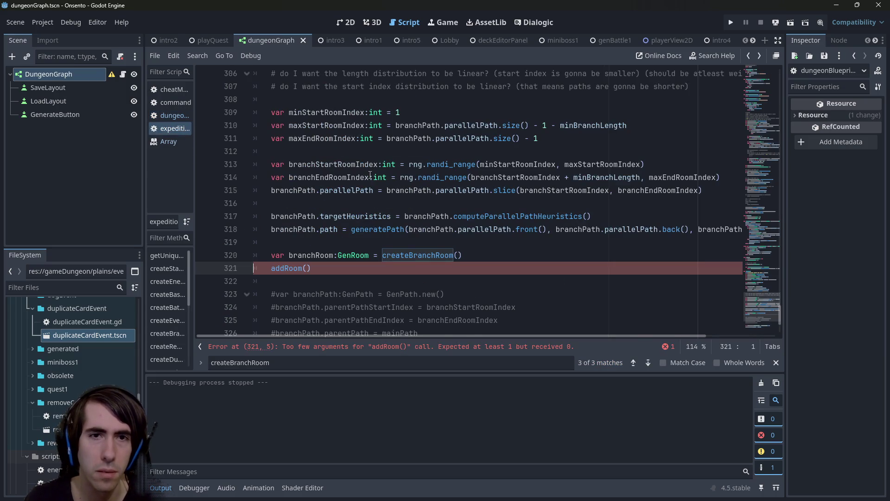
scroll(371, 174, up, 10)
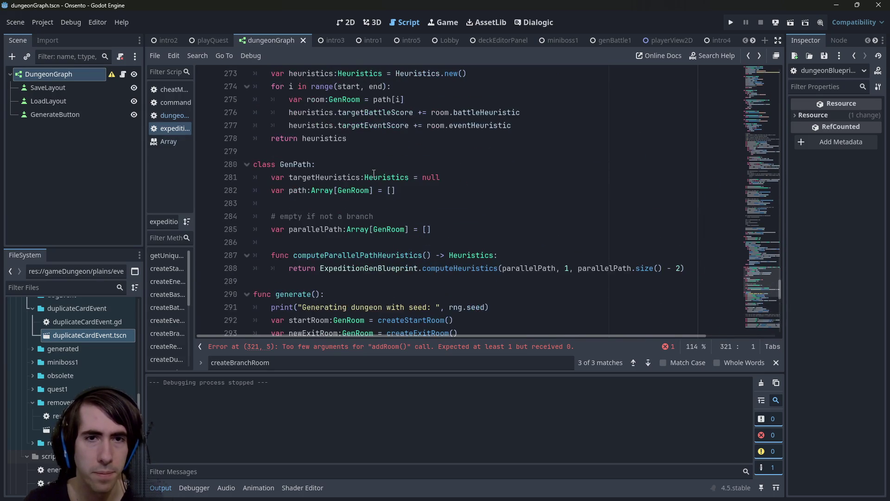
scroll(374, 173, down, 10)
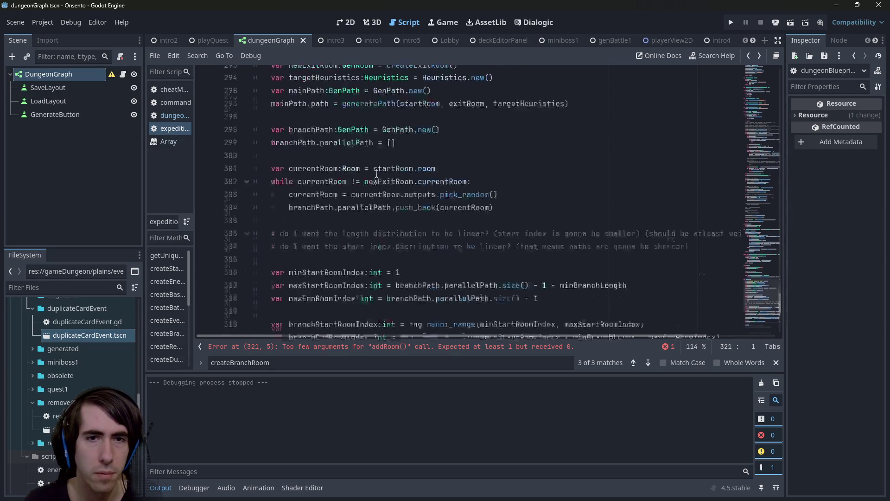
scroll(376, 173, up, 10)
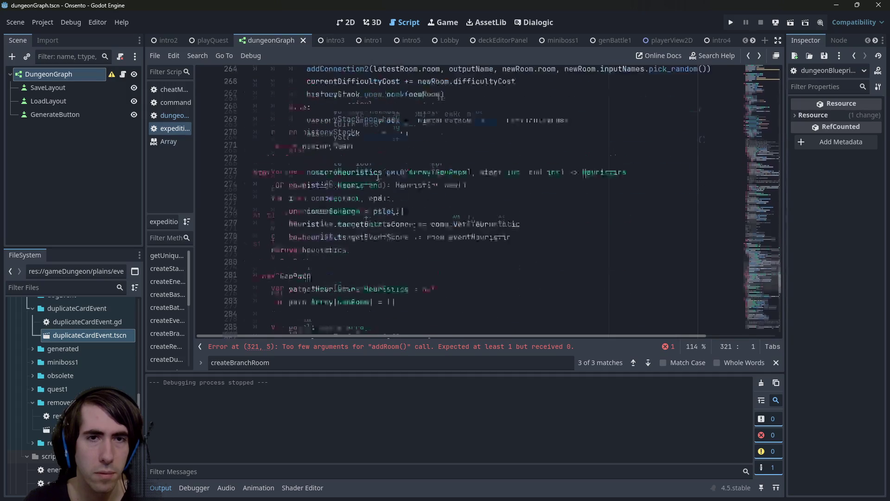
scroll(378, 175, down, 10)
scroll(379, 177, down, 5)
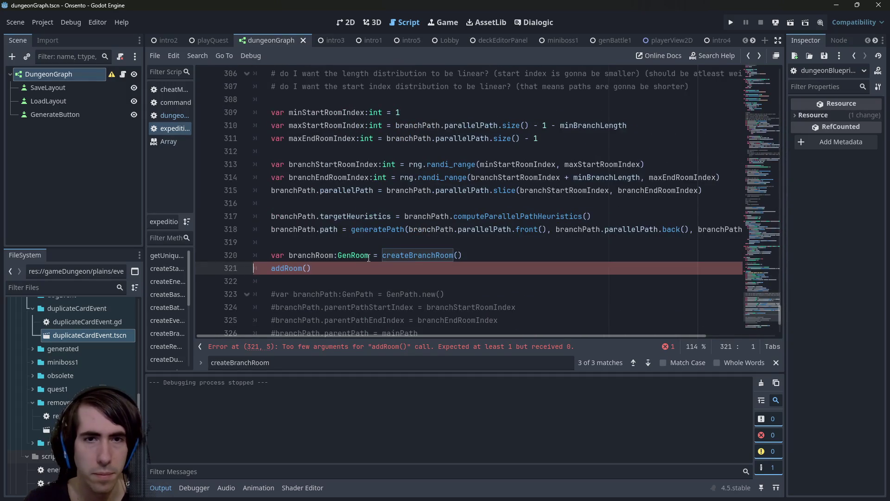
scroll(368, 256, up, 3)
scroll(388, 235, up, 1)
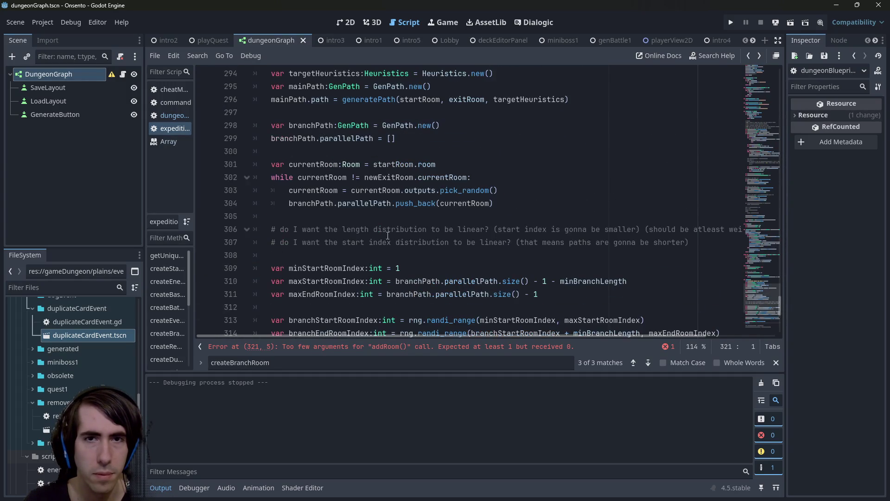
- Save, then check addConnection2's expected parameters against branchPath.parallelPath and branchRoom
click(542, 189)
key(ctrl+s)
key(alt+Left)
key(alt+Left)
key(alt+Left)
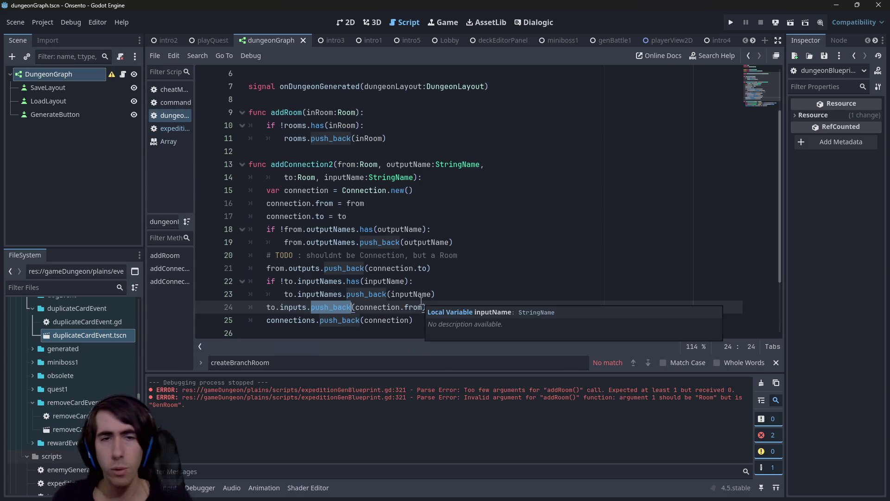
key(alt+Left)
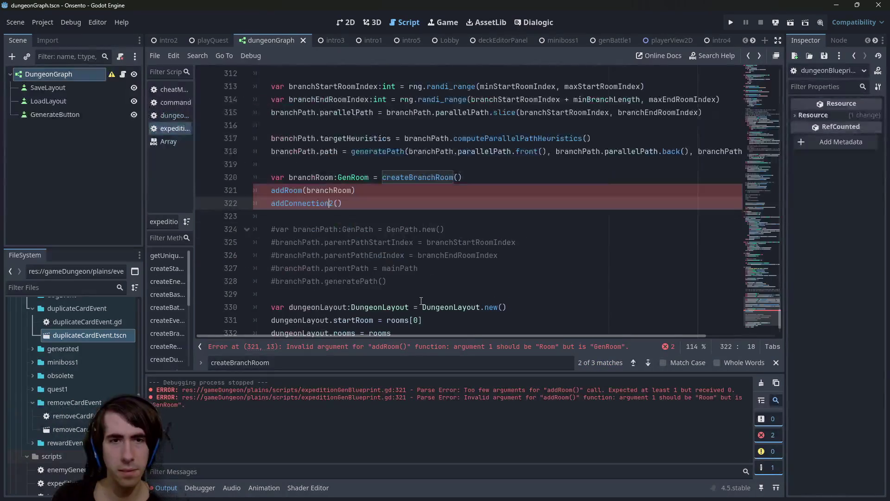
key(Right)
key(Right)
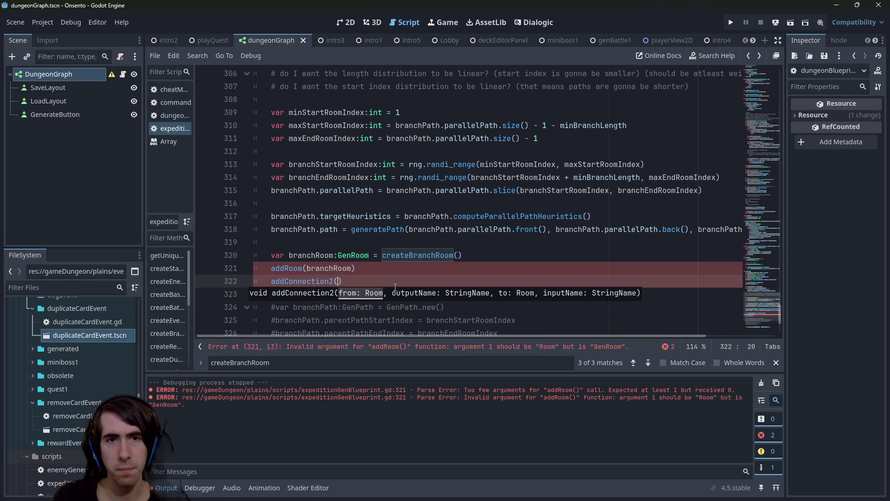
scroll(325, 250, up, 1)
scroll(286, 219, down, 1)
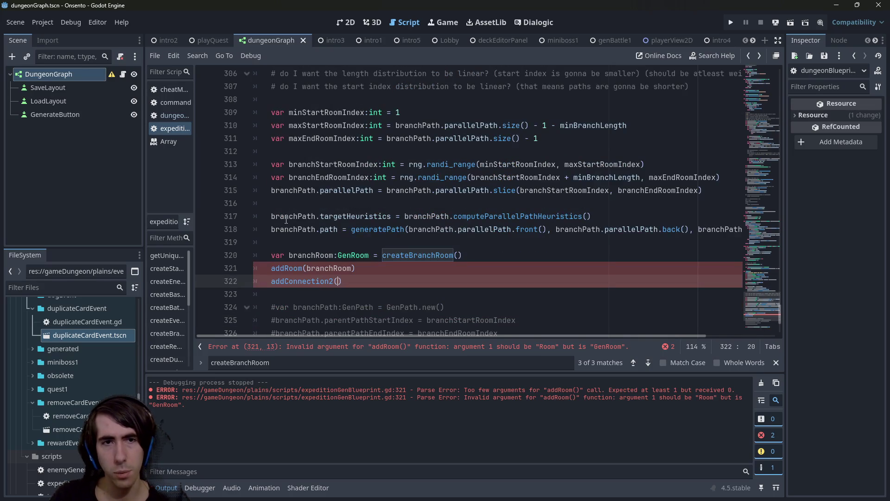
drag(272, 190, 373, 191)
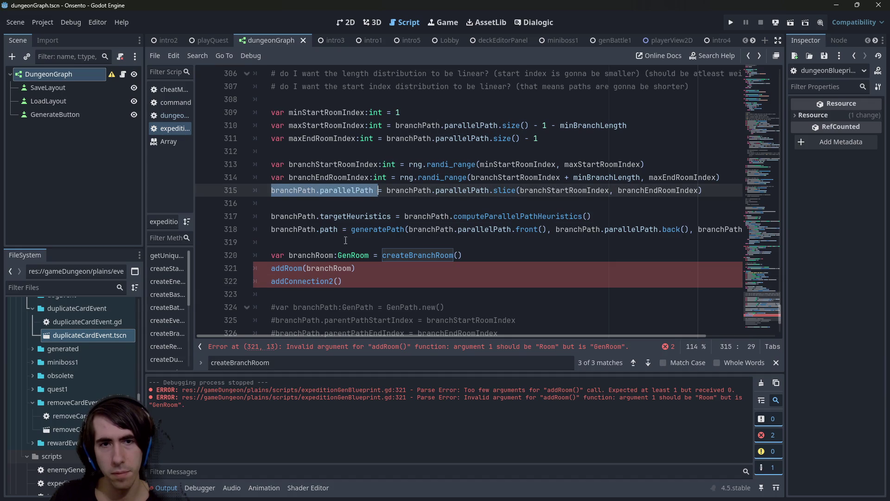
double_click(313, 255)
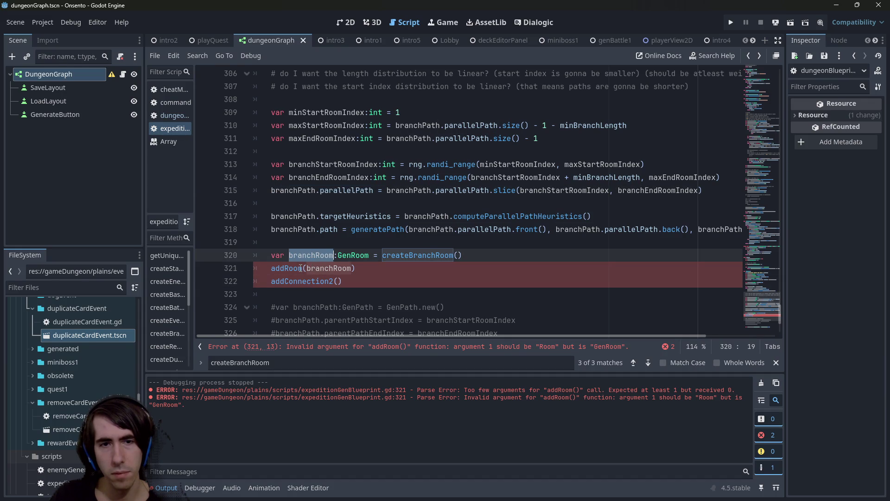
- Check addRoom's Room parameter and change the argument to branchRoom.room
ctrl+click(301, 268)
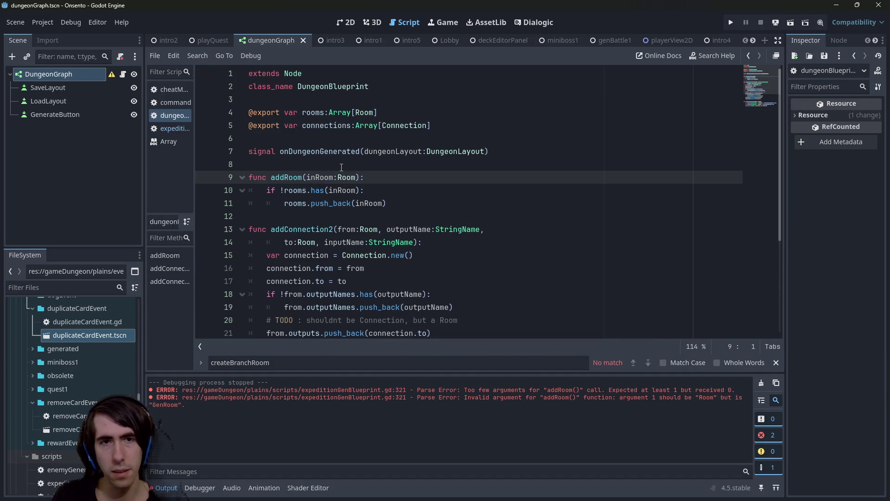
scroll(342, 166, down, 4)
key(alt+Left)
text(.room)
scroll(341, 167, up, 6)
scroll(337, 169, up, 6)
scroll(337, 169, down, 5)
scroll(337, 169, up, 11)
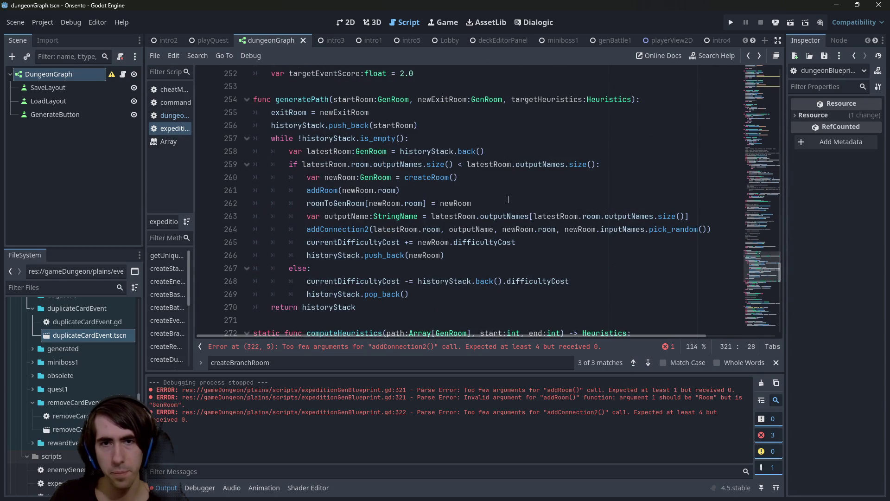
- Copy generatePath's roomToGenRoom, outputName and addConnection2 lines below addRoom(branchRoom.room) and unindent them
drag(508, 201, 229, 201)
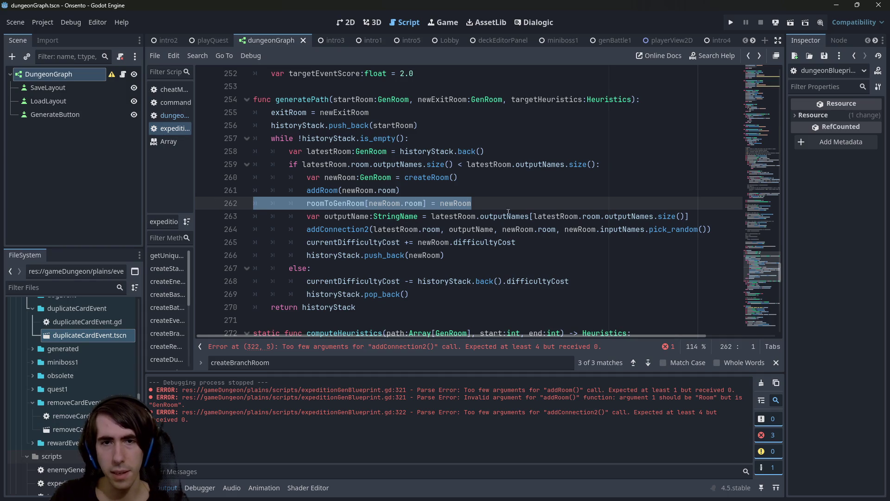
mouse_move(712, 229)
mouse_down()
mouse_move(603, 227)
mouse_move(376, 201)
mouse_up()
key(ctrl+c)
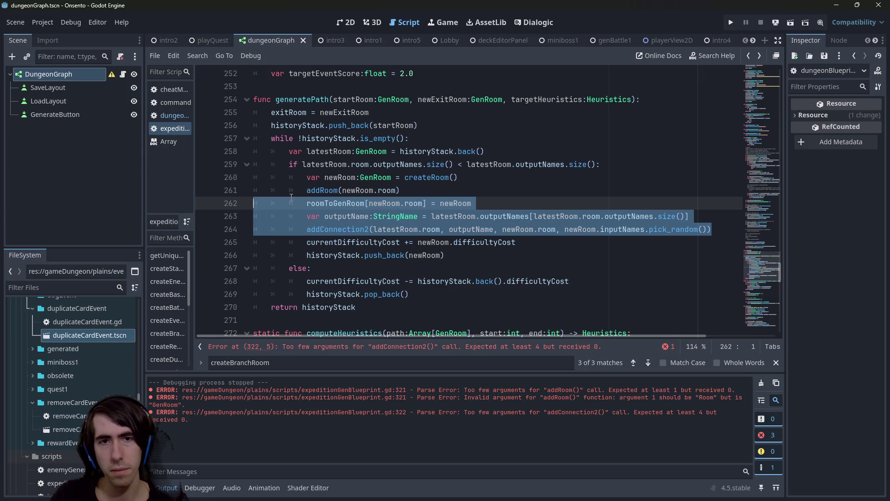
scroll(291, 197, down, 20)
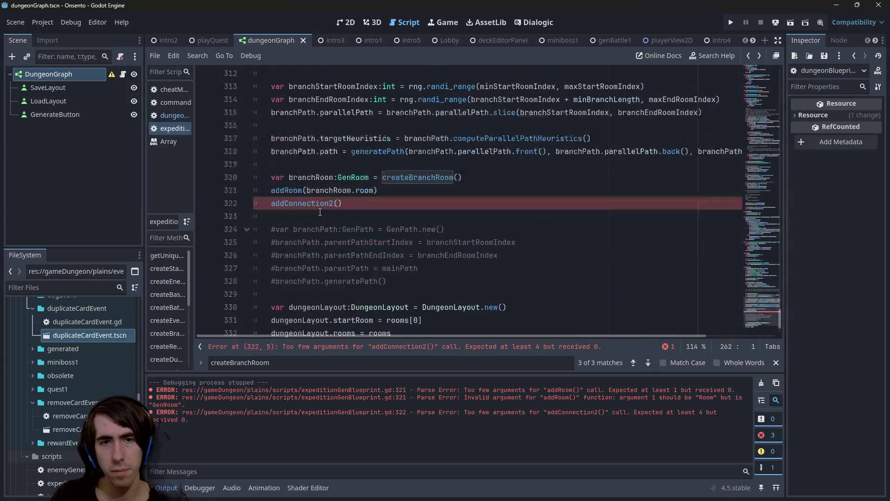
click(421, 194)
key(Return)
key(ctrl+v)
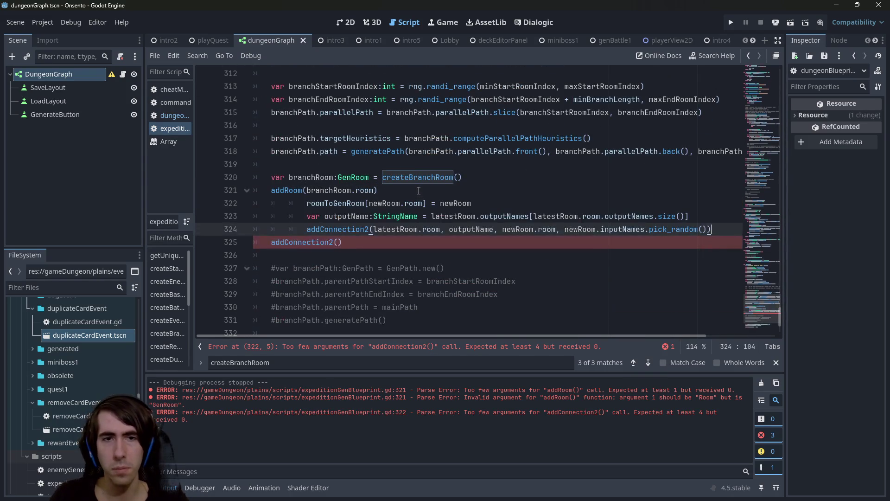
drag(732, 234, 218, 204)
key(shift+Tab)
key(shift+Tab)
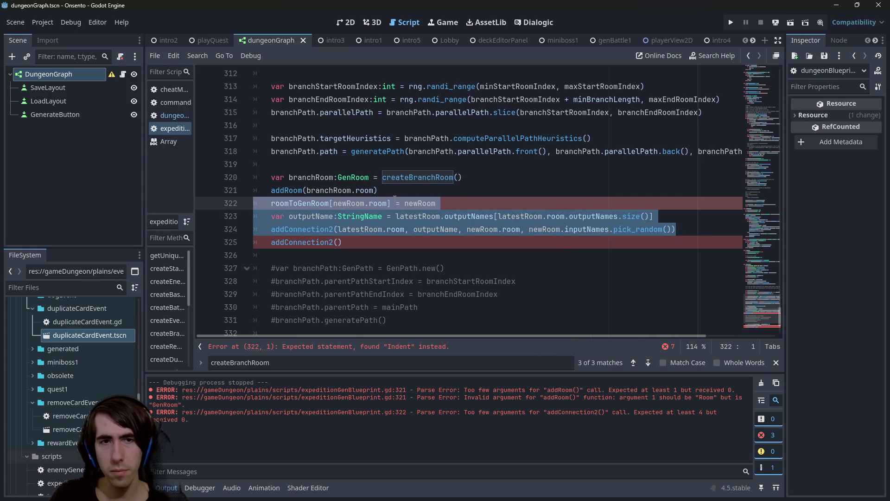
scroll(397, 229, up, 1)
- Change the pasted mapping line to roomToGenRoom[branchRoom.room] = branchRoom
double_click(299, 242)
double_click(332, 216)
double_click(353, 242)
text(branchRoom)
click(442, 243)
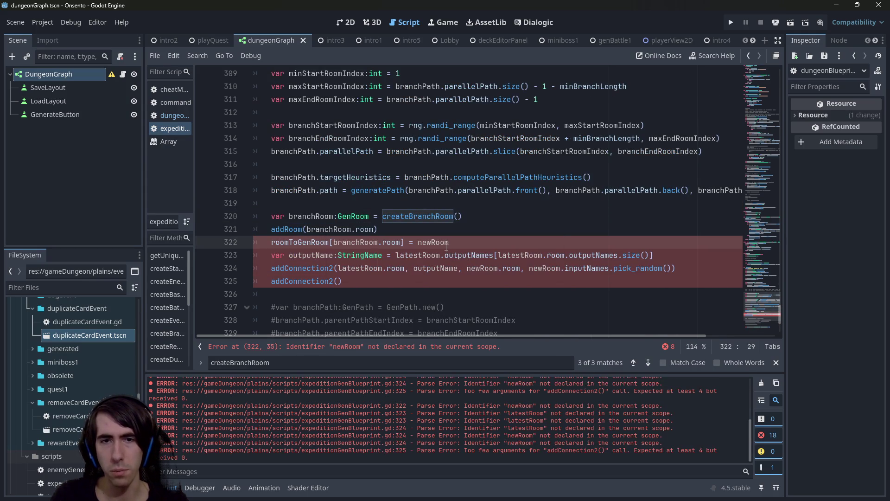
double_click(442, 242)
text(branchRoom)
double_click(311, 255)
double_click(416, 255)
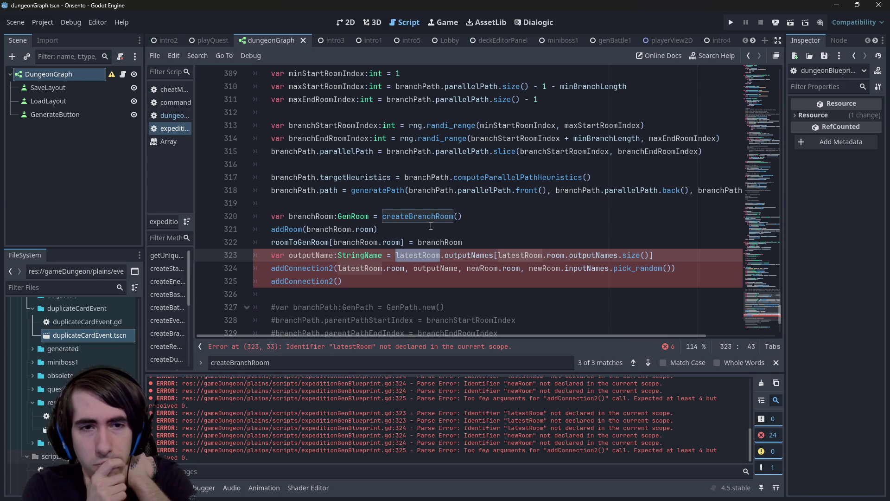
- Declare var startRoom = branchPath.parallelPath.front() below the mapping line and save
key(ctrl+z)
key(ctrl+y)
double_click(417, 255)
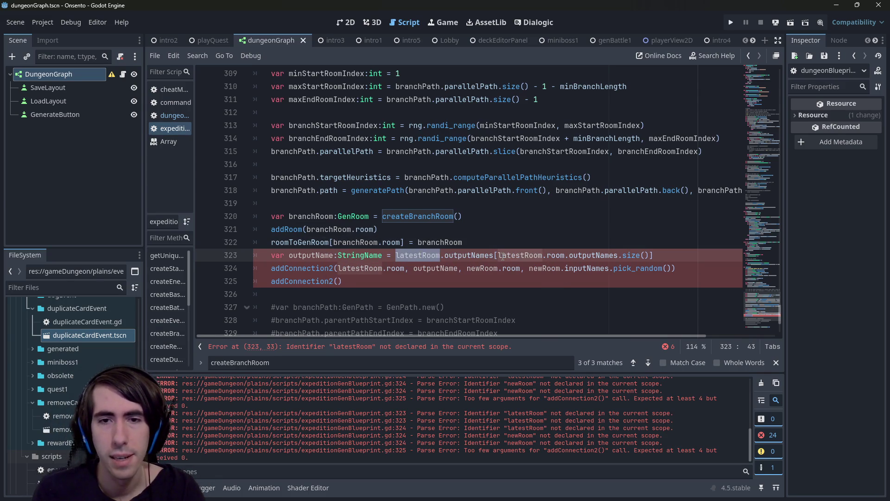
double_click(310, 255)
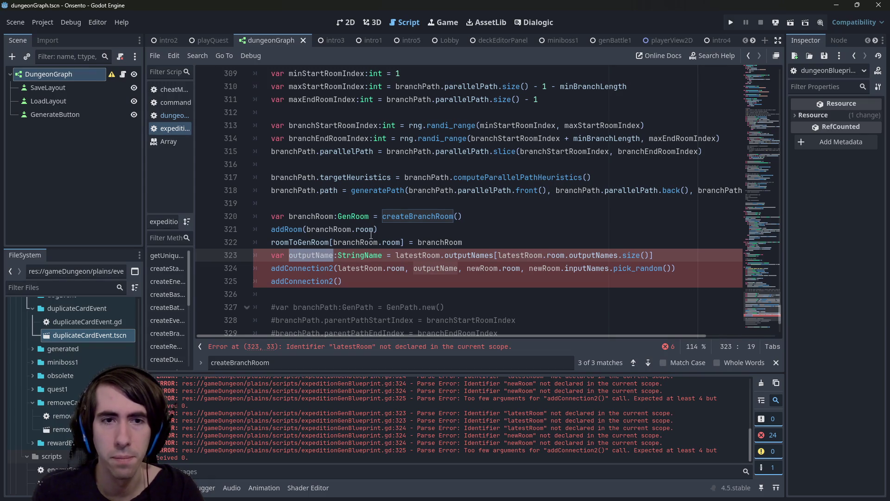
scroll(345, 232, up, 1)
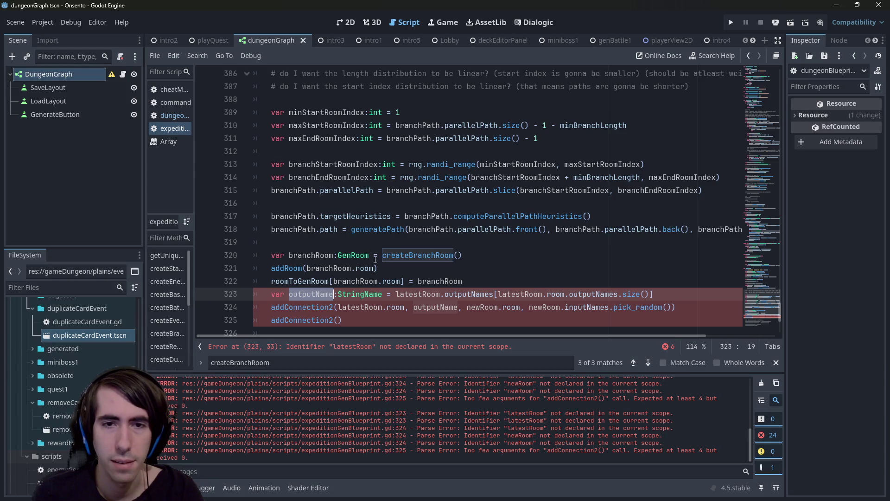
drag(410, 230, 511, 230)
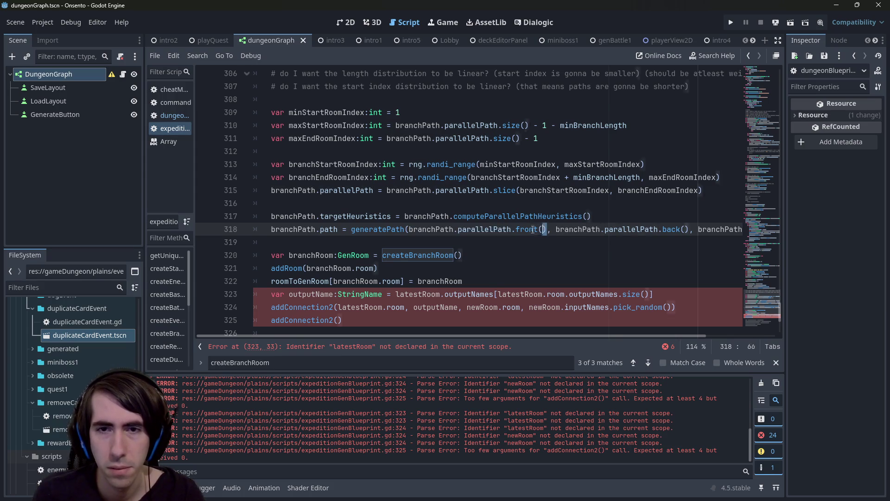
drag(547, 229, 409, 229)
double_click(419, 294)
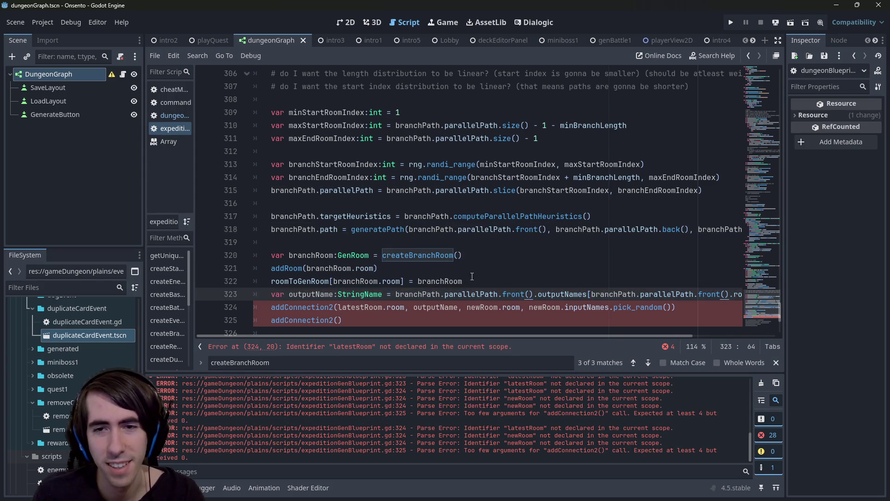
click(504, 281)
key(Return)
text(var startRoom = branchPath.parallelPath.front())
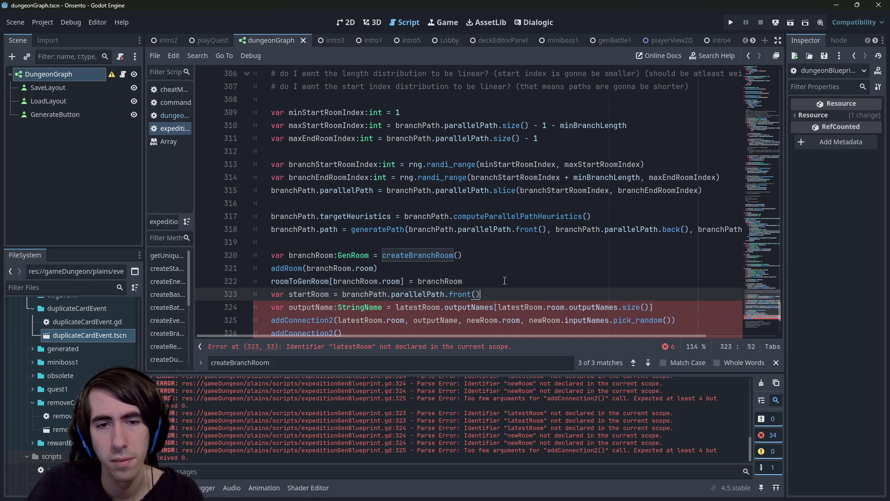
key(ctrl+s)
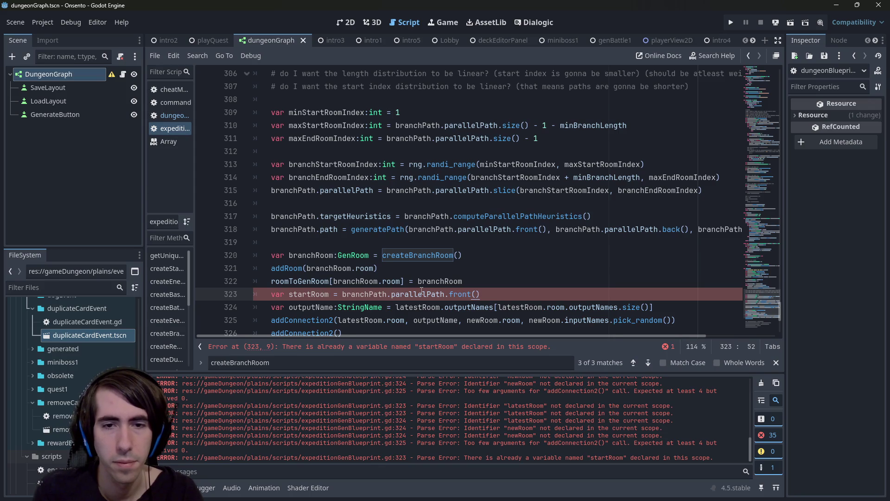
- Rename the variable to branchStartRoom and type it as Room
click(330, 294)
scroll(319, 279, up, 3)
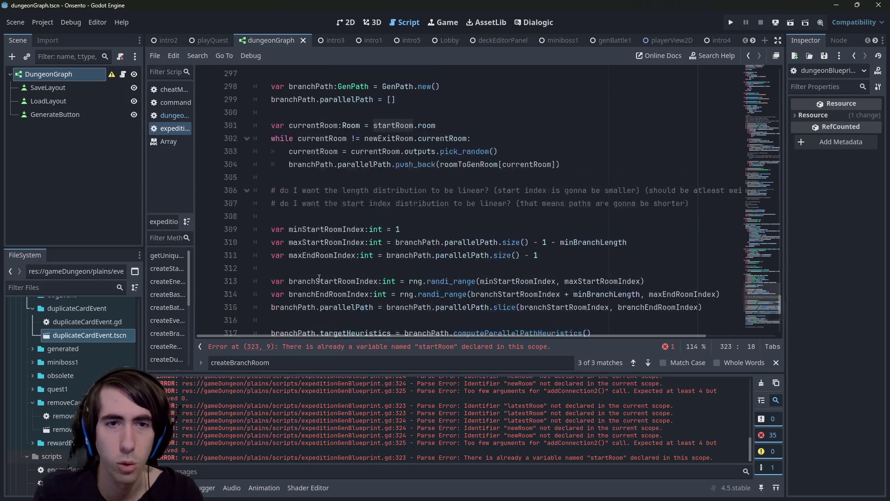
scroll(319, 279, up, 2)
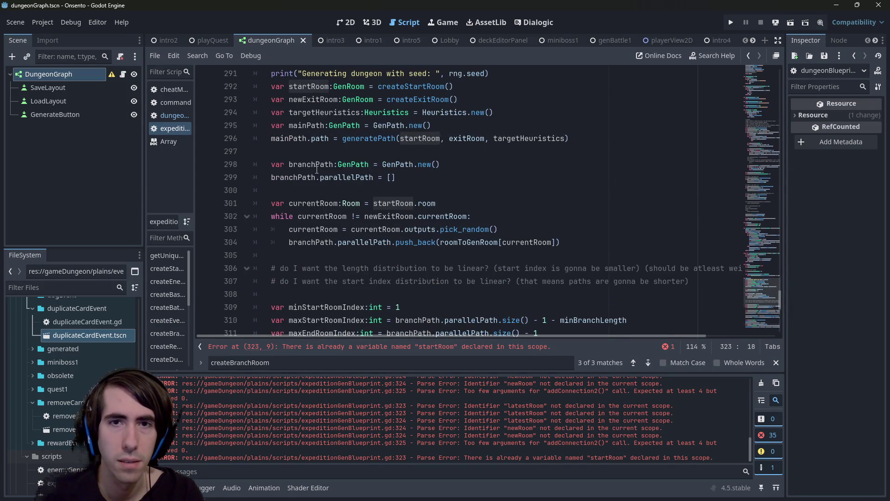
scroll(316, 170, up, 1)
scroll(322, 176, down, 8)
mouse_move(507, 215)
mouse_down()
mouse_move(324, 206)
mouse_move(194, 214)
mouse_up()
click(289, 216)
key(Delete)
text(branchS)
key(ctrl+s)
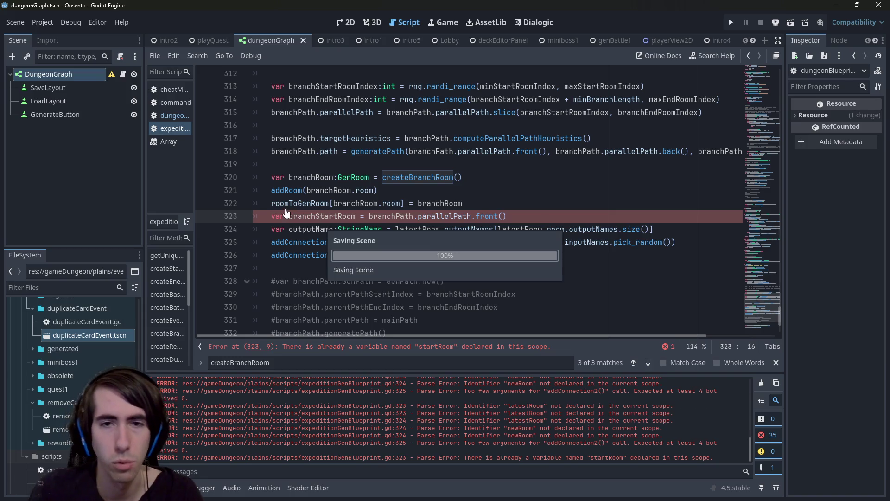
scroll(358, 259, up, 1)
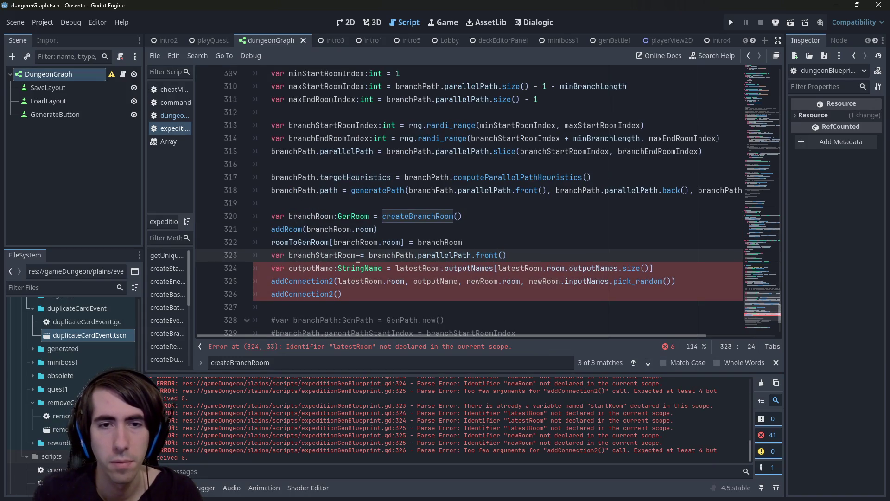
text(:Ro)
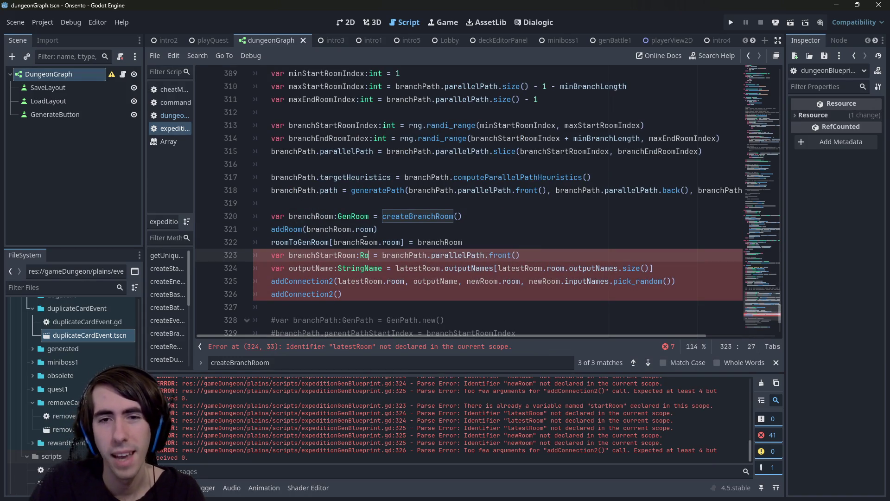
key(Return)
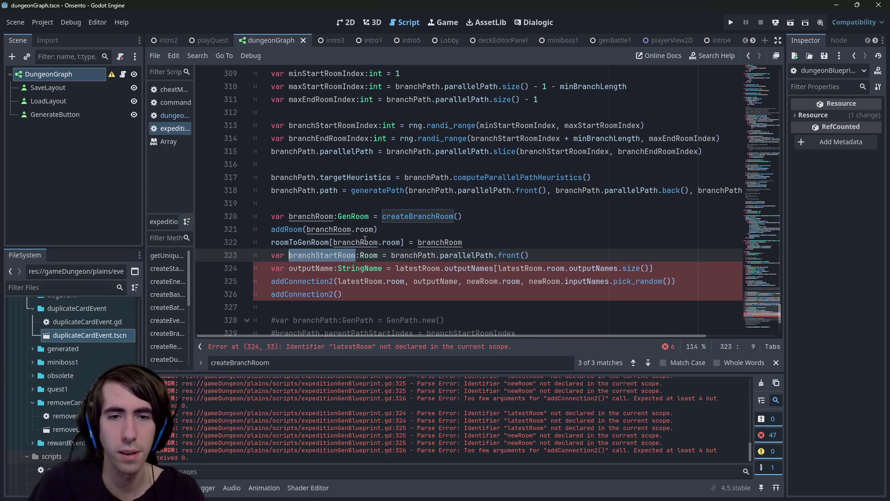
- Use branchStartRoom in place of both latestRoom references on the outputName line
double_click(400, 268)
text(branchStartRoom)
key(ctrl+Left)
key(BackSpace)
double_click(559, 267)
text(branchStartRoom)
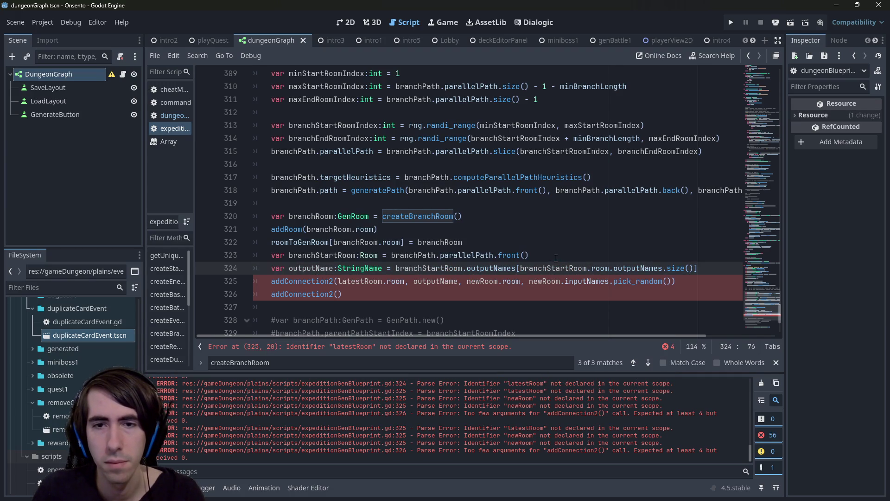
double_click(317, 268)
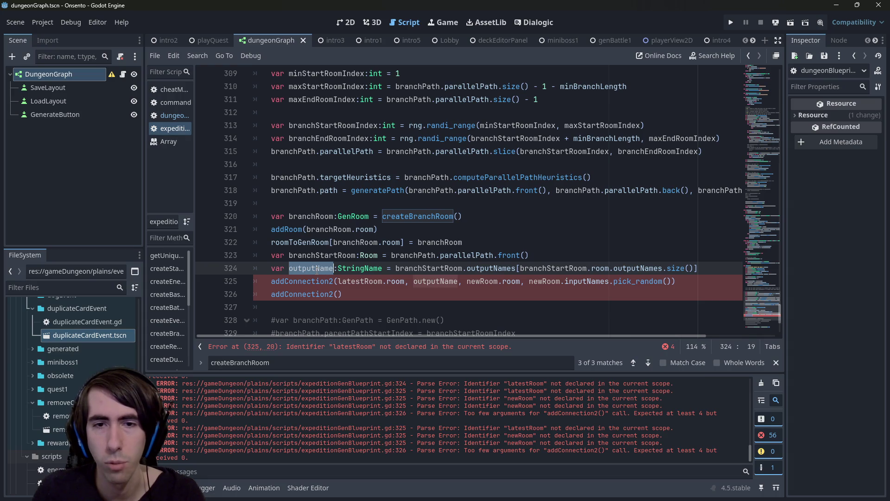
- Make addConnection2 connect branchStartRoom to branchRoom instead of latestRoom and newRoom
double_click(424, 281)
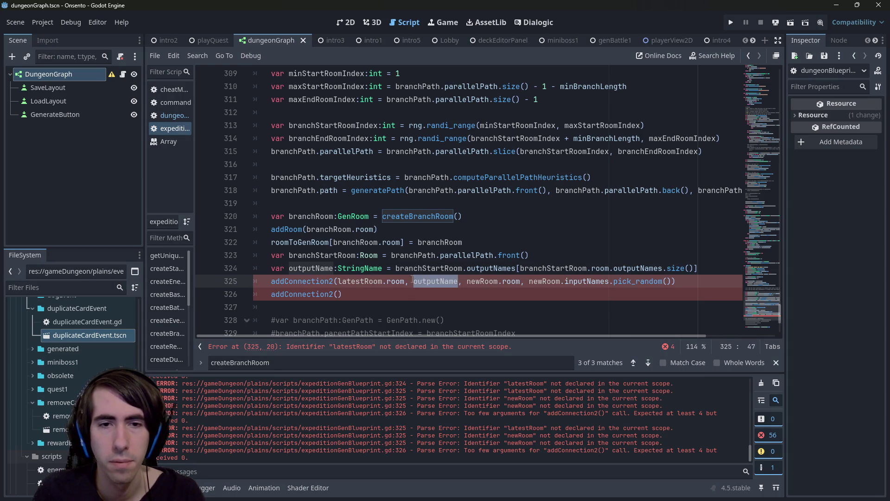
double_click(349, 281)
text(branchStartRoom)
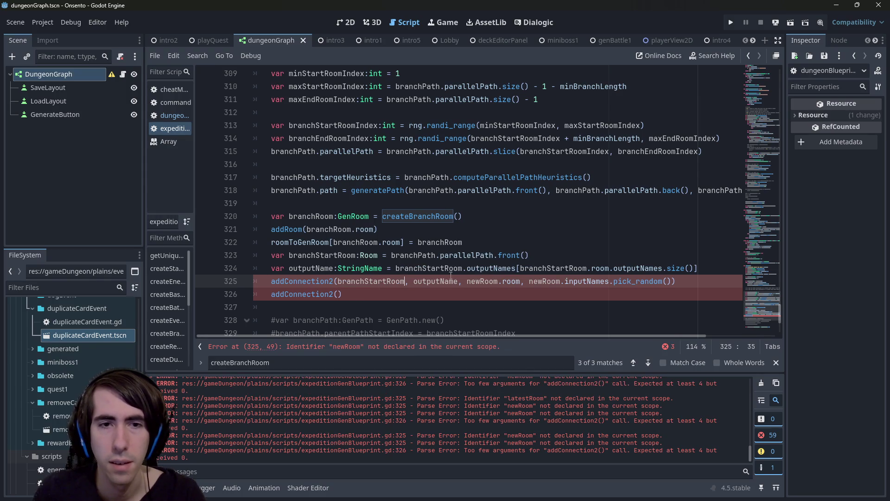
double_click(306, 216)
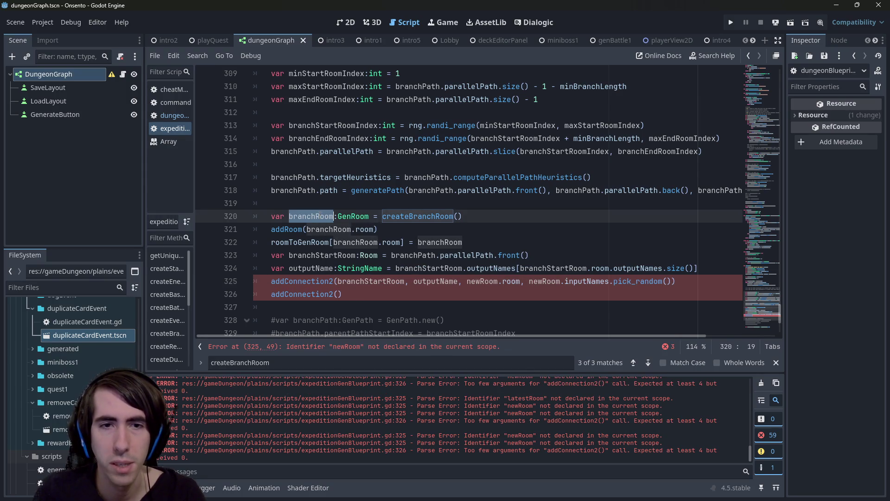
double_click(482, 281)
double_click(552, 281)
text(branchRoom)
key(ctrl+s)
mouse_move(602, 281)
mouse_down()
mouse_move(705, 281)
mouse_move(697, 281)
mouse_up()
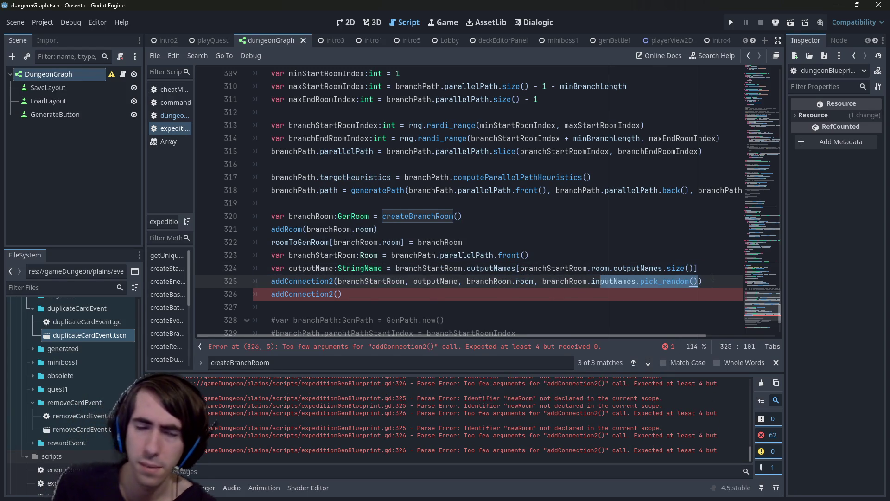
click(703, 281)
click(439, 296)
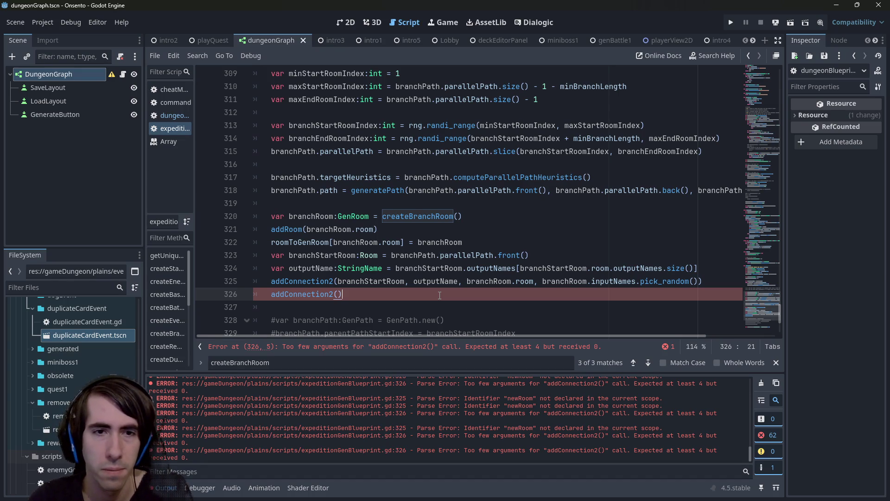
scroll(440, 295, up, 12)
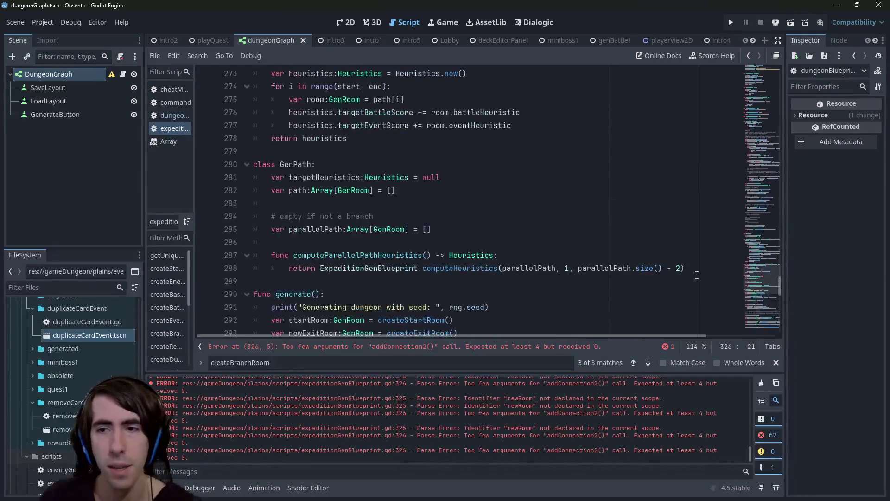
- Open the parent DungeonBlueprint script and start a new function line after addConnection
drag(744, 276, 744, 67)
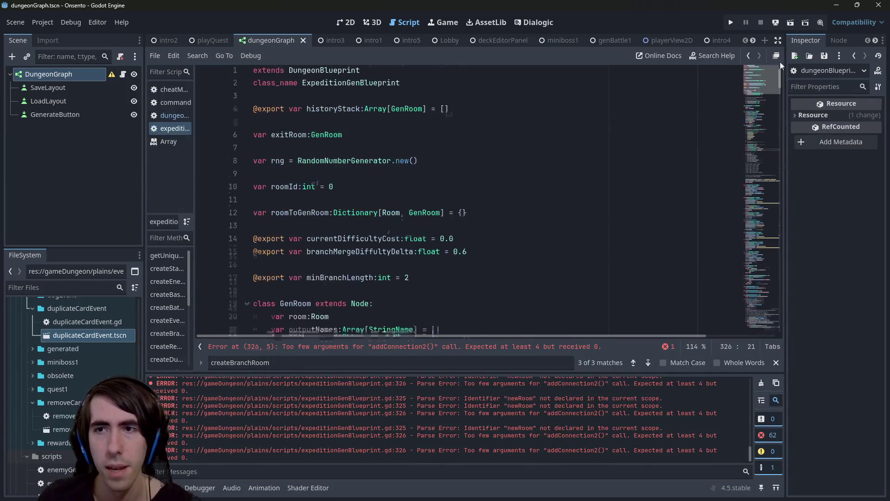
ctrl+click(343, 74)
click(350, 315)
key(Return)
text(func insertConnec)
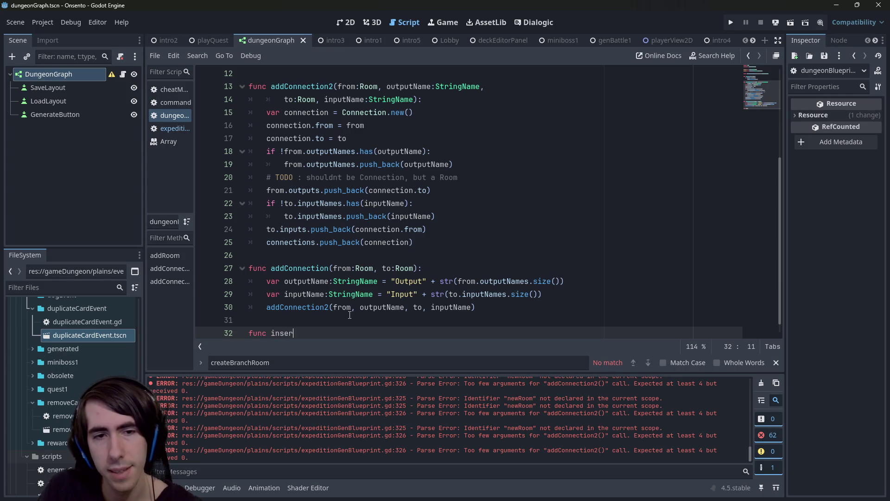
text(tion)
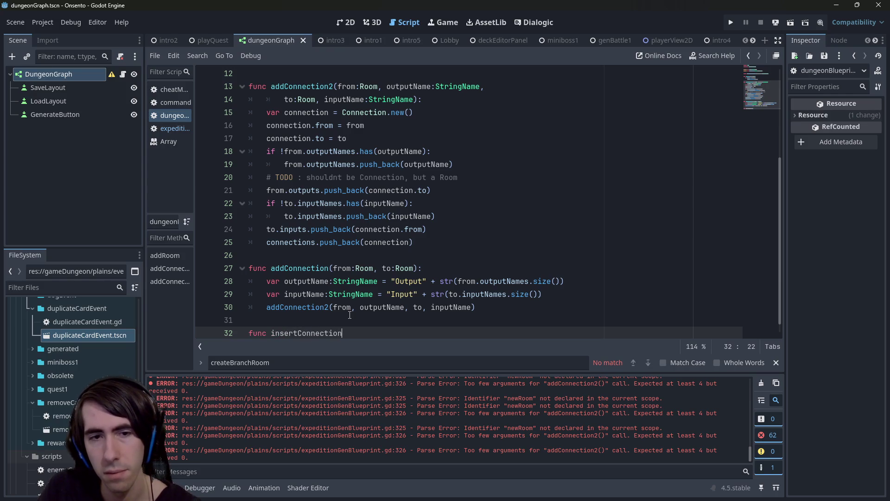
scroll(374, 264, up, 4)
scroll(374, 264, down, 4)
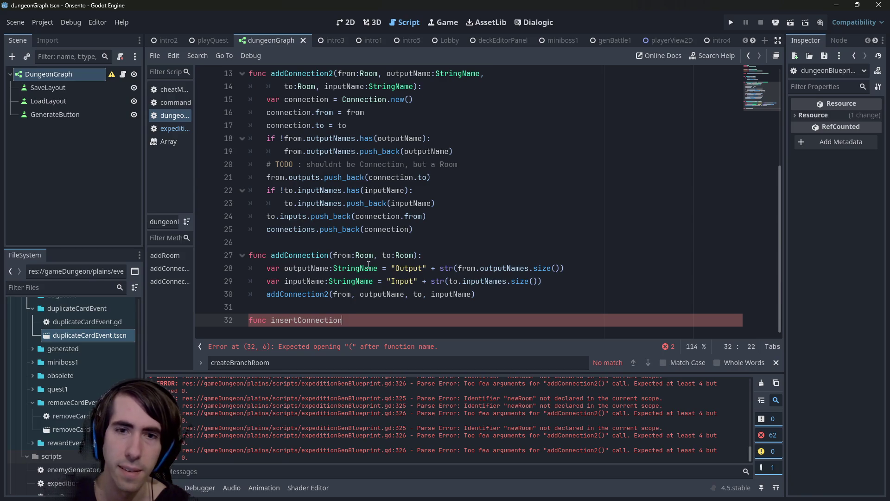
key(ctrl+BackSpace)
text(inse)
key(BackSpace)
key(BackSpace)
key(BackSpace)
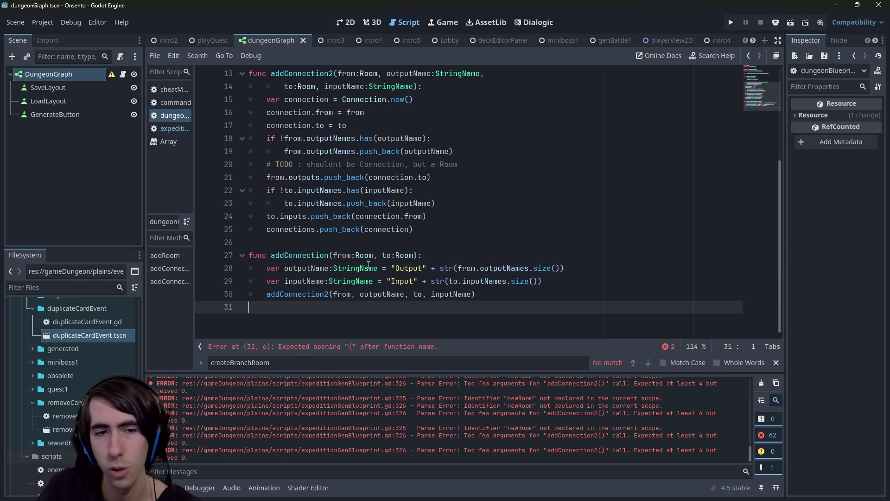
key(Return)
- Write the insertRoom declaration with a newRoom:Room parameter, fixing the mistyped quote
text(func inser)
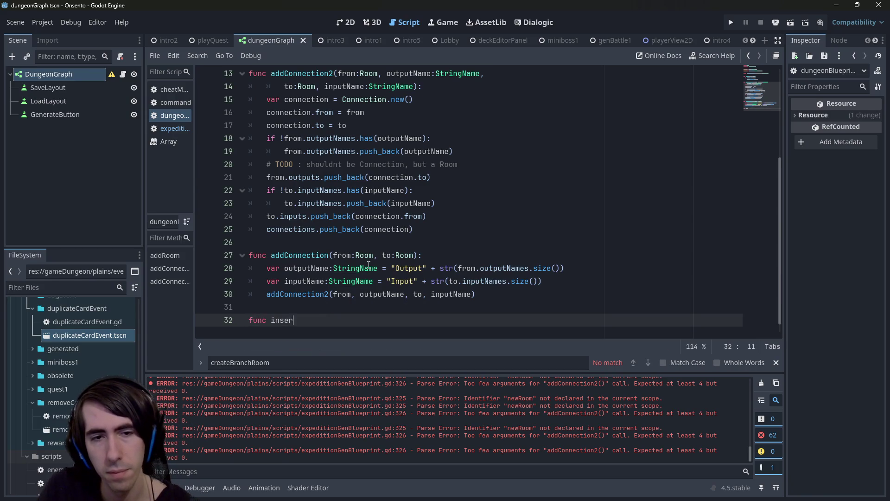
text(tRoom():)
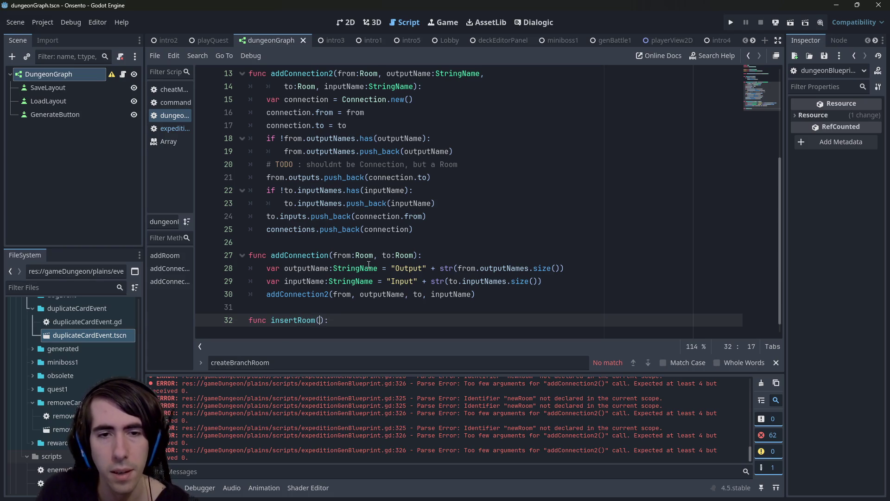
text(newRoom"Room)
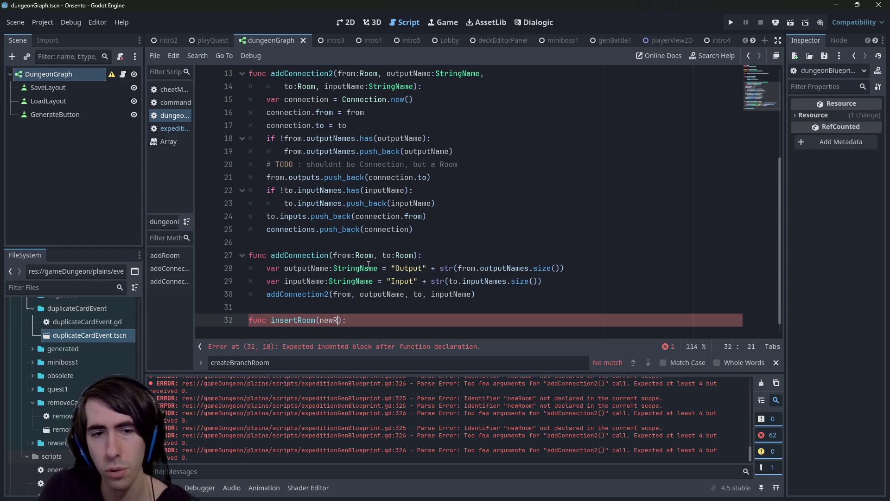
key(ctrl+s)
key(ctrl+z)
key(ctrl+y)
key(Delete)
key(BackSpace)
key(BackSpace)
key(BackSpace)
text(:Room)
key(ctrl+s)
text(,)
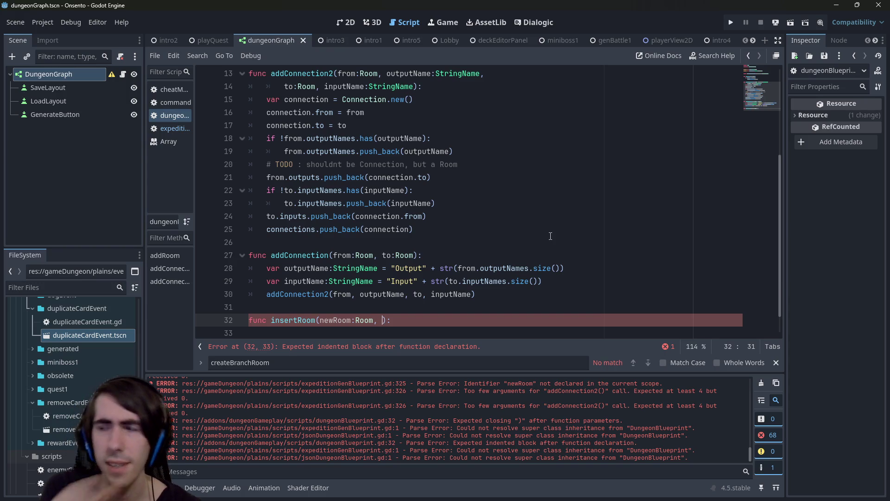
key(BackSpace)
key(Left)
key(Left)
key(Left)
key(Right)
key(Right)
key(Right)
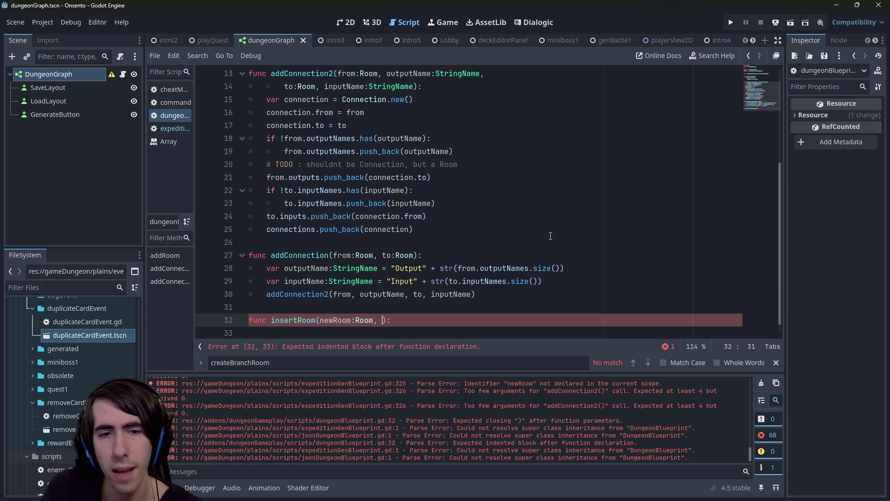
text(newRoom)
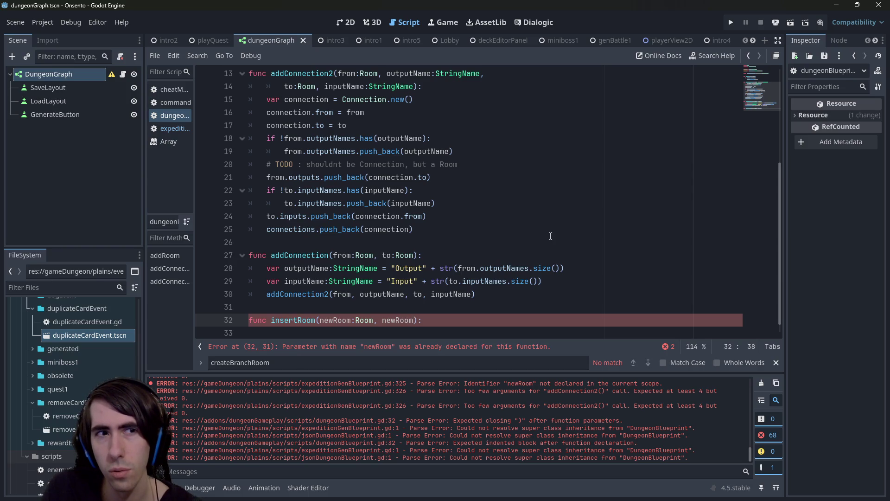
- Rename insertRoom's first parameter to insertedRoom
key(ctrl+Left)
key(ctrl+Left)
key(ctrl+Left)
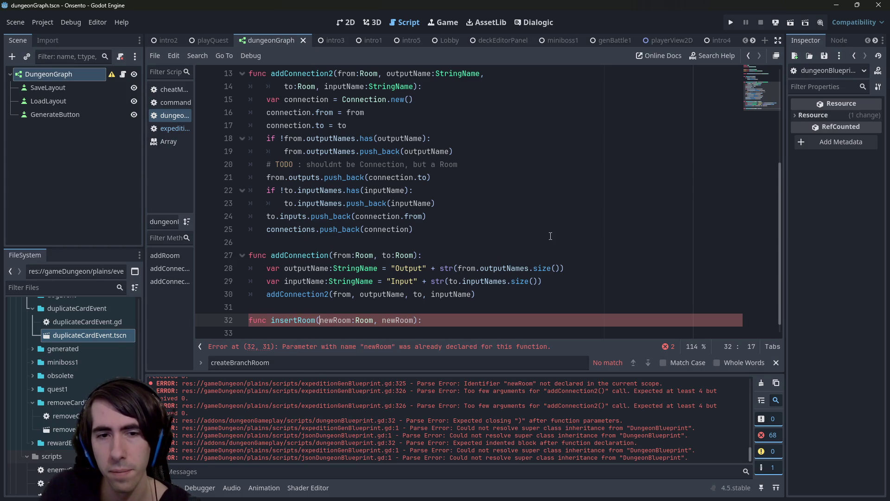
key(ctrl+BackSpace)
key(ctrl+Delete)
text(insertRoom)
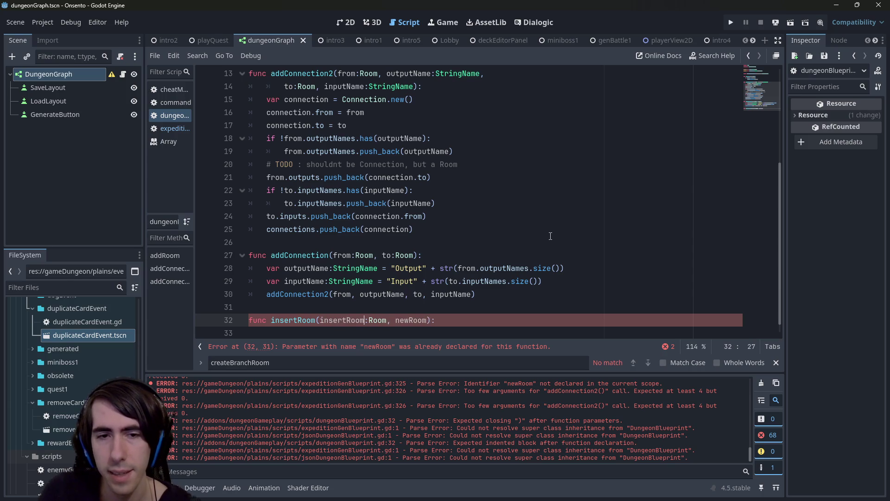
key(ctrl+shift+Left)
key(Right)
key(Left)
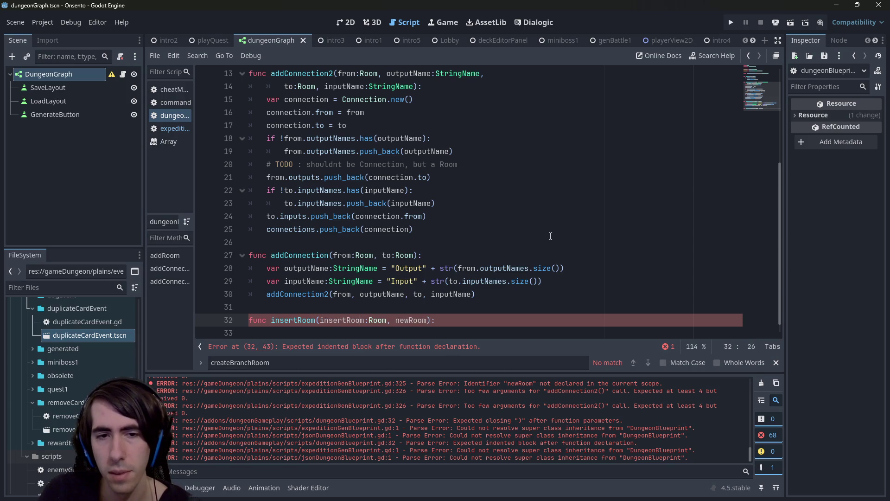
text(ed)
key(ctrl+shift+Right)
key(Right)
- Add insertedRoomInput:StringName and insertedRoomOutput:StringName parameters to insertRoom and save
key(ctrl+shift+Left)
key(ctrl+c)
key(ctrl+Right)
key(ctrl+Right)
key(ctrl+Right)
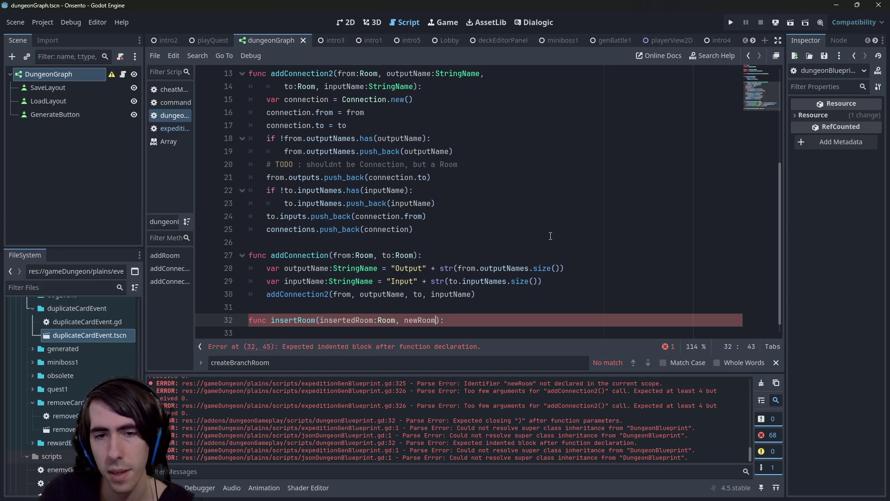
key(ctrl+shift+Right)
key(ctrl+v)
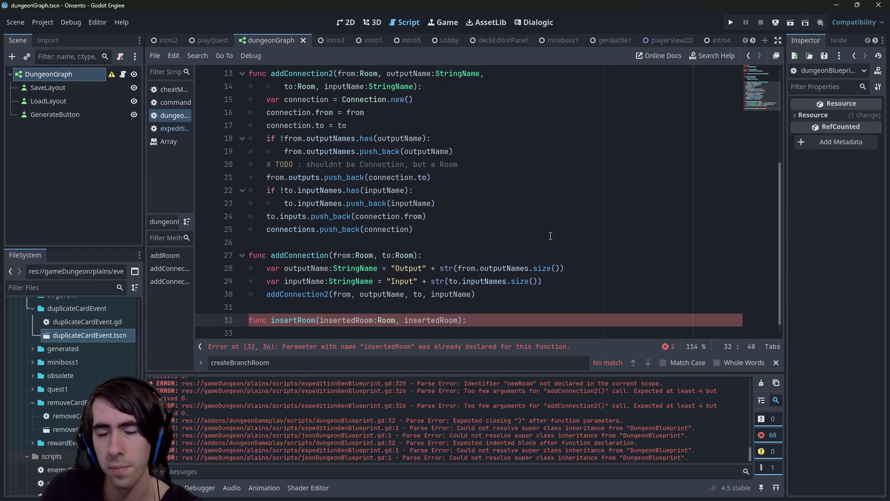
text(:Room, i)
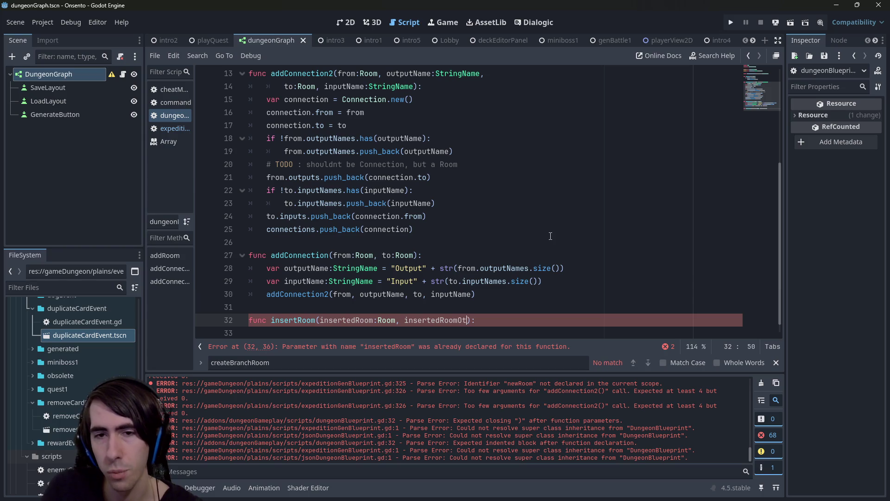
text(nsertedRoomInput:S)
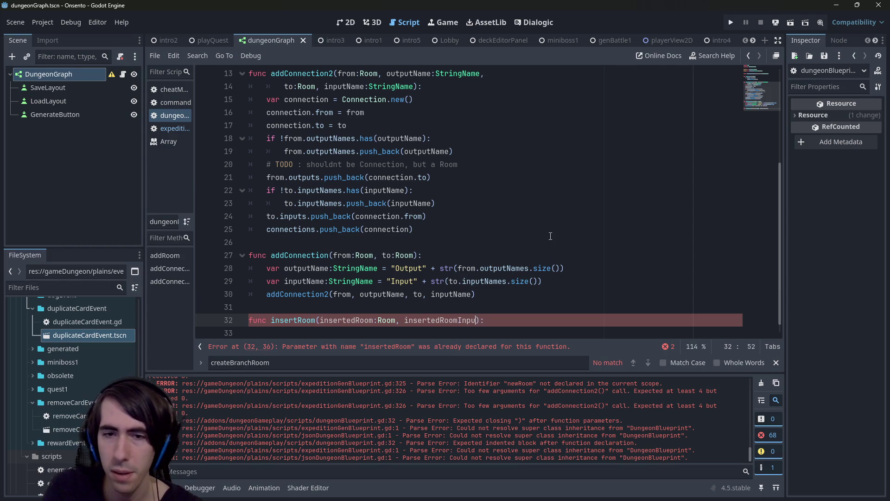
text(tringName, insertedRoom)
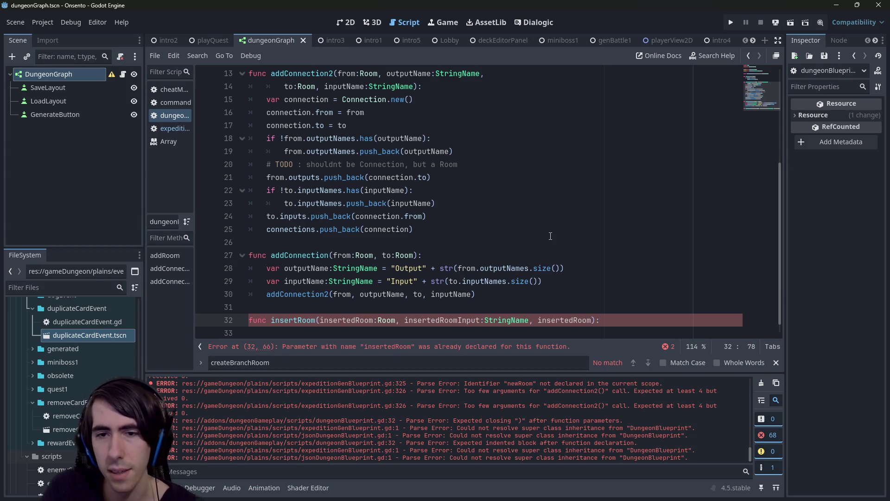
text(:)
scroll(550, 236, up, 1)
scroll(550, 236, down, 2)
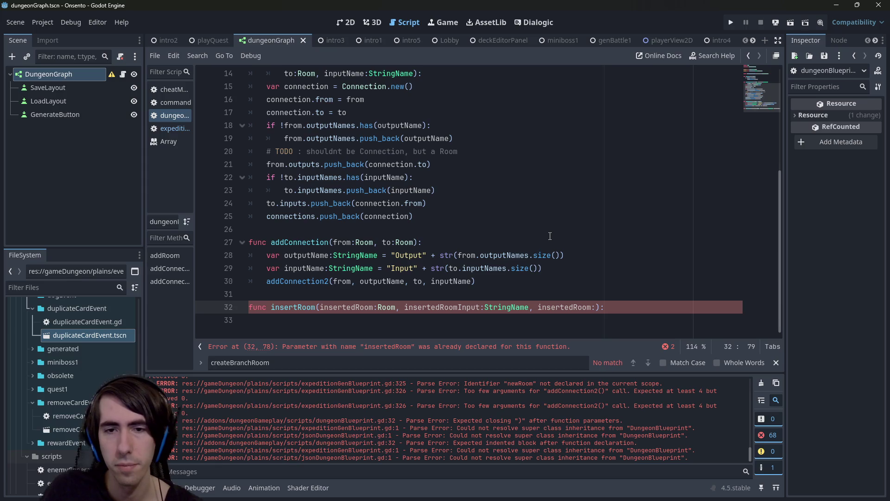
text(Output)
key(Right)
text(String)
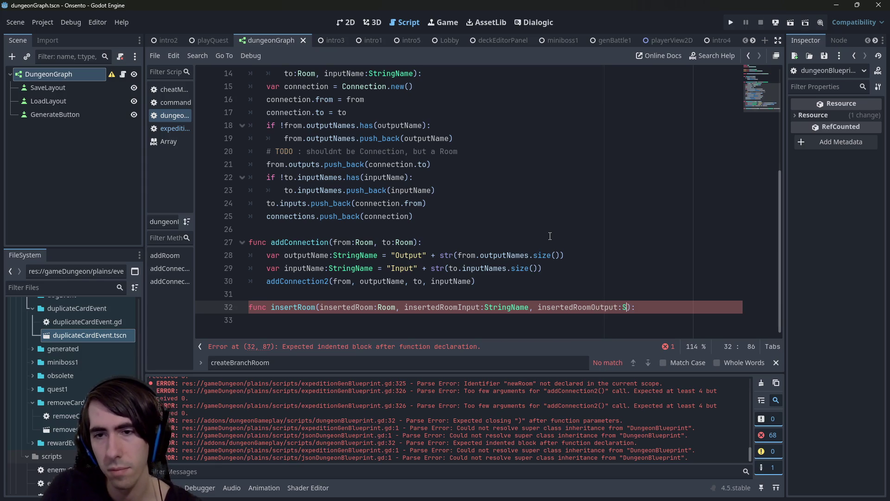
text(Name)
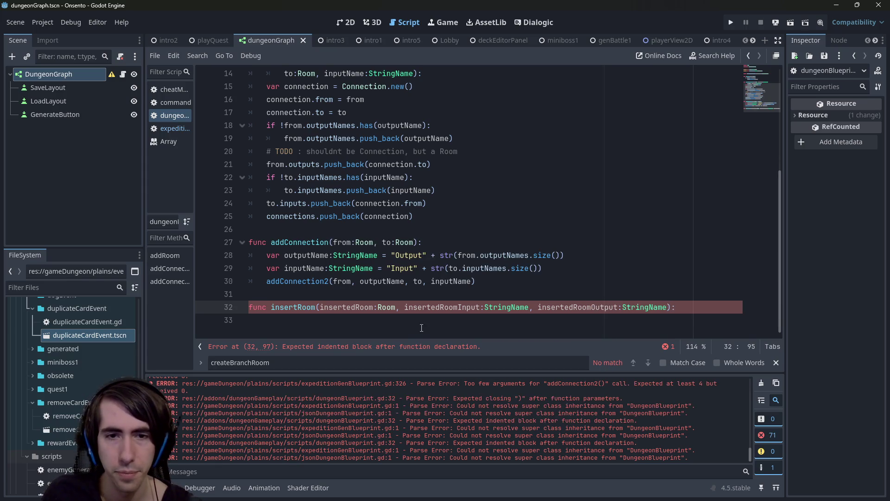
key(ctrl+s)
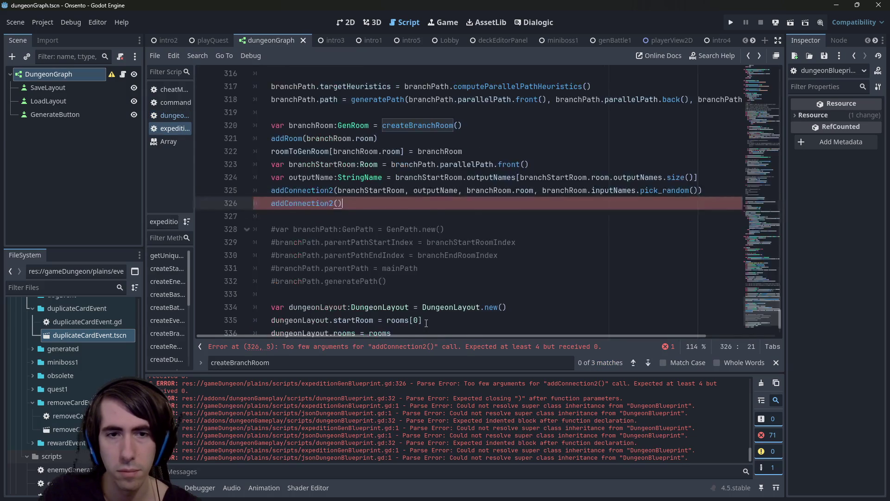
- Give insertRoom a pass body and return to the expeditionGenBlueprint script
key(alt+Left)
key(Tab)
text(pass)
key(Return)
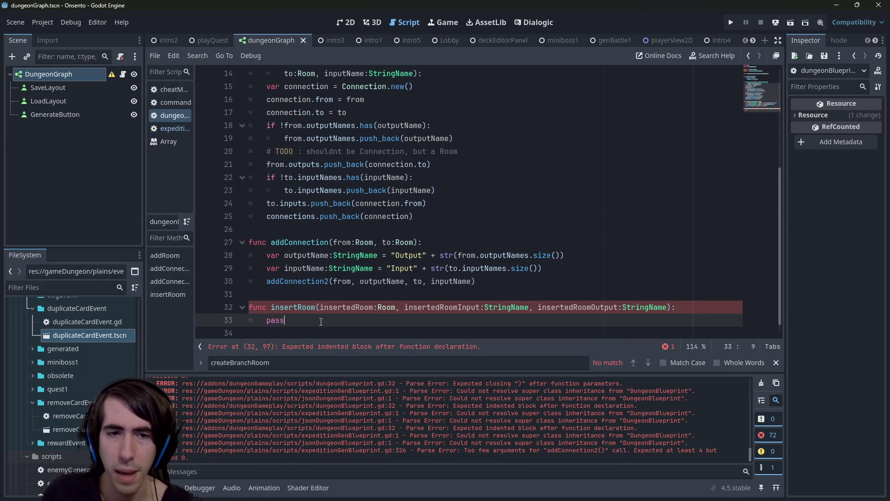
double_click(299, 308)
key(alt+Left)
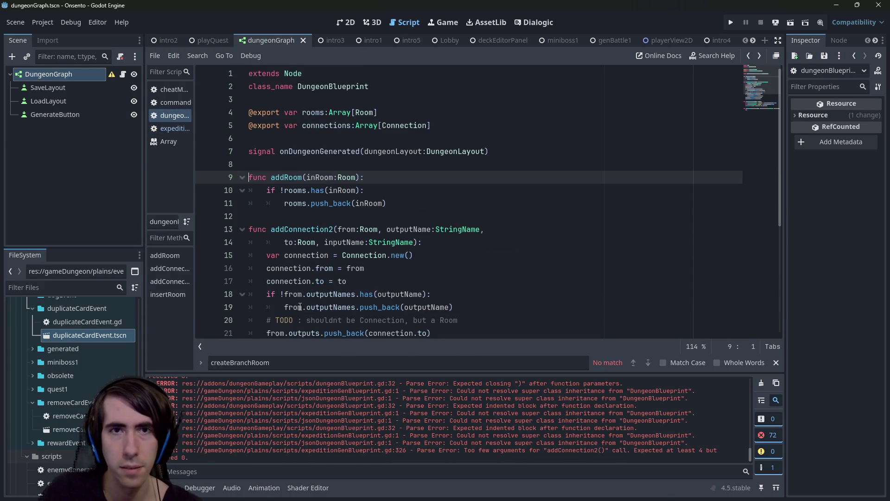
key(alt+Left)
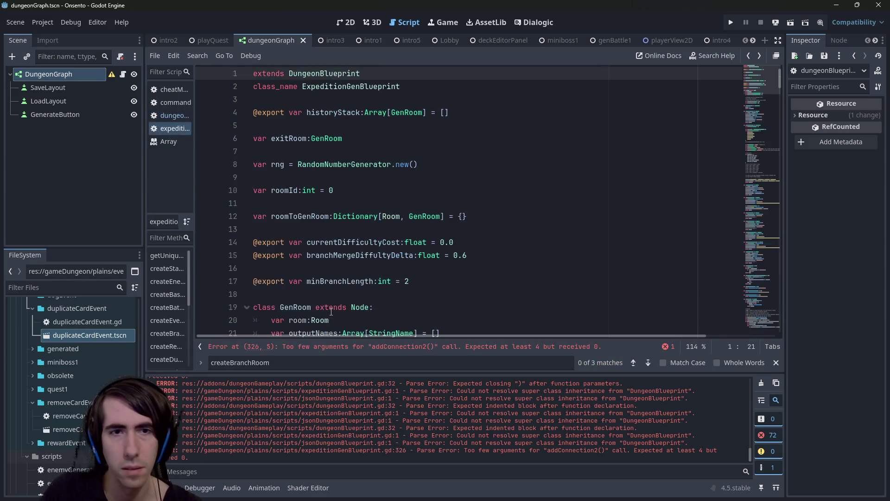
- Replace the empty addConnection2() call with insertRoom(branchRoom, &"")
mouse_move(761, 69)
mouse_down()
mouse_move(736, 121)
mouse_move(765, 182)
mouse_move(763, 314)
mouse_up()
click(373, 217)
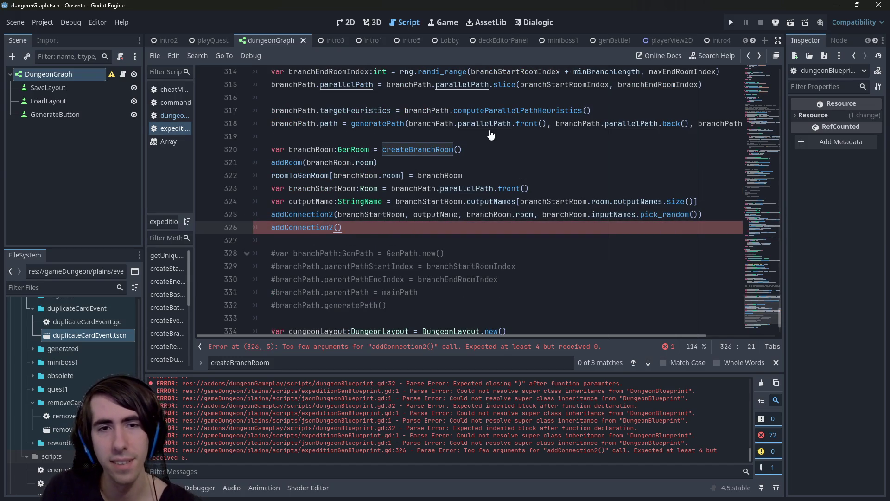
key(ctrl+BackSpace)
key(ctrl+BackSpace)
key(Return)
text(insertRoom()
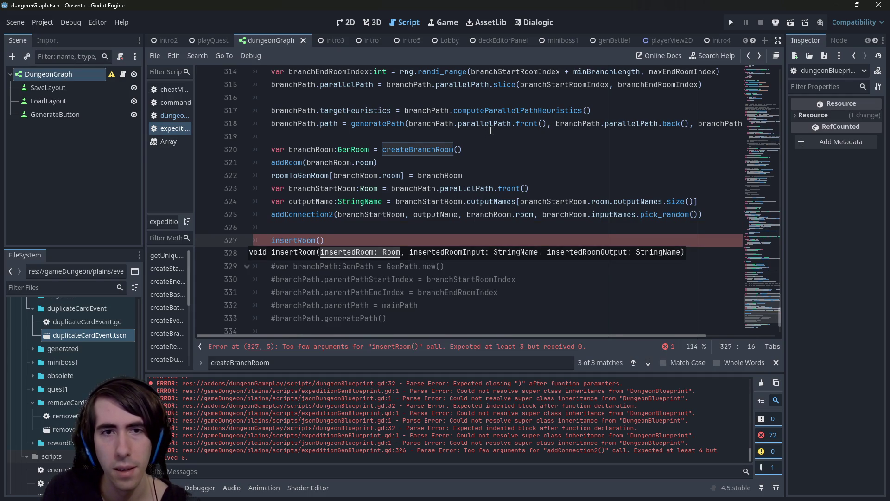
text(branchRoom,)
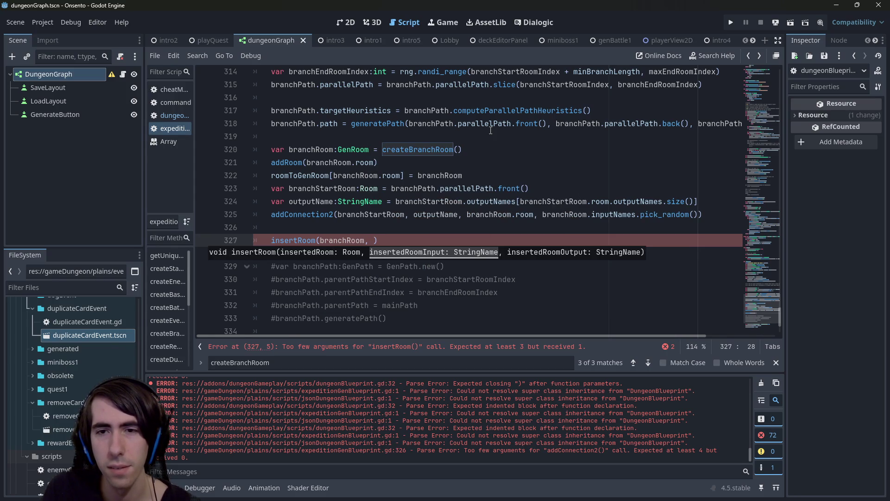
text( &")
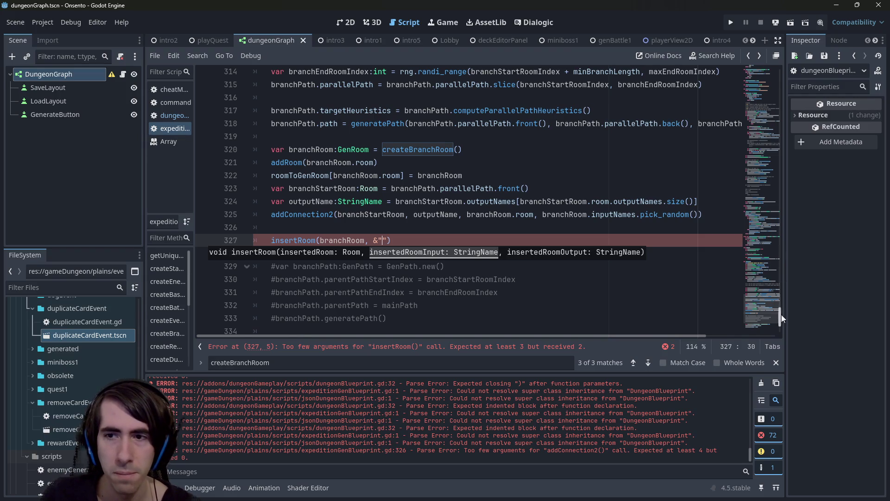
click(762, 314)
mouse_move(761, 312)
mouse_down()
mouse_move(758, 296)
mouse_move(755, 311)
mouse_up()
- Widen the open-scripts list and narrow the scene tree to give the code more room
click(438, 263)
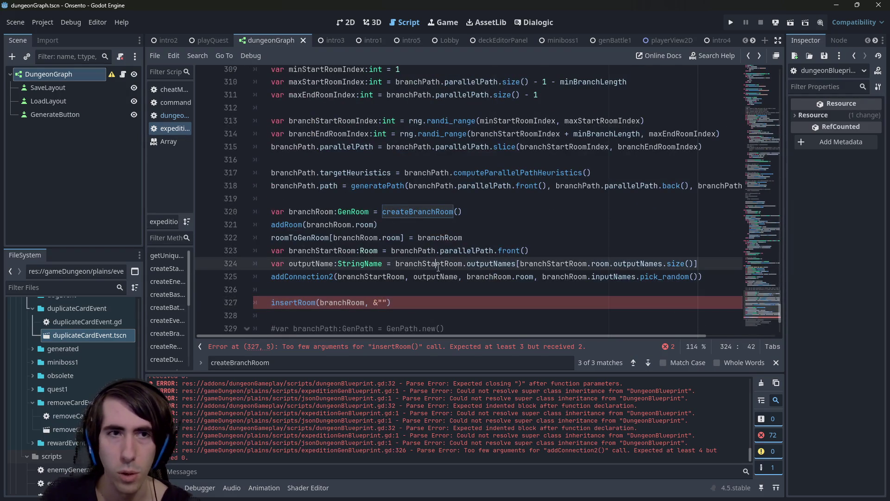
drag(195, 122, 211, 123)
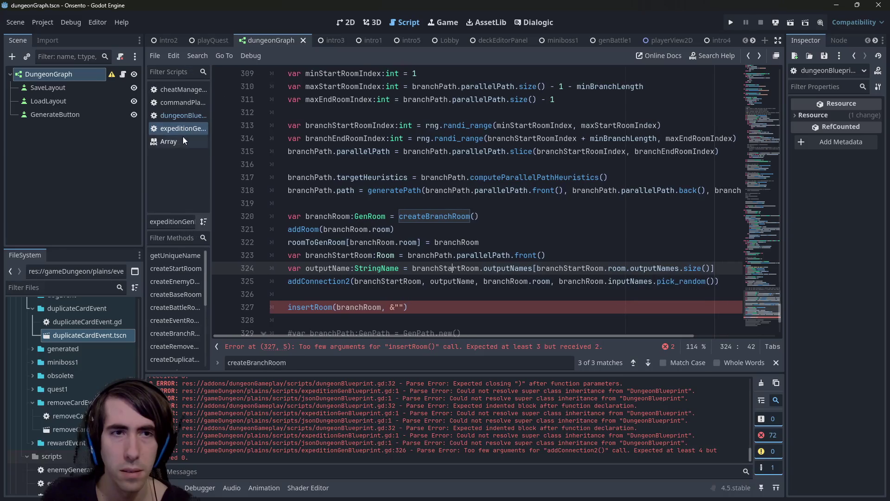
key(Escape)
drag(143, 146, 96, 139)
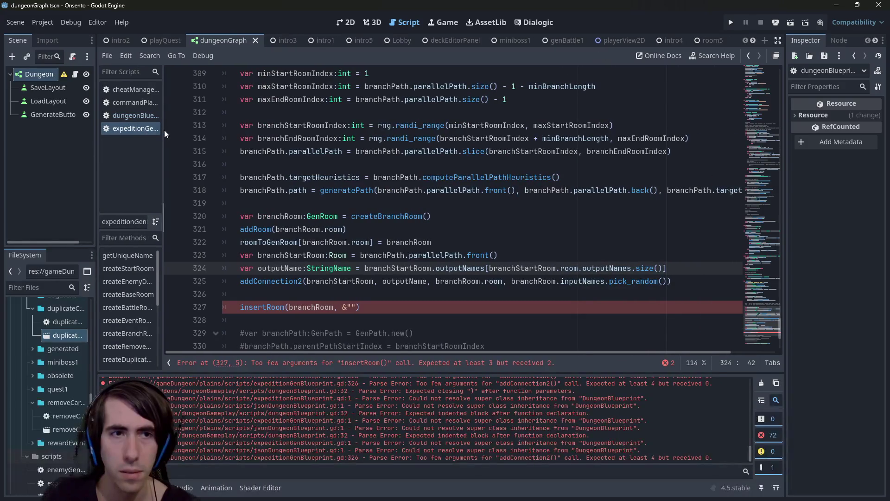
drag(164, 130, 173, 131)
click(137, 117)
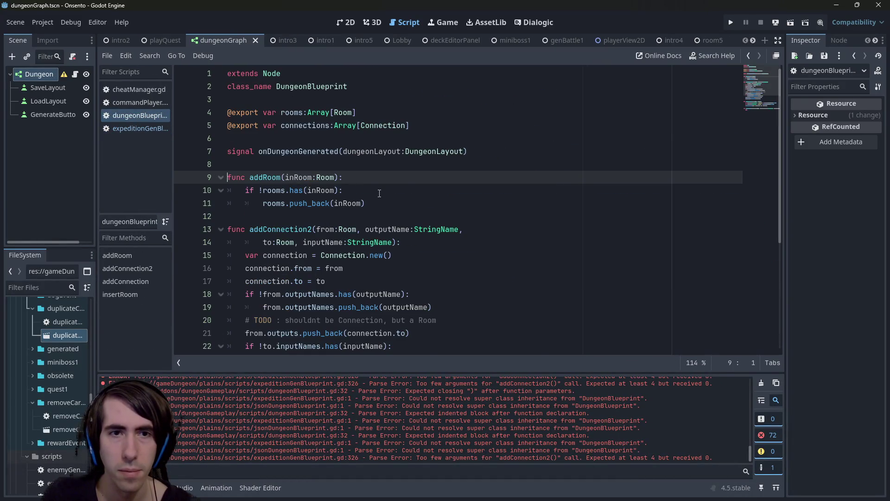
scroll(378, 198, down, 2)
double_click(387, 153)
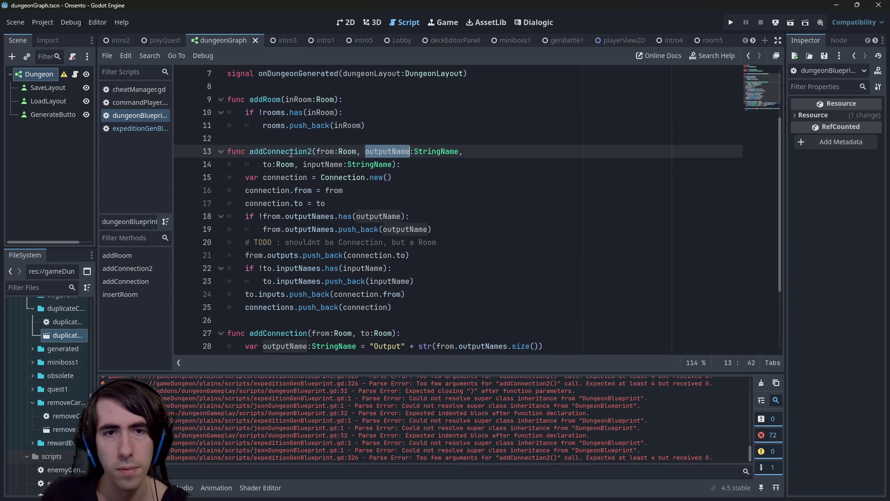
double_click(326, 151)
scroll(327, 150, down, 3)
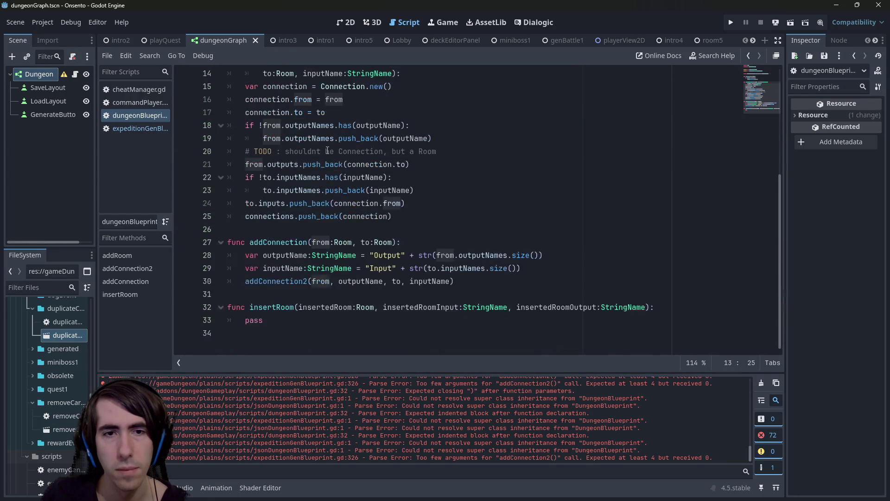
scroll(328, 151, up, 5)
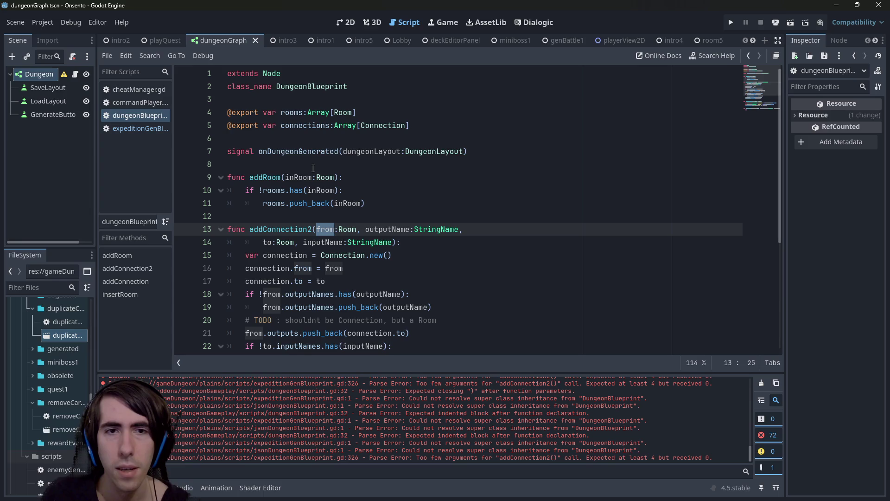
scroll(313, 167, down, 5)
click(432, 169)
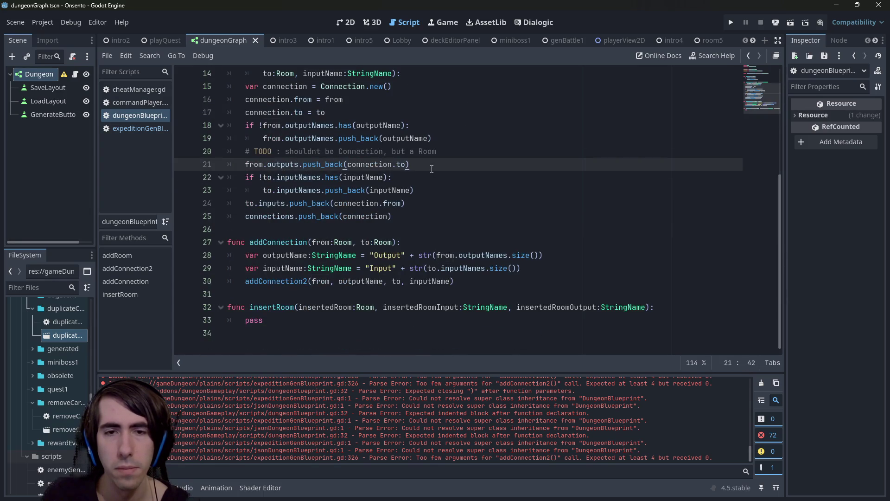
scroll(409, 241, up, 3)
scroll(401, 267, down, 2)
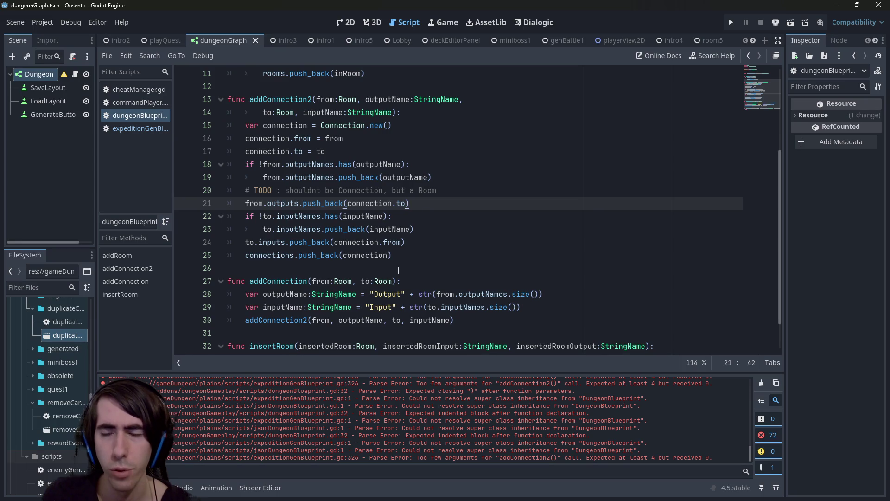
key(alt+Left)
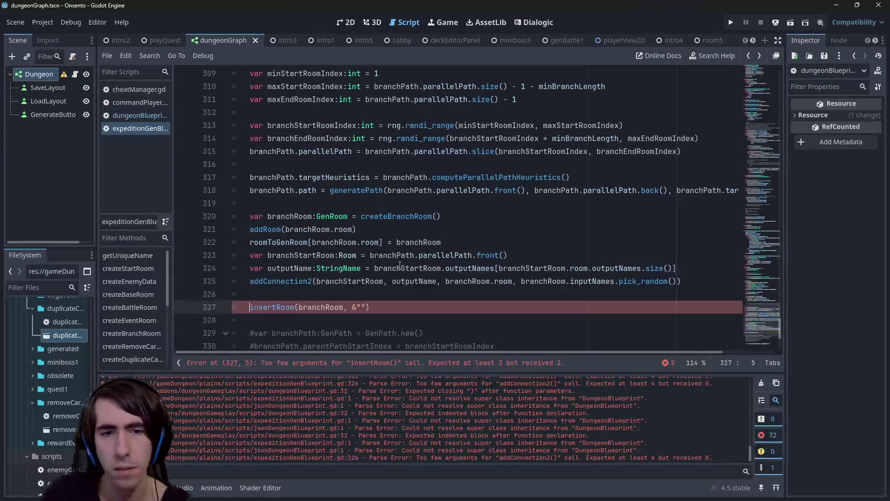
- Type Output into the insertRoom call's empty &"" argument
text(Output1)
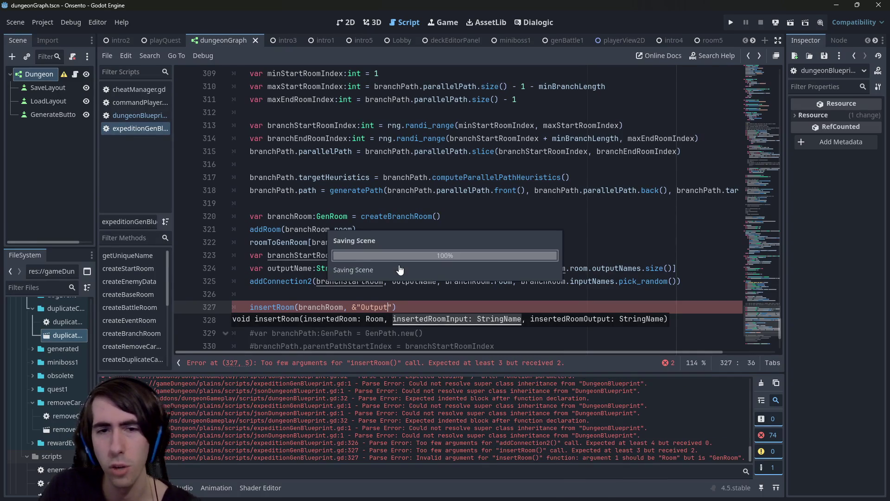
key(alt+Left)
key(alt+Right)
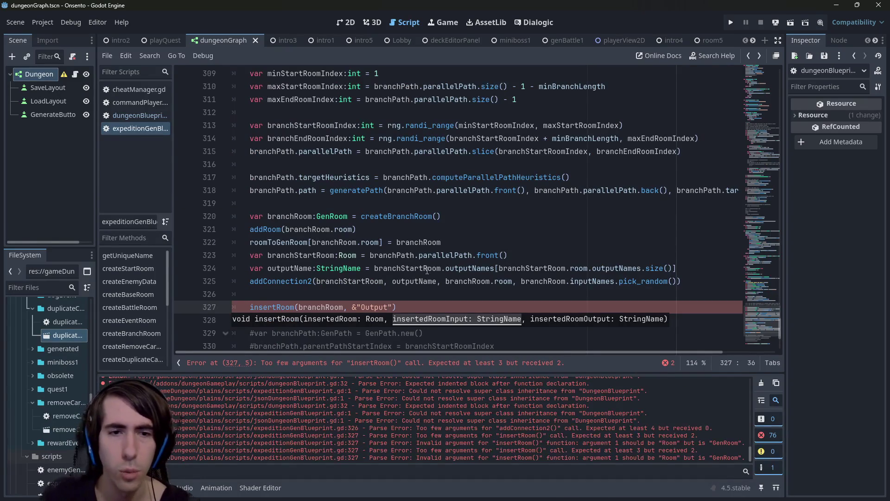
- Check the createBranchRoom and createBaseRoom input and output names, then return to line 327
double_click(310, 307)
ctrl+click(386, 221)
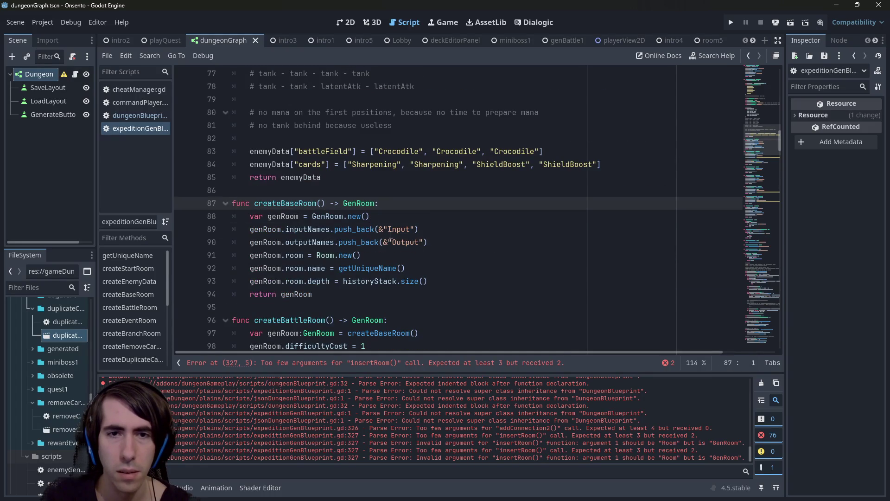
key(Page_Down)
key(Page_Up)
key(Page_Down)
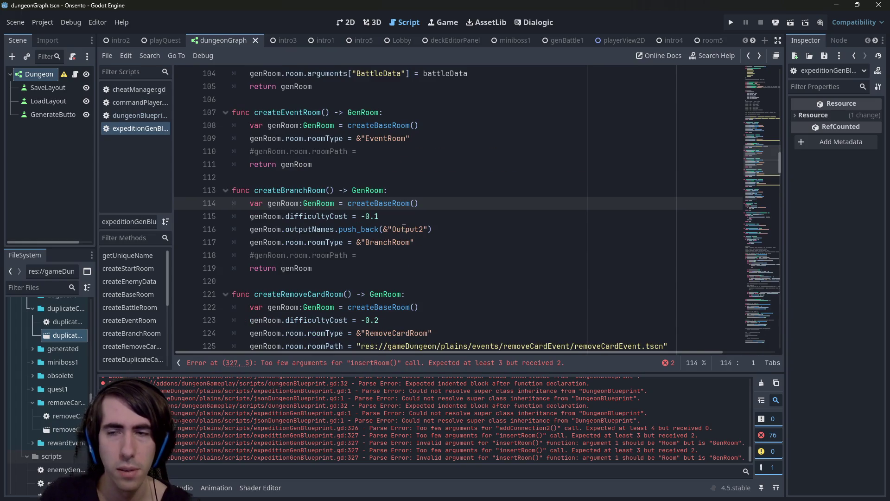
drag(769, 158, 769, 331)
scroll(768, 332, down, 1)
scroll(401, 193, up, 1)
scroll(406, 222, up, 1)
click(392, 269)
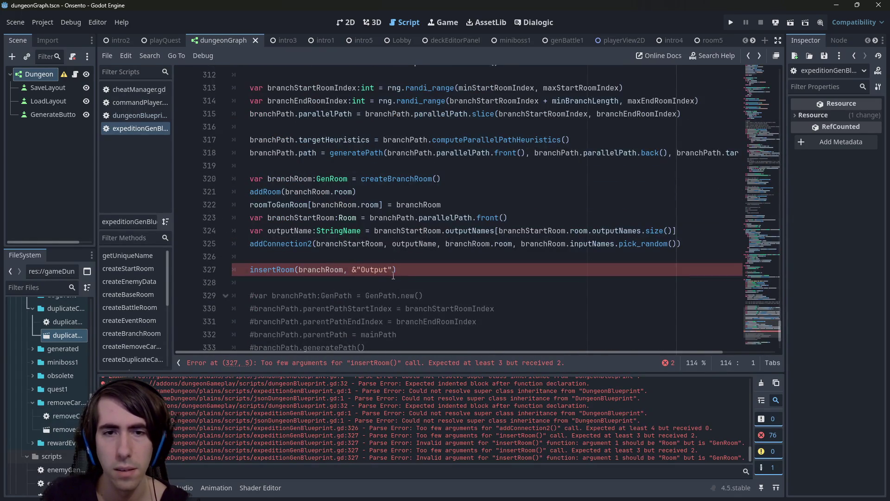
- Make line 327 call insertRoom(branchRoom.room, &"Input", &"Output")
text(,)
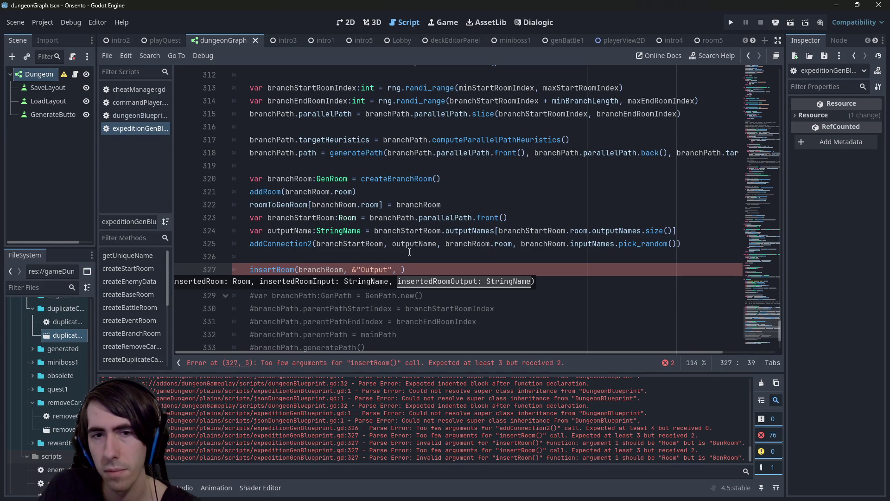
key(Left)
key(Left)
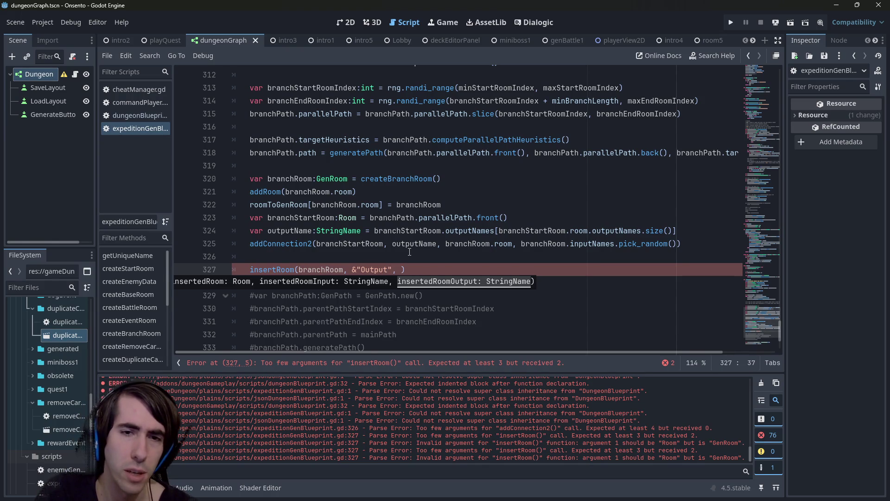
key(Right)
key(Right)
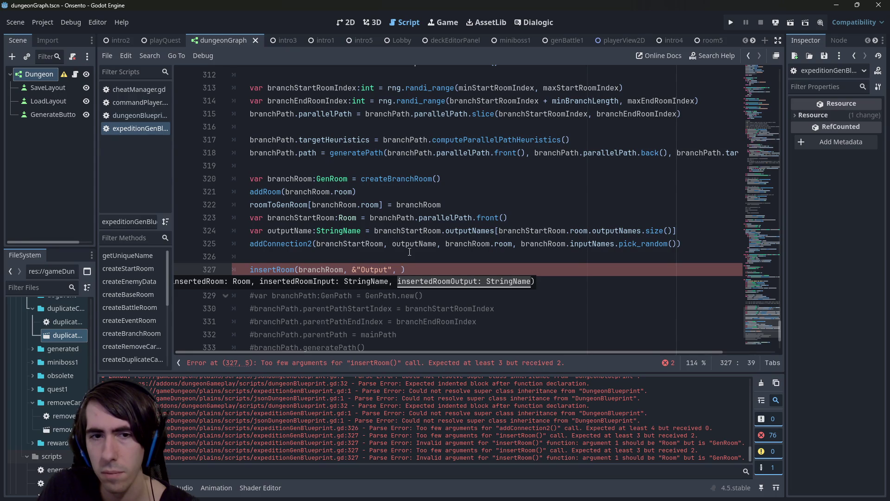
key(ctrl+shift+Left)
key(ctrl+shift+Left)
key(ctrl+shift+Left)
key(ctrl+shift+Right)
key(ctrl+shift+Right)
key(ctrl+shift+Right)
text(&"Output)
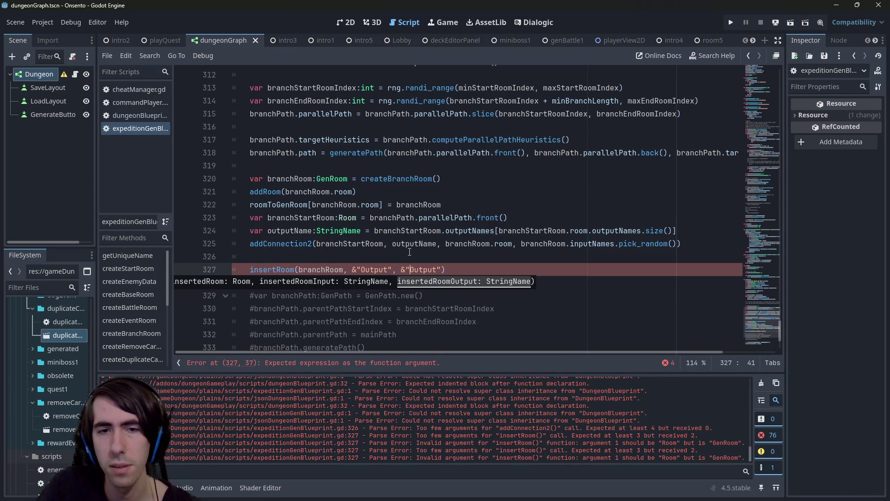
key(ctrl+Left)
key(ctrl+Left)
key(ctrl+Left)
key(ctrl+shift+Right)
text(Input)
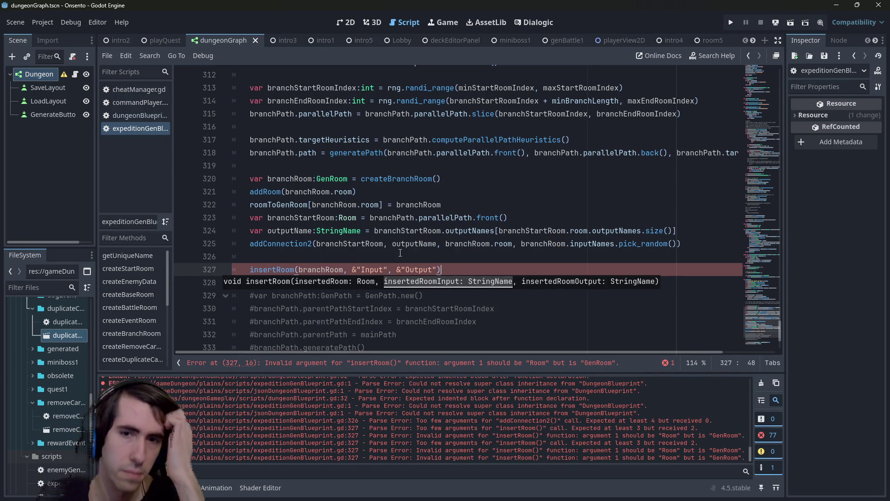
double_click(338, 269)
click(344, 269)
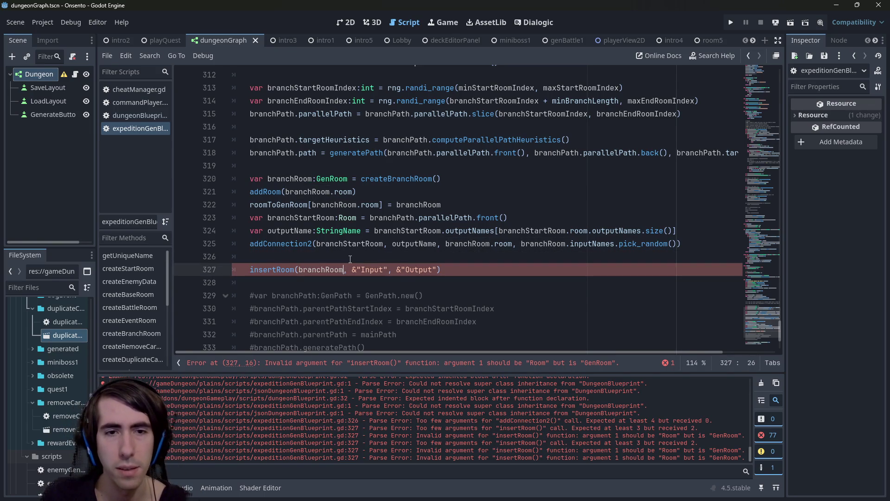
text(.room)
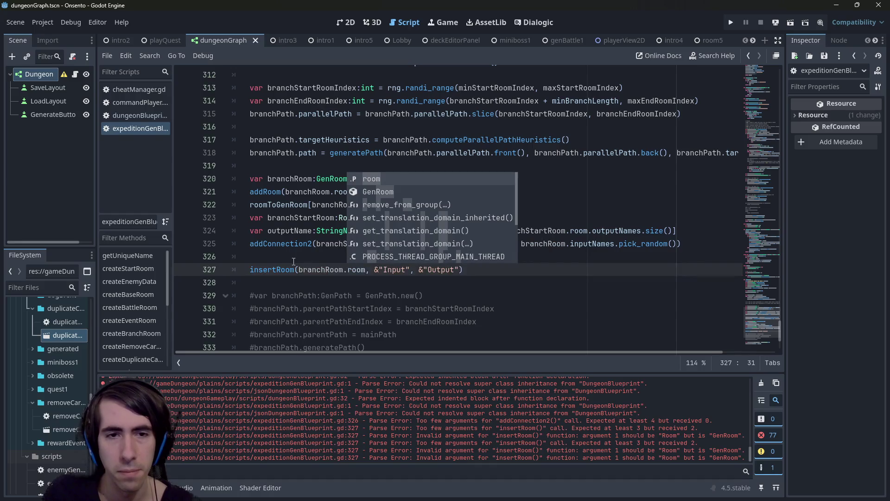
key(Escape)
drag(464, 269, 125, 270)
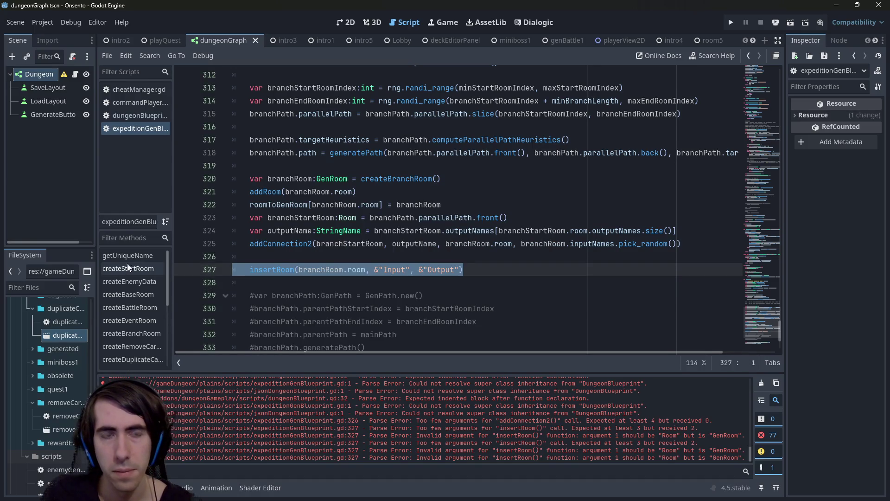
drag(356, 191, 210, 190)
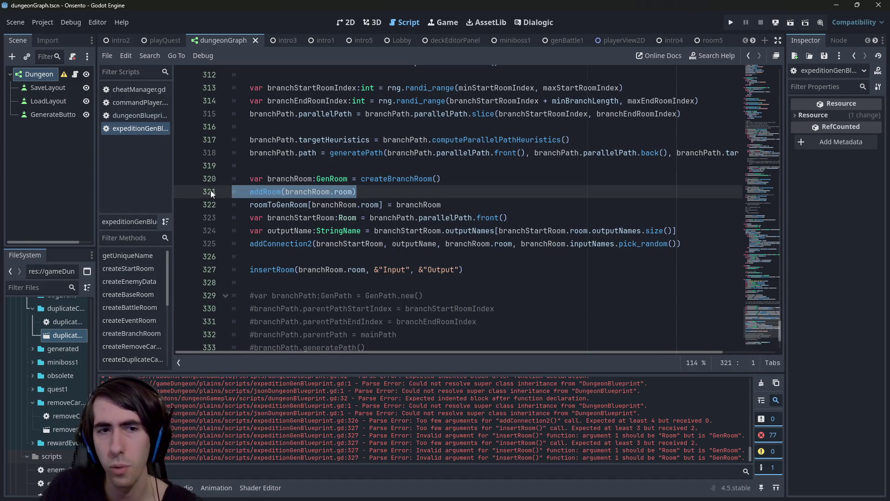
key(ctrl+x)
key(BackSpace)
click(488, 250)
drag(488, 256, 200, 257)
click(402, 232)
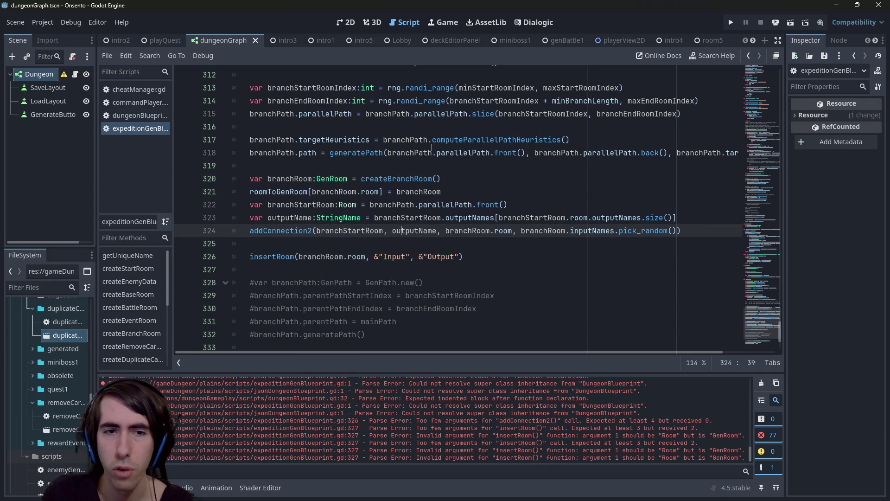
mouse_move(431, 148)
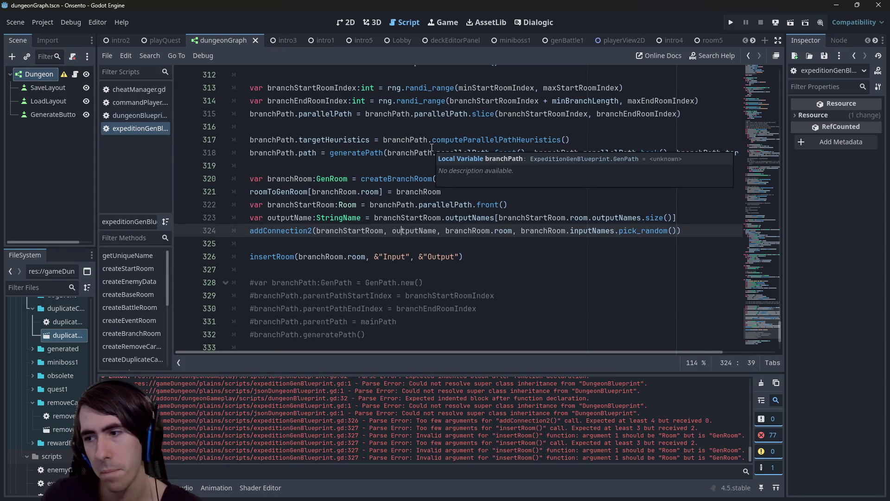
click(297, 256)
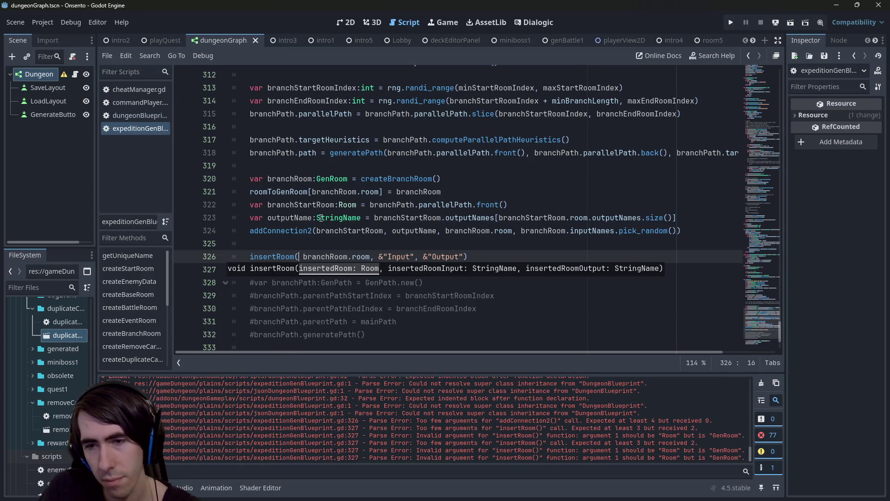
text(prevRoom)
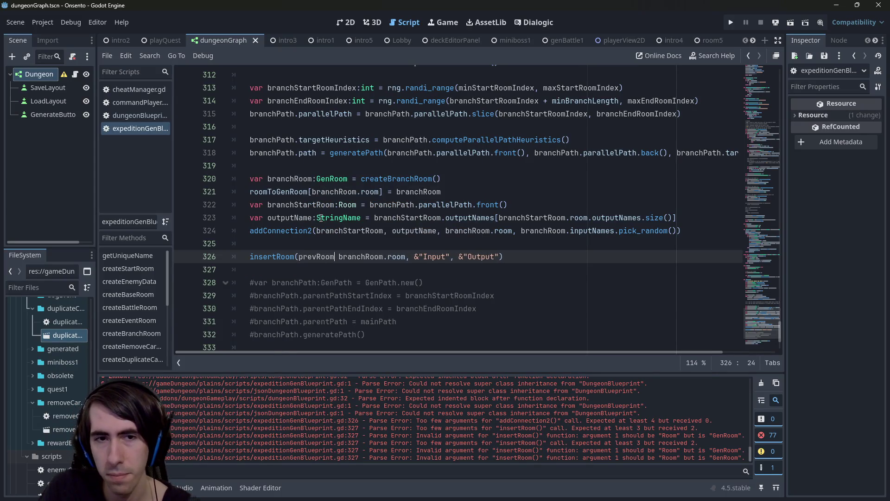
text(, prevRoom)
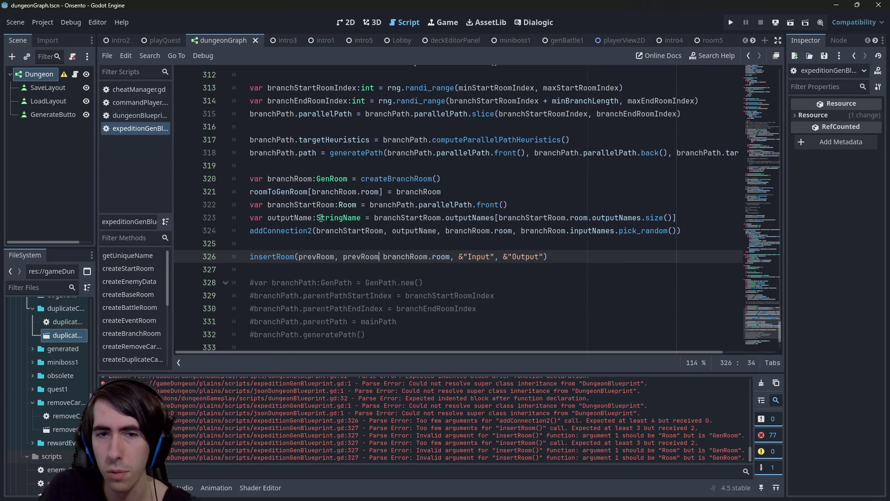
text(Output)
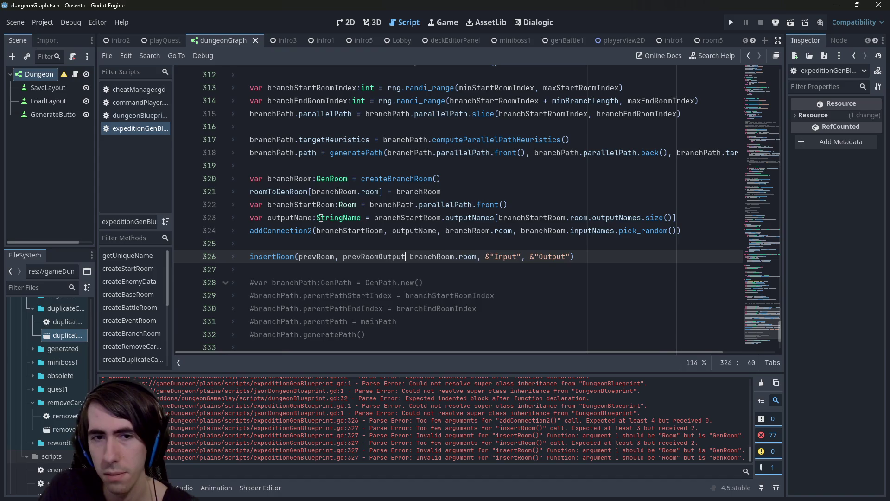
text(Name,)
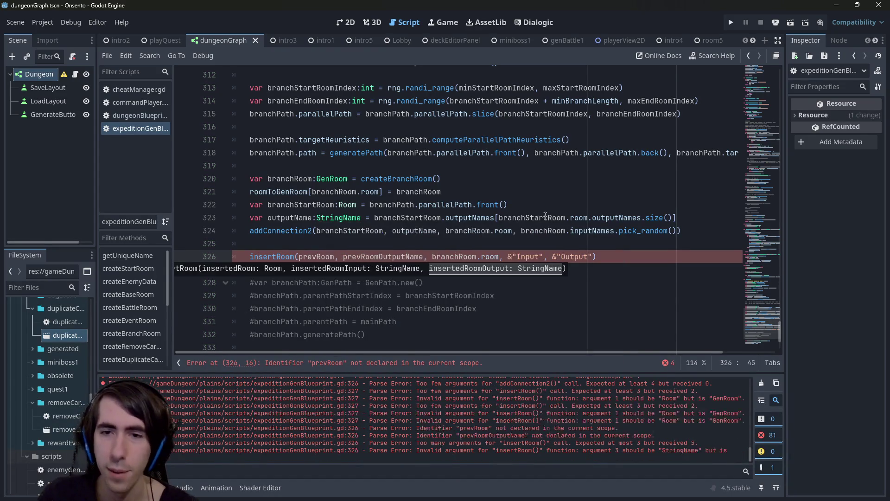
- Copy the prevRoom and prevRoomOutputName arguments into insertRoom's definition as leading parameters
drag(508, 256, 593, 257)
drag(299, 257, 424, 255)
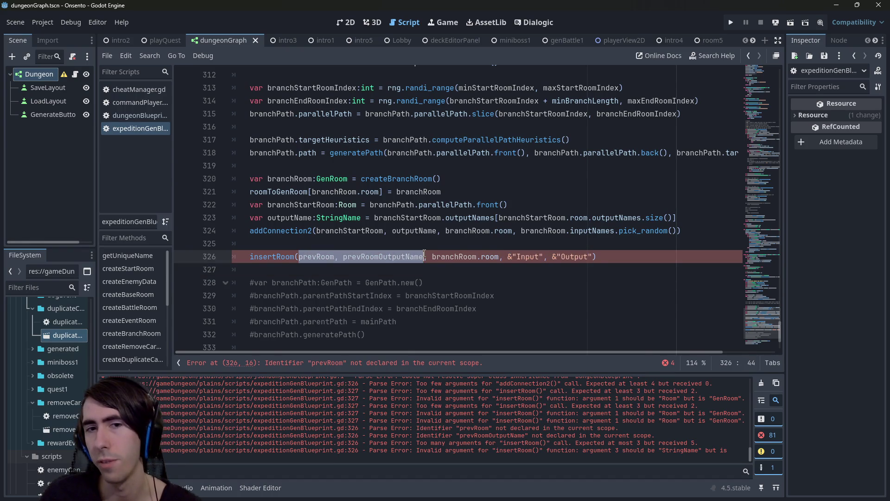
ctrl+click(271, 257)
click(299, 307)
key(ctrl+v)
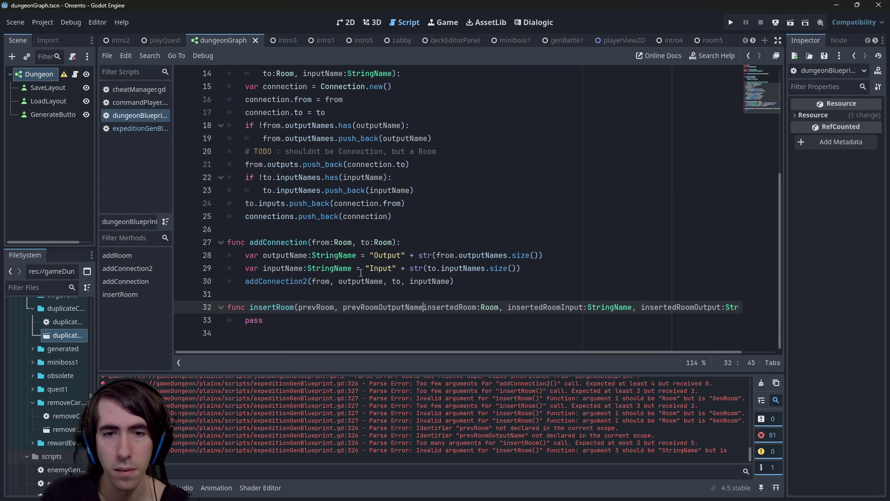
- Type the prevRoomOutputName parameter as StringName in insertRoom's signature and save the script
text(, )
text(:StringName)
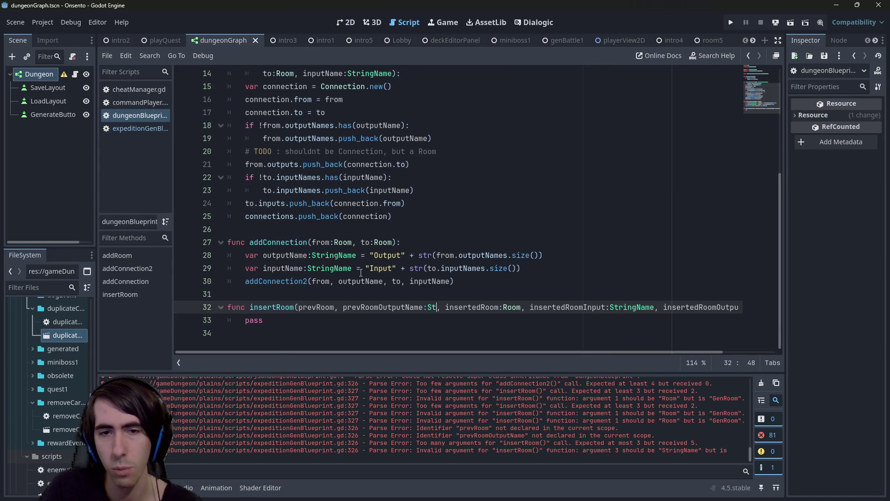
key(ctrl+s)
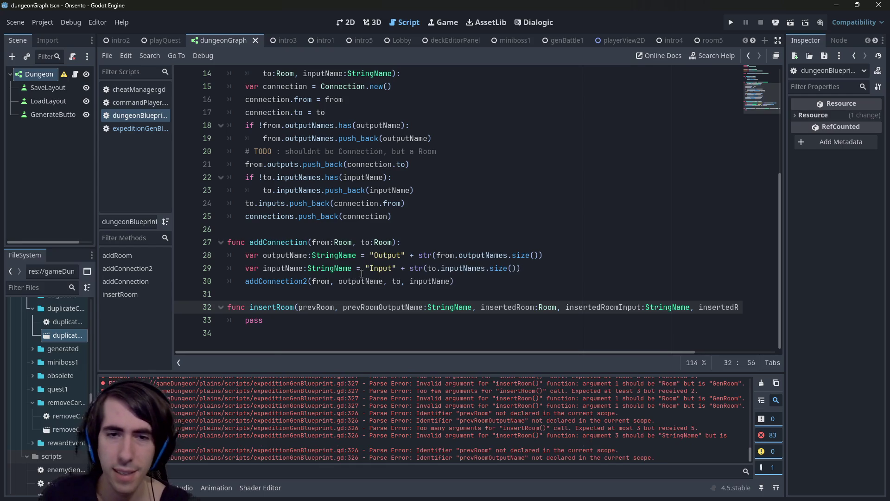
double_click(370, 307)
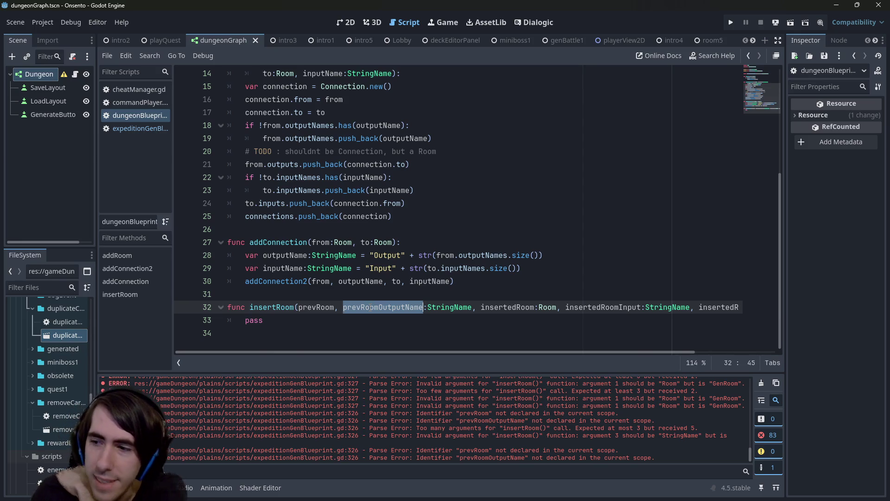
key(alt+Tab)
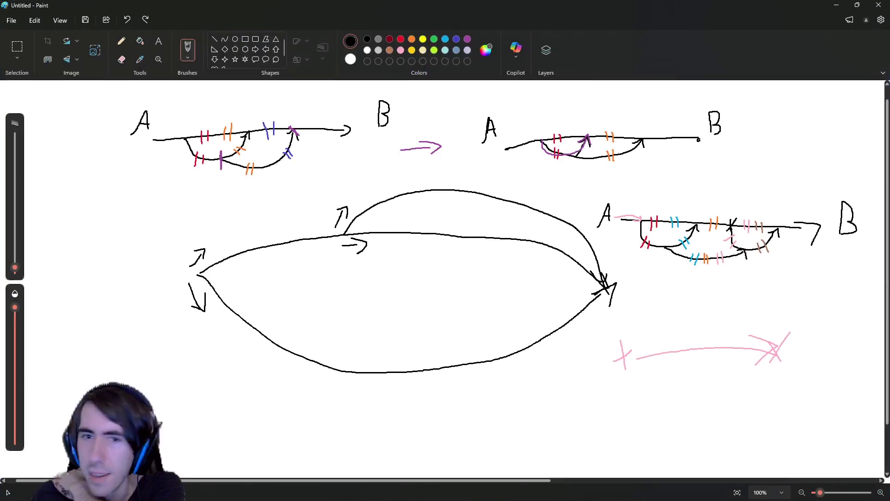
- Draw a short A-to-B line at the bottom-left of the Paint diagrams, then return to Godot
mouse_move(533, 110)
mouse_down()
mouse_move(684, 118)
mouse_move(667, 93)
mouse_move(677, 107)
mouse_move(644, 175)
mouse_up()
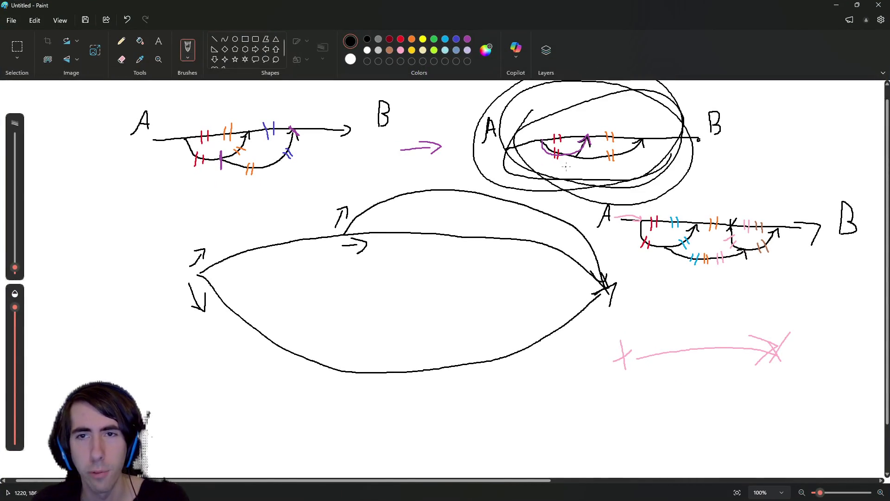
key(ctrl+z)
key(ctrl+z)
key(ctrl+z)
mouse_move(588, 141)
mouse_down()
mouse_move(579, 160)
mouse_move(645, 142)
mouse_up()
key(ctrl+z)
drag(575, 156, 582, 155)
key(ctrl+z)
key(ctrl+z)
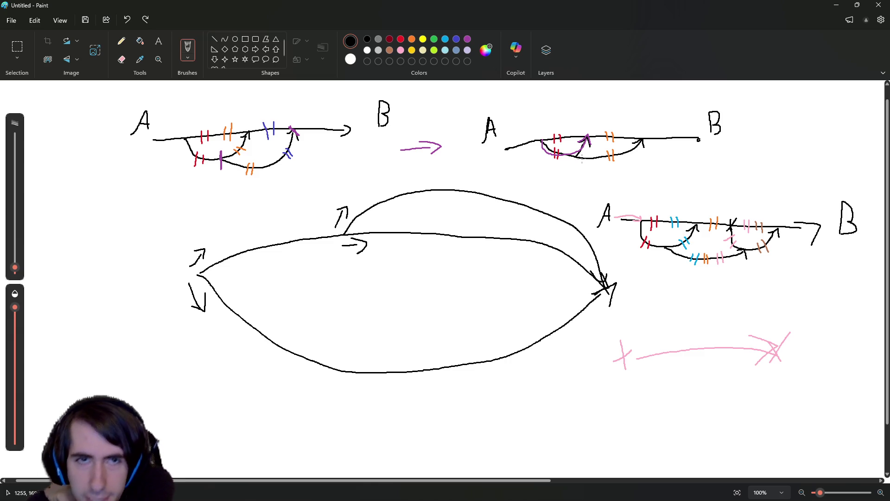
drag(184, 425, 206, 440)
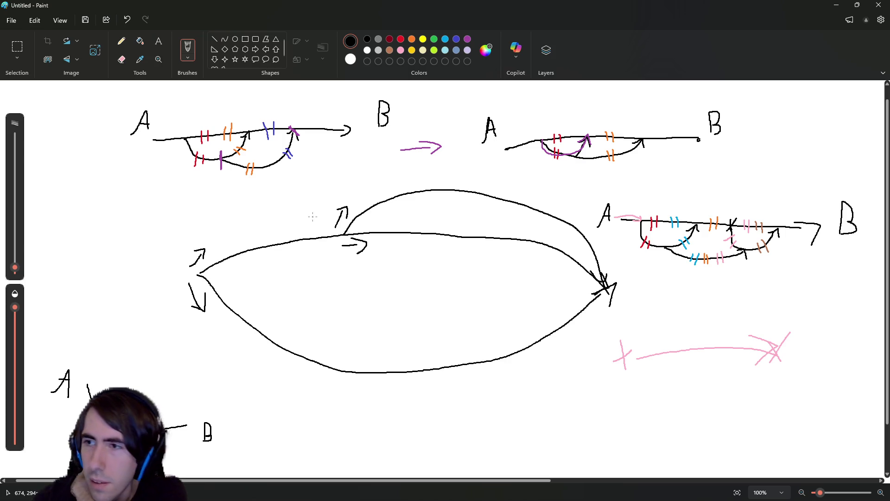
click(836, 5)
click(404, 324)
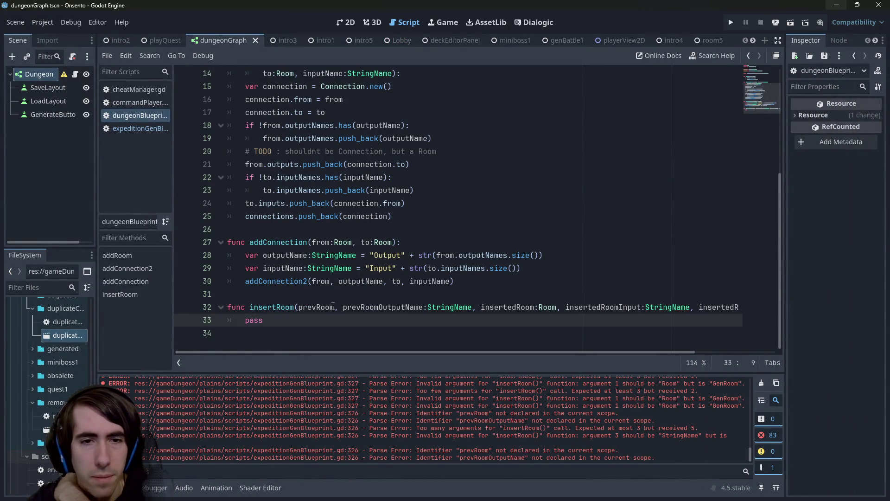
- Type prevRoom as Room, put each insertRoom parameter on its own line, and save
click(334, 307)
text(:Room)
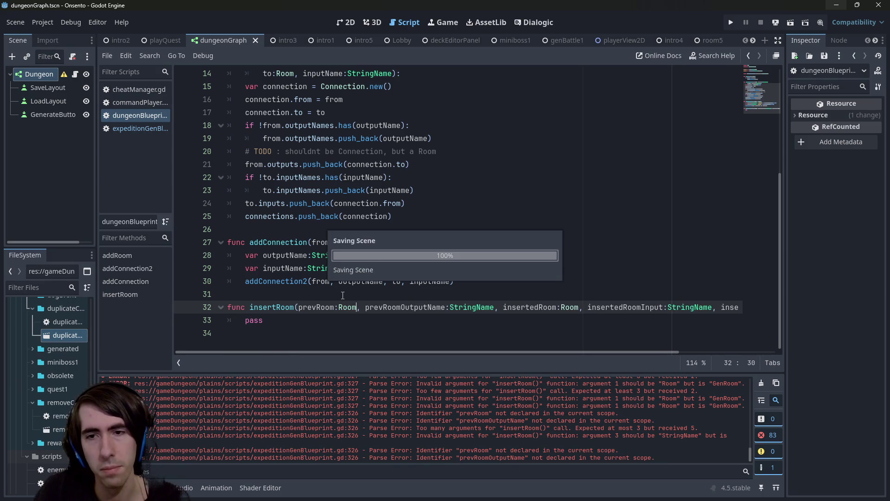
key(Right)
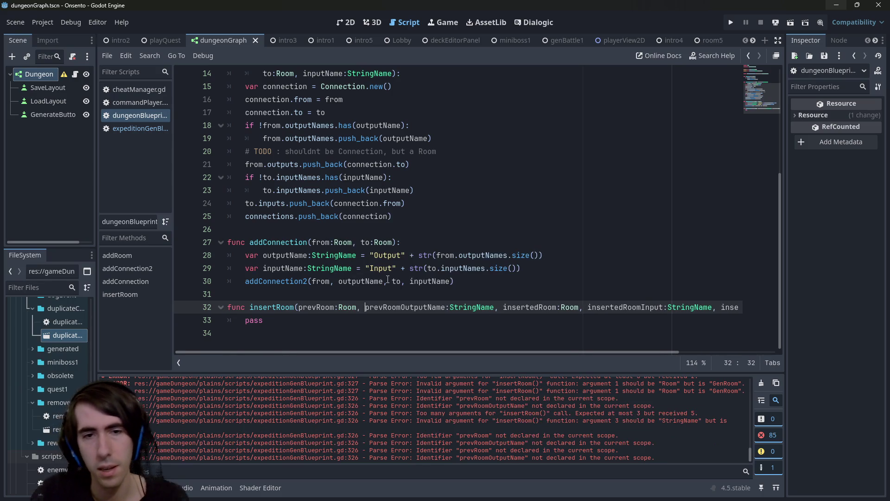
key(Return)
key(Tab)
key(Tab)
key(ctrl+Right)
key(ctrl+Right)
key(ctrl+Right)
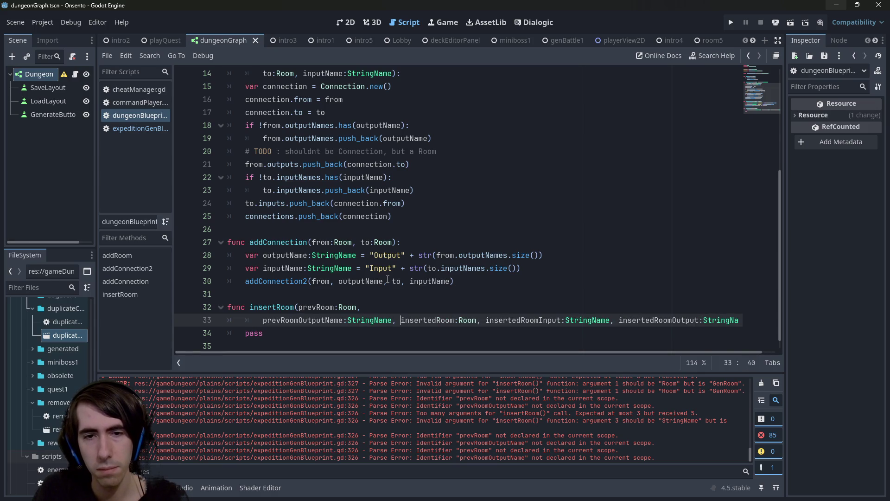
key(ctrl+d)
key(ctrl+d)
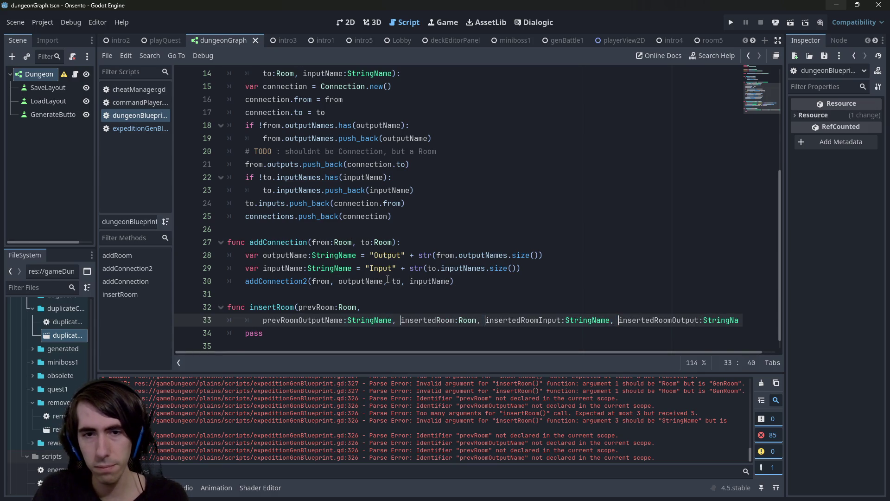
key(Return)
key(ctrl+s)
- Jump back to the failing insertRoom call in expeditionGenBlueprint
scroll(380, 282, down, 2)
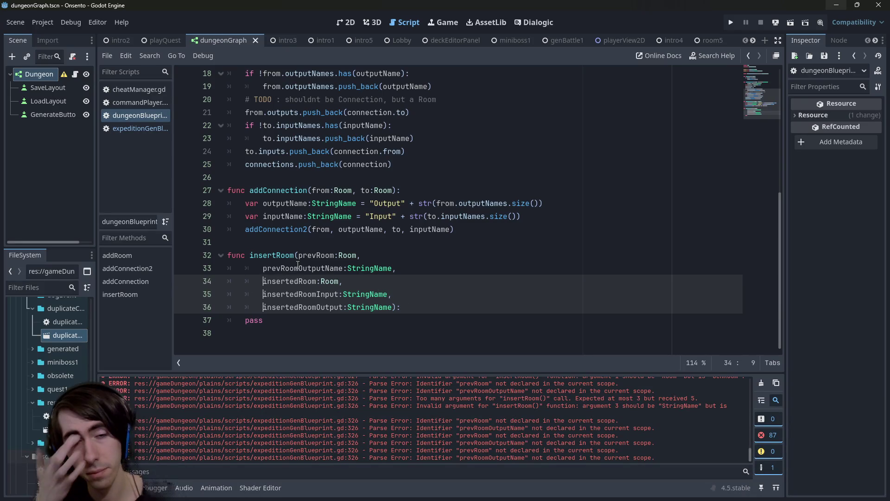
scroll(298, 264, up, 2)
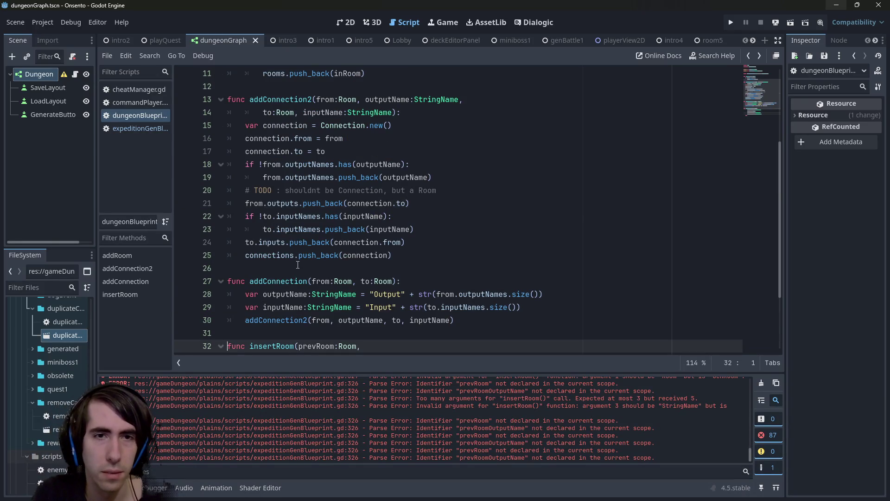
key(F5)
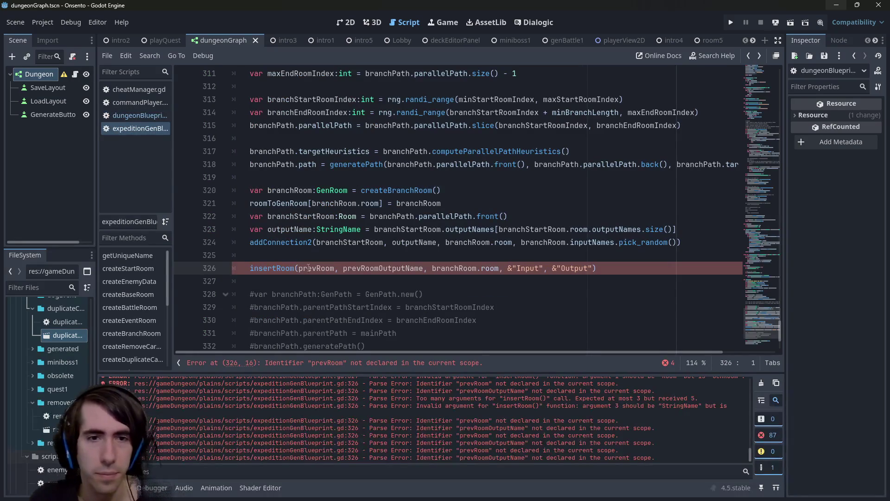
- Replace prevRoom with branchStartRoom as the first insertRoom argument on line 326
double_click(305, 268)
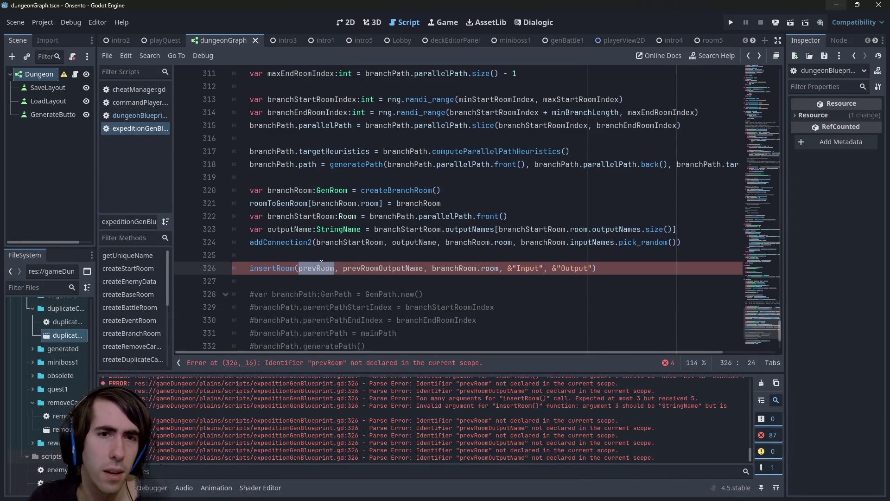
scroll(319, 268, up, 1)
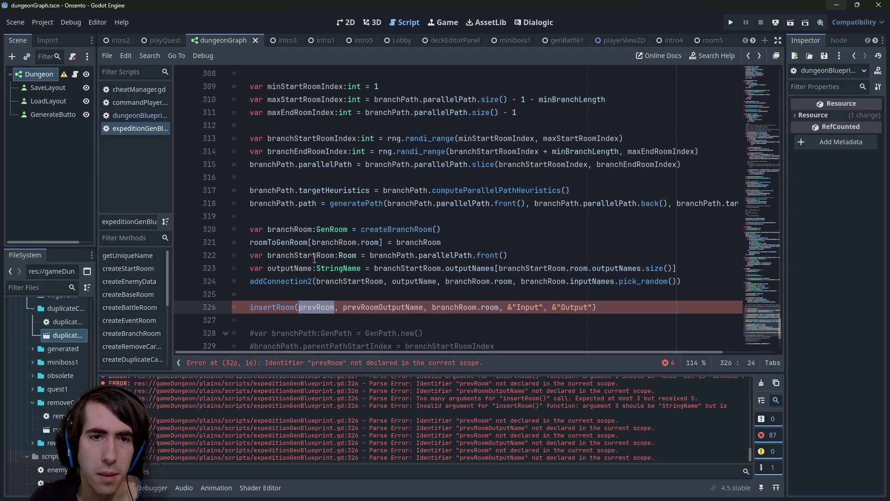
double_click(306, 256)
key(ctrl+c)
double_click(319, 306)
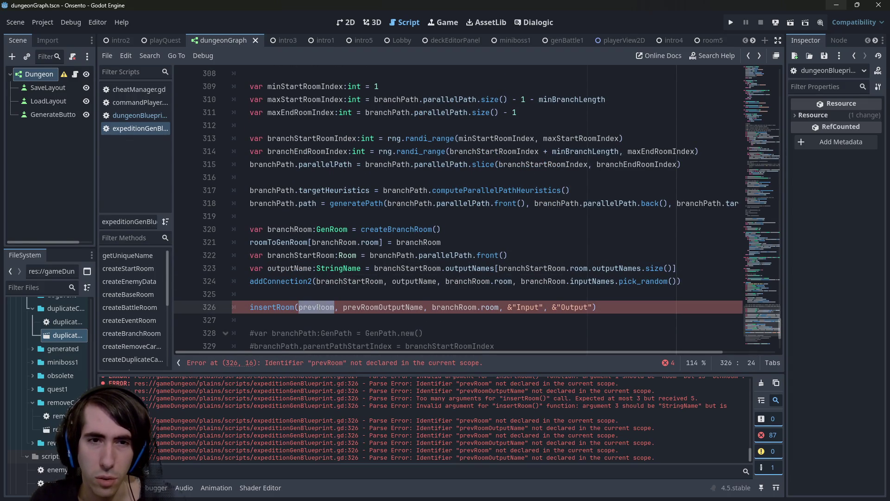
key(ctrl+v)
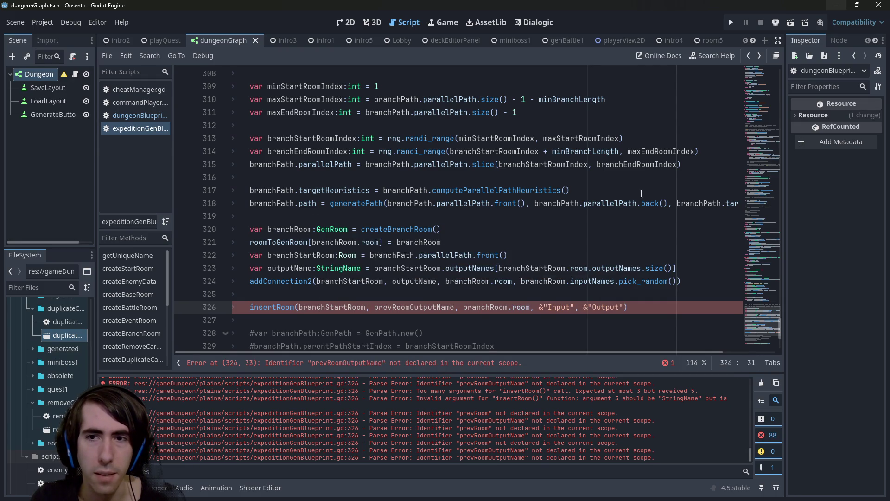
- Replace prevRoomOutputName with branchStartRoom.outputNames.pick_random() as the second argument
click(572, 193)
click(557, 203)
double_click(482, 164)
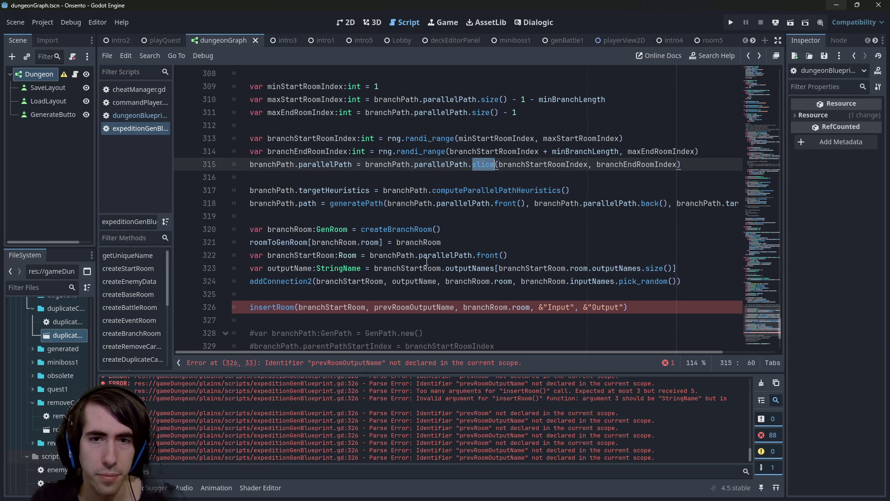
double_click(354, 307)
key(ctrl+c)
double_click(413, 307)
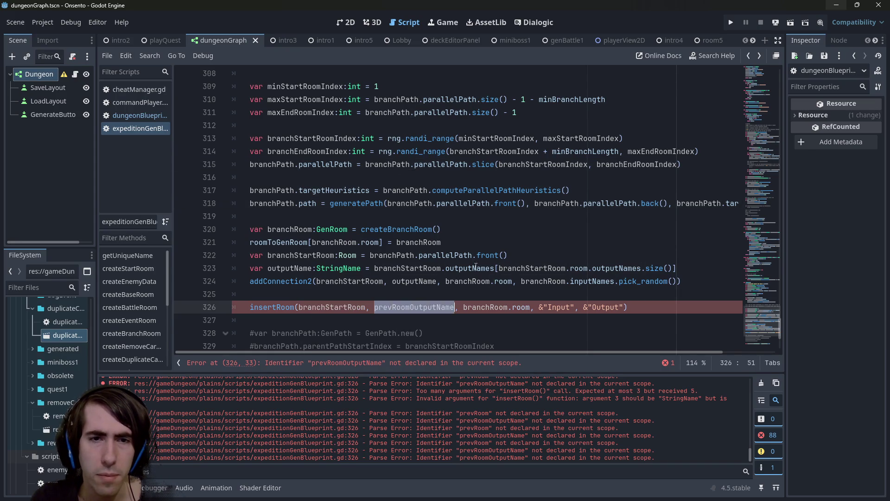
key(ctrl+v)
text(.)
key(ctrl+Left)
key(ctrl+Left)
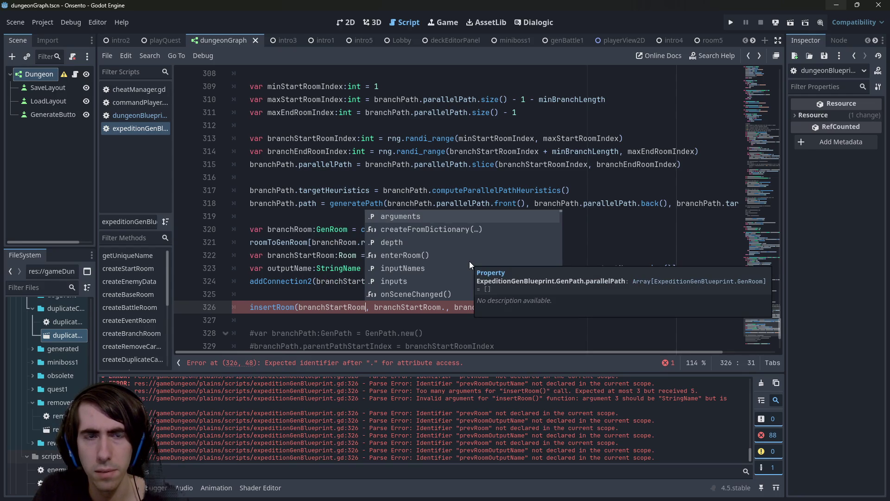
text(.room)
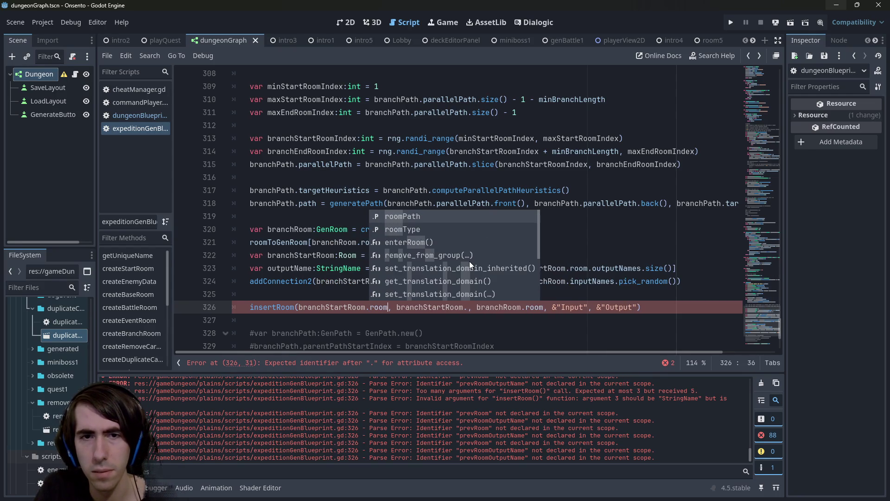
key(BackSpace)
key(BackSpace)
key(BackSpace)
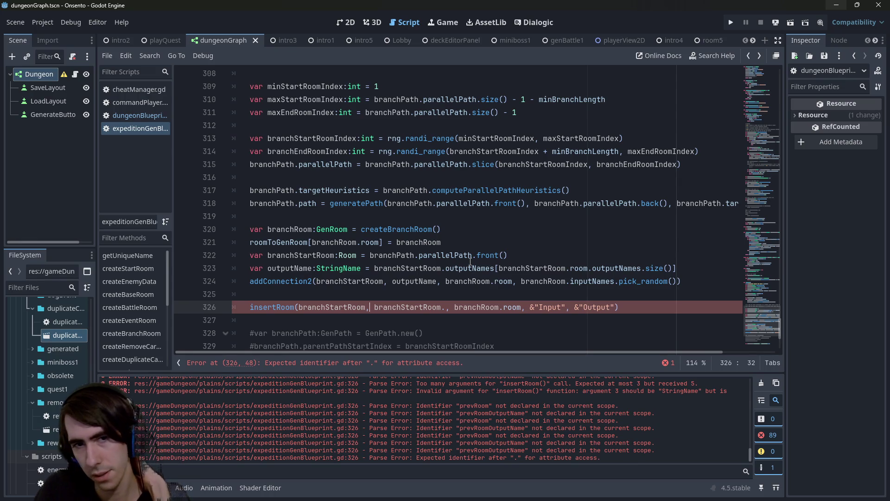
key(ctrl+Right)
text(m)
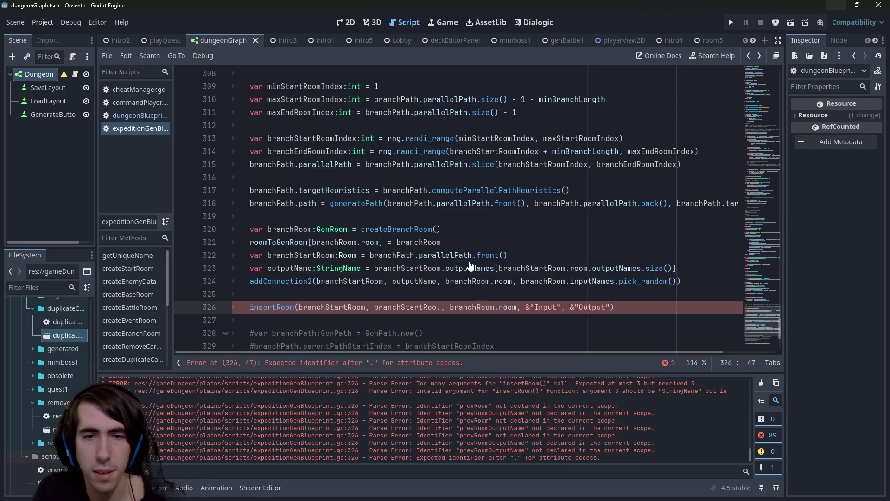
key(Right)
key(ctrl+space)
text(outputNames.)
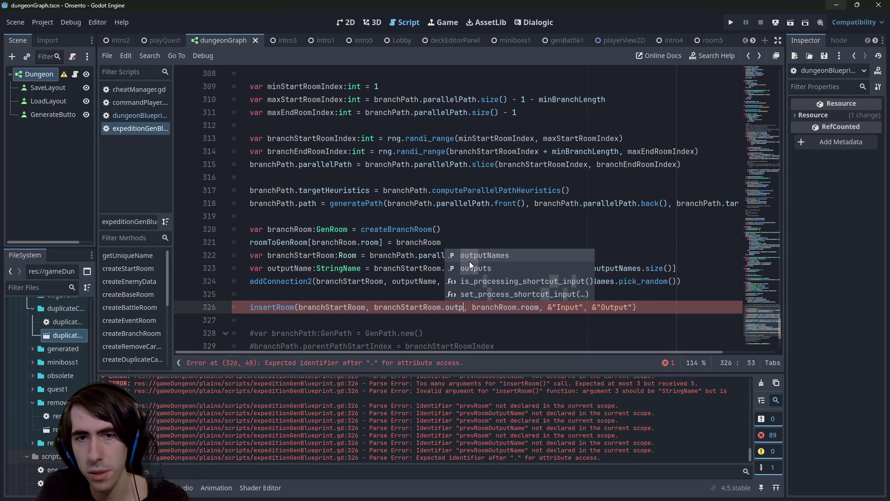
text(pick)
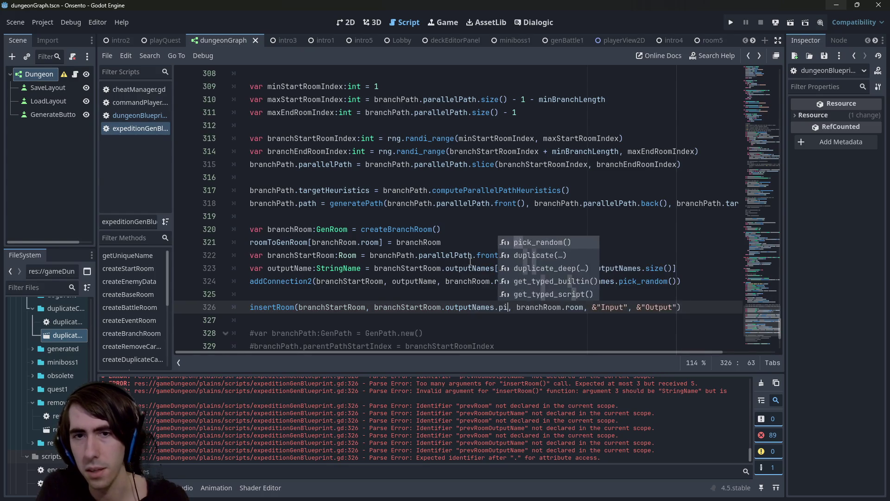
key(Return)
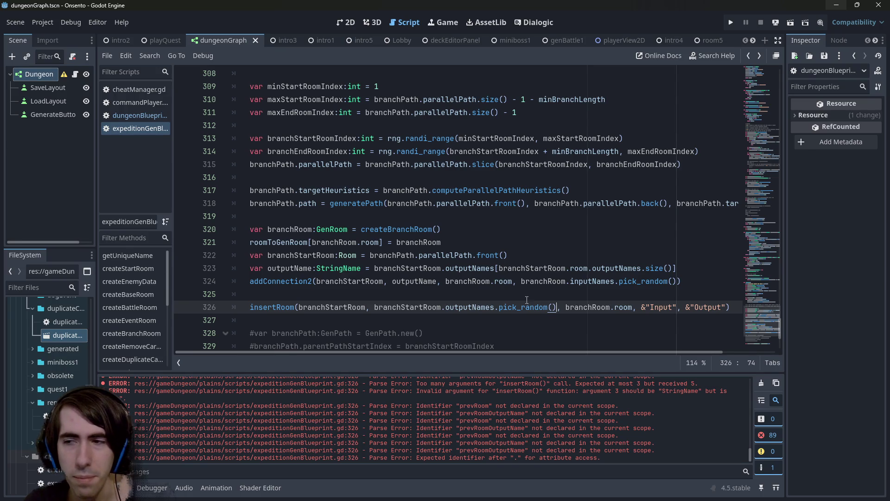
ctrl+click(288, 307)
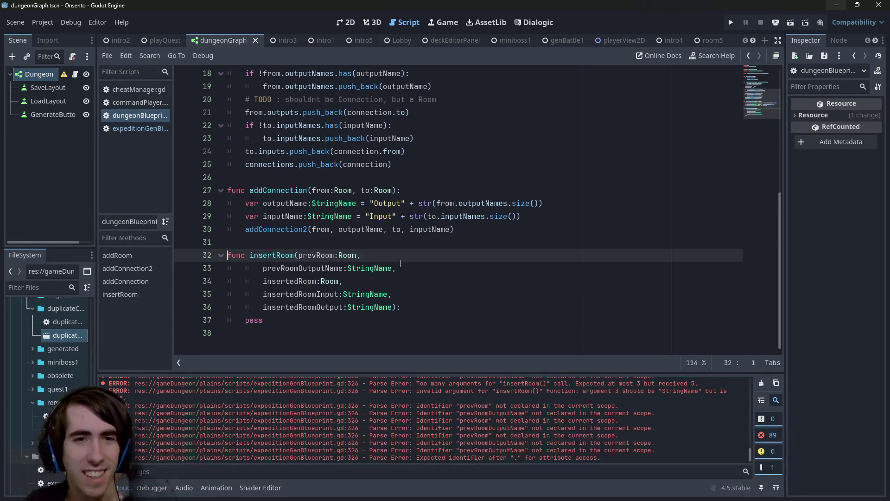
scroll(394, 261, up, 6)
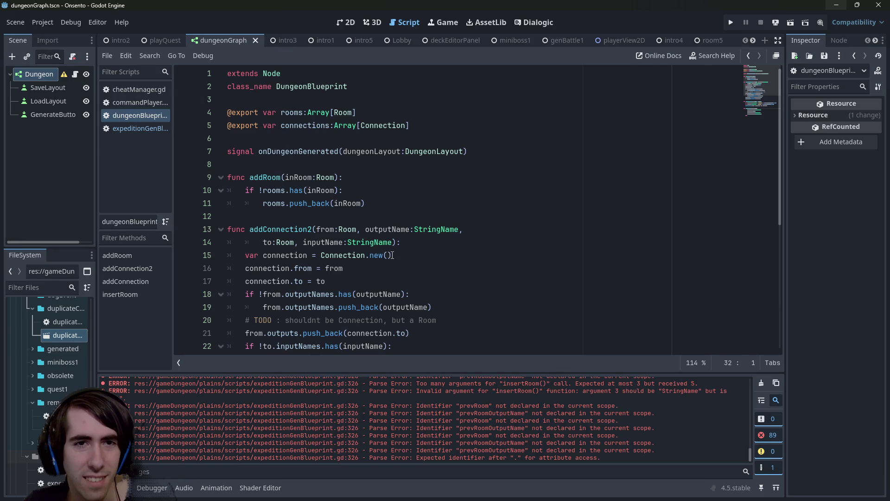
scroll(392, 255, down, 6)
scroll(392, 255, up, 3)
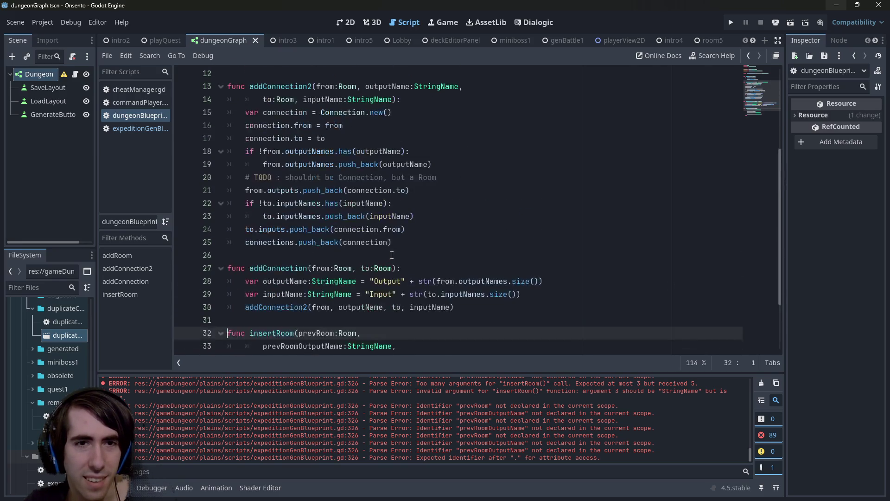
scroll(392, 255, up, 3)
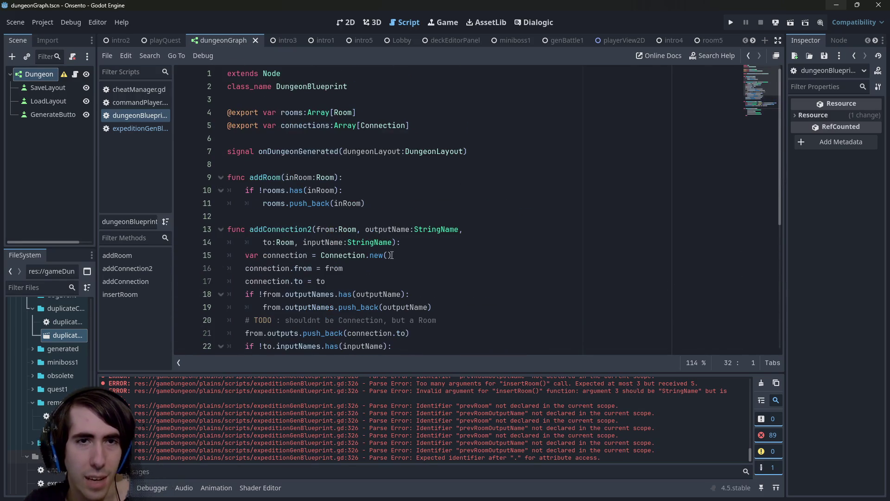
ctrl+click(339, 111)
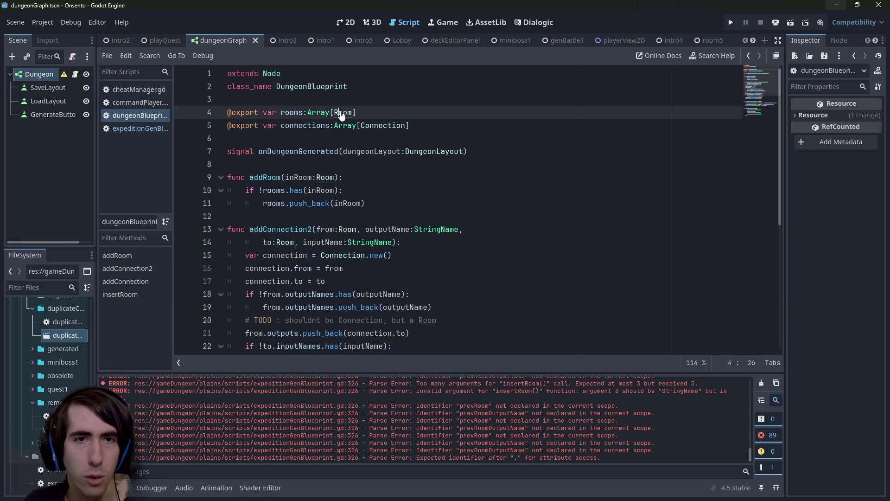
double_click(318, 142)
double_click(305, 152)
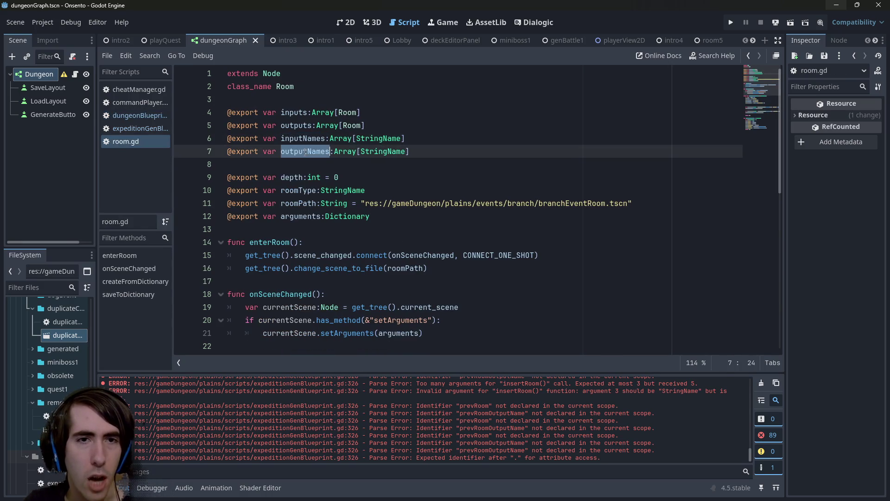
double_click(297, 125)
scroll(414, 141, down, 2)
scroll(414, 141, up, 2)
drag(410, 151, 228, 126)
scroll(386, 167, down, 7)
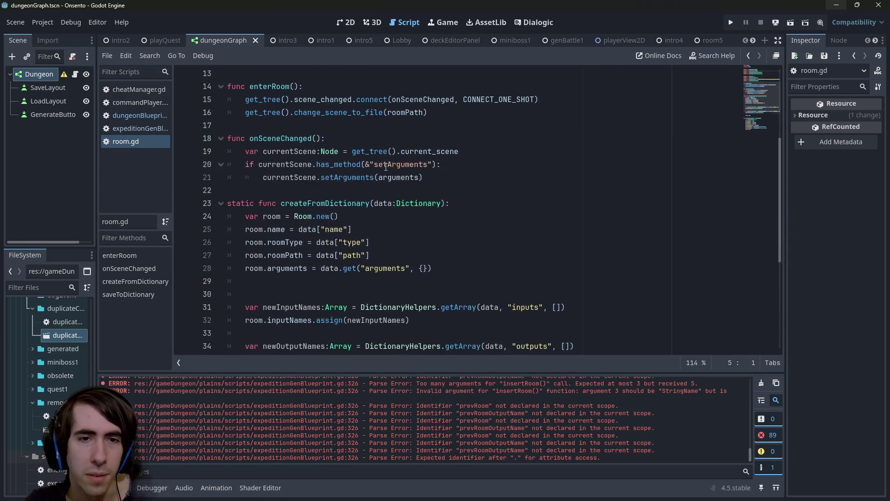
scroll(385, 167, down, 2)
scroll(417, 157, up, 9)
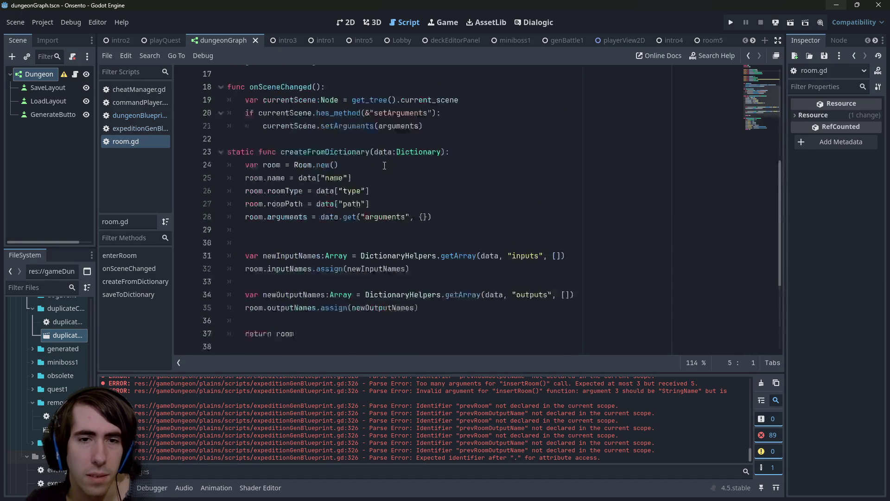
click(440, 154)
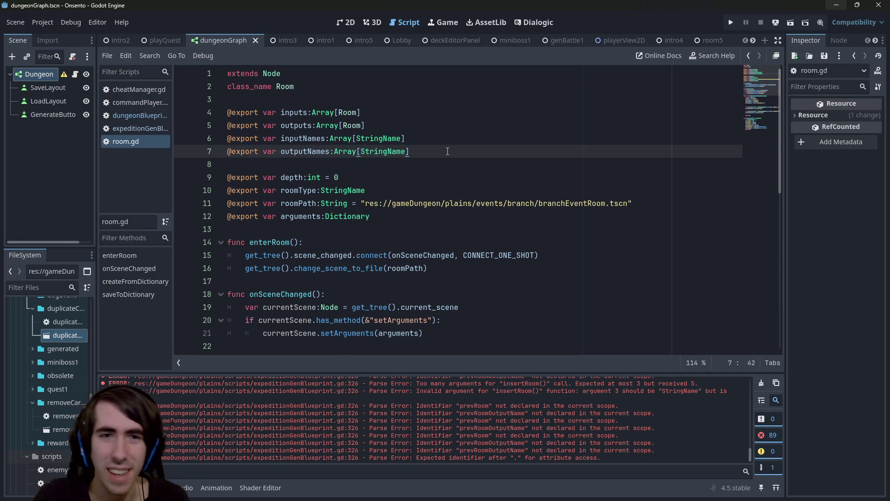
key(alt+Left)
key(alt+Left)
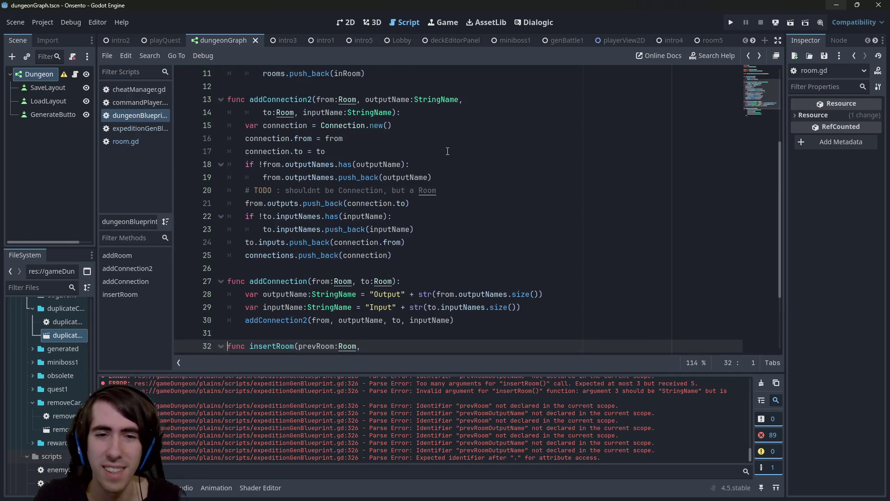
scroll(447, 151, down, 2)
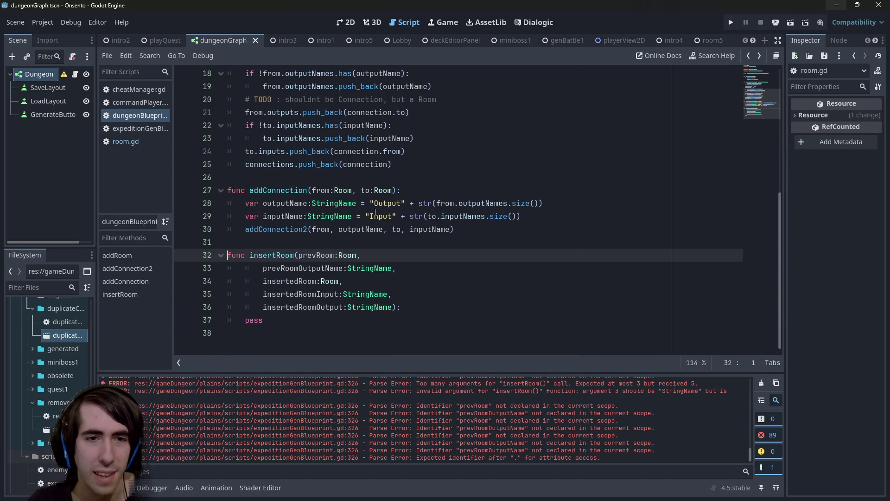
key(alt+Left)
key(alt+Right)
key(alt+Left)
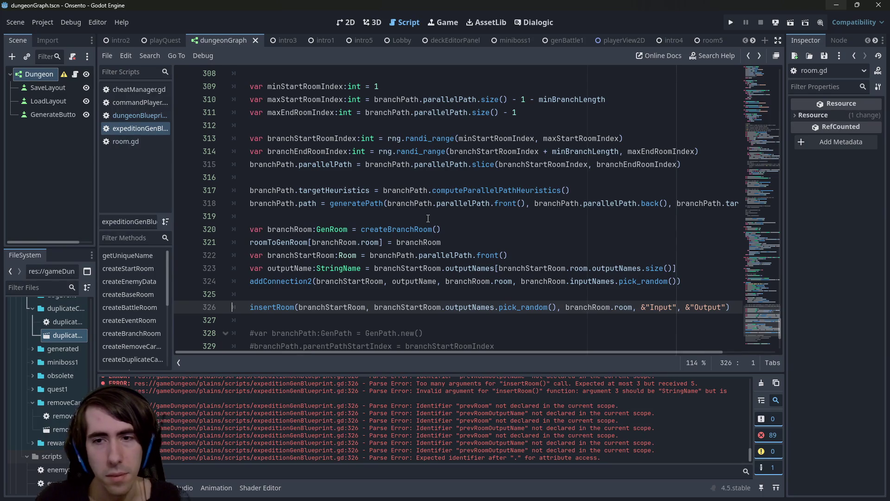
scroll(459, 253, down, 2)
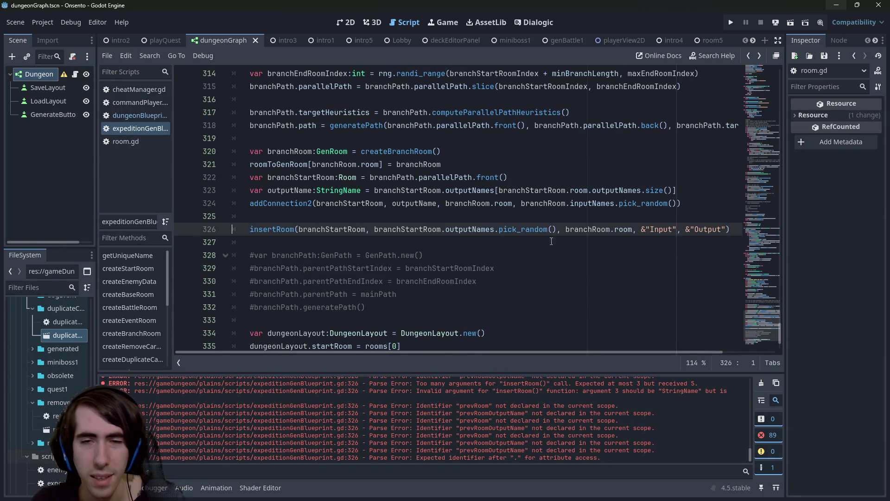
click(598, 230)
double_click(598, 230)
scroll(565, 241, up, 1)
click(312, 273)
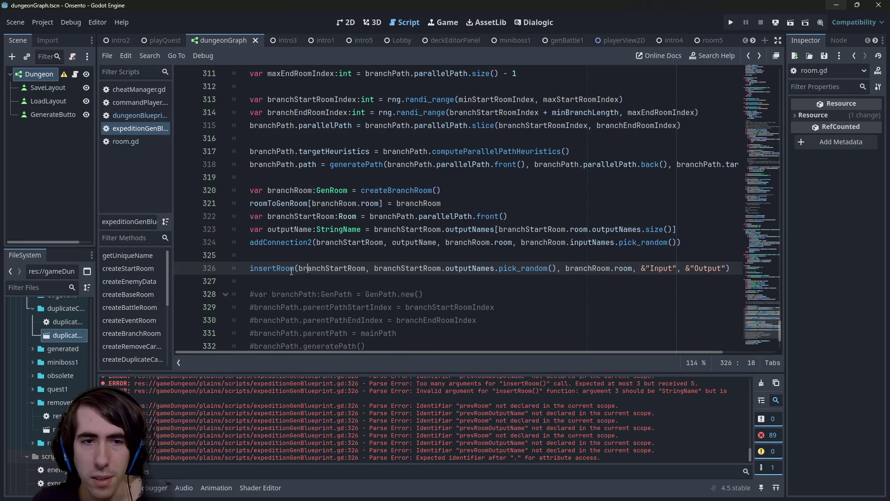
click(299, 280)
key(Delete)
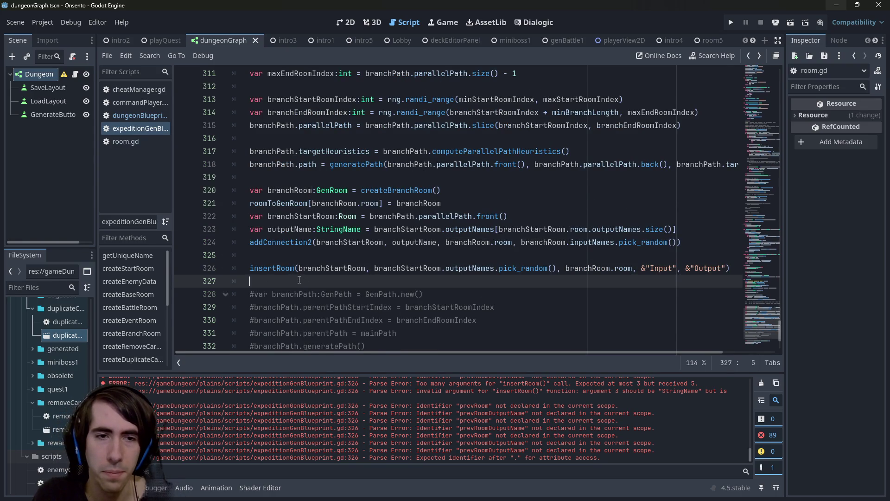
key(Return)
key(Return)
key(Return)
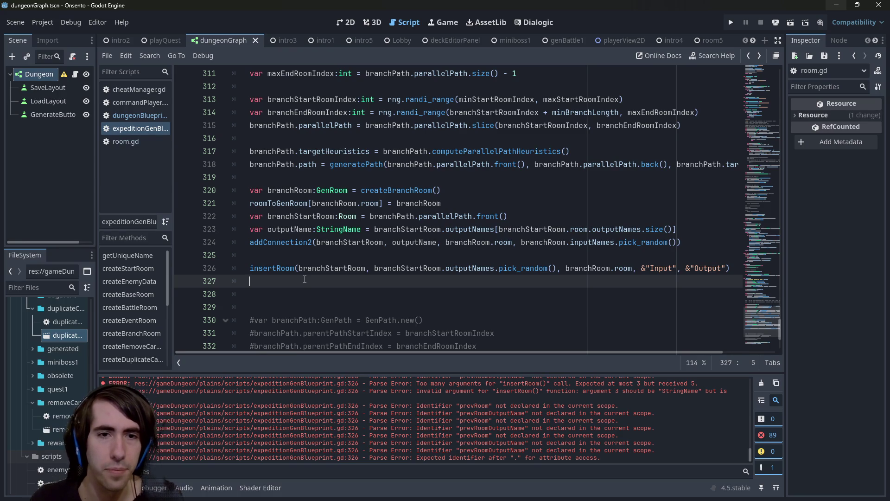
mouse_move(676, 252)
mouse_down()
mouse_move(324, 229)
mouse_move(197, 249)
mouse_up()
key(ctrl+c)
click(413, 281)
key(ctrl+v)
key(ctrl+s)
double_click(351, 281)
key(ctrl+s)
key(shift+Tab)
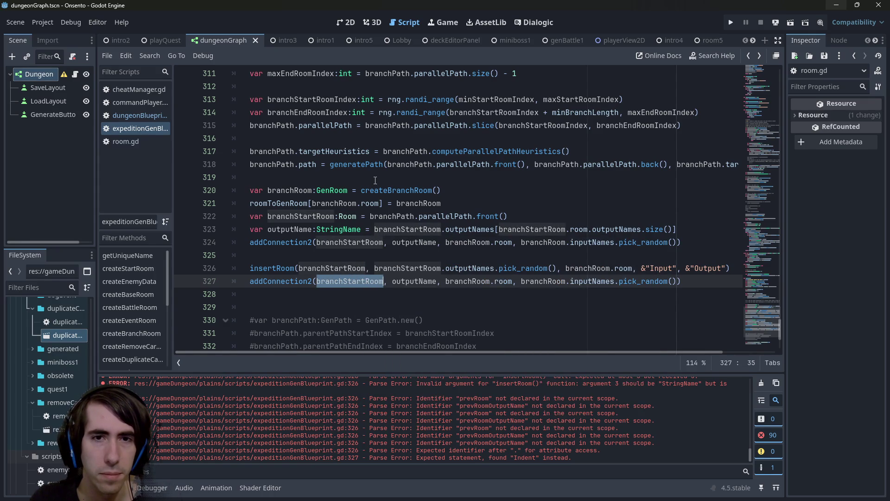
double_click(307, 190)
key(ctrl+c)
double_click(350, 281)
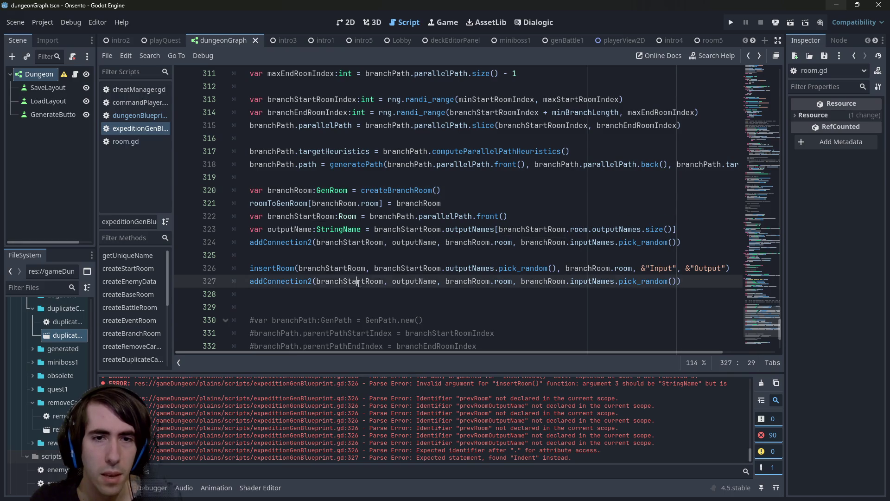
key(ctrl+v)
double_click(392, 281)
key(BackSpace)
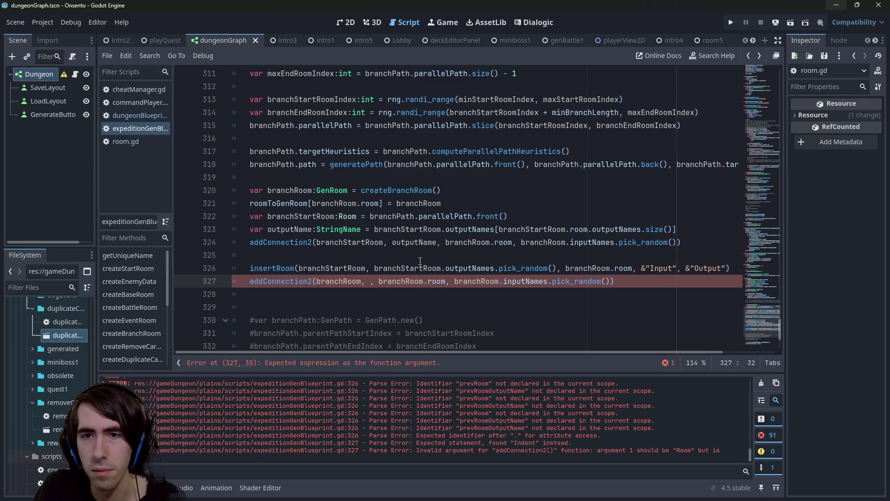
text(&"O)
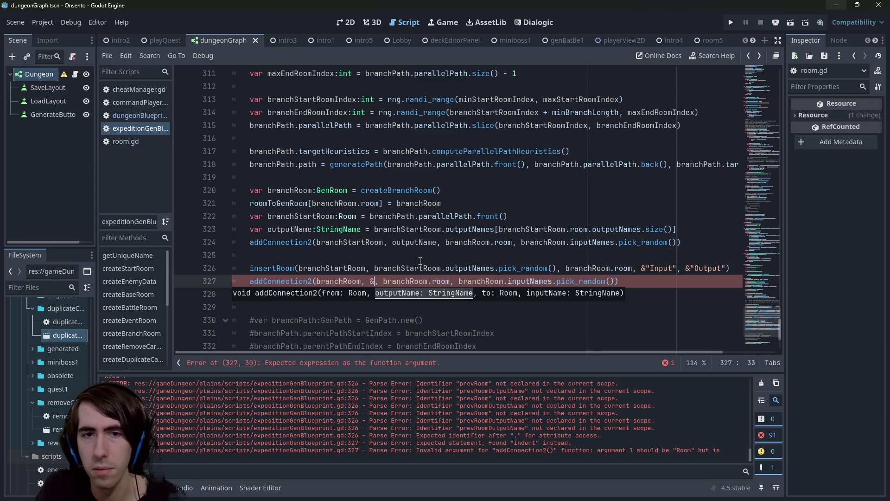
text(utput2)
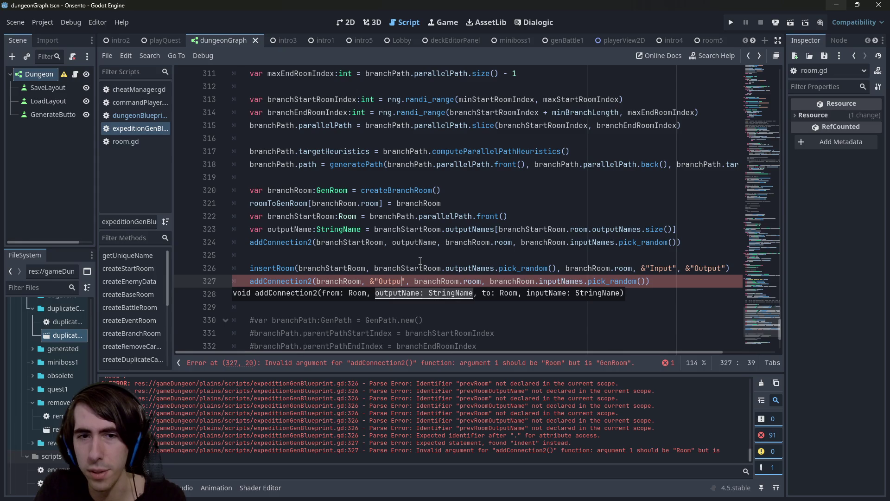
key(ctrl+s)
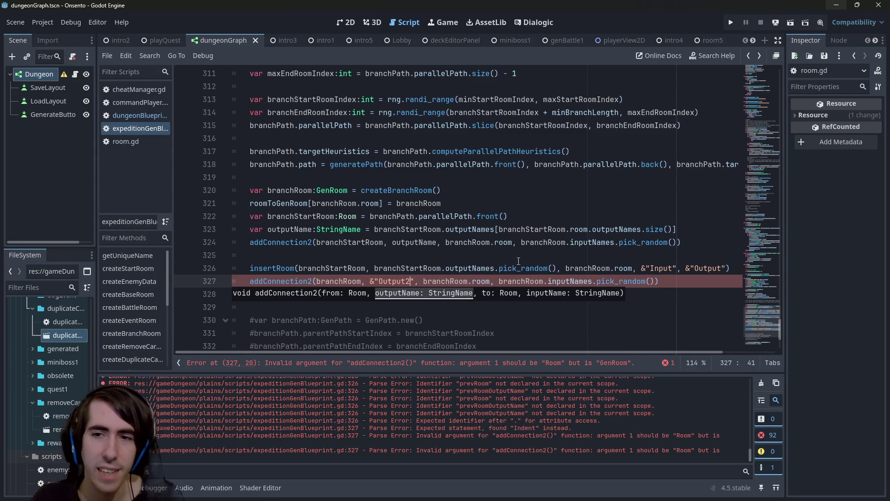
double_click(398, 281)
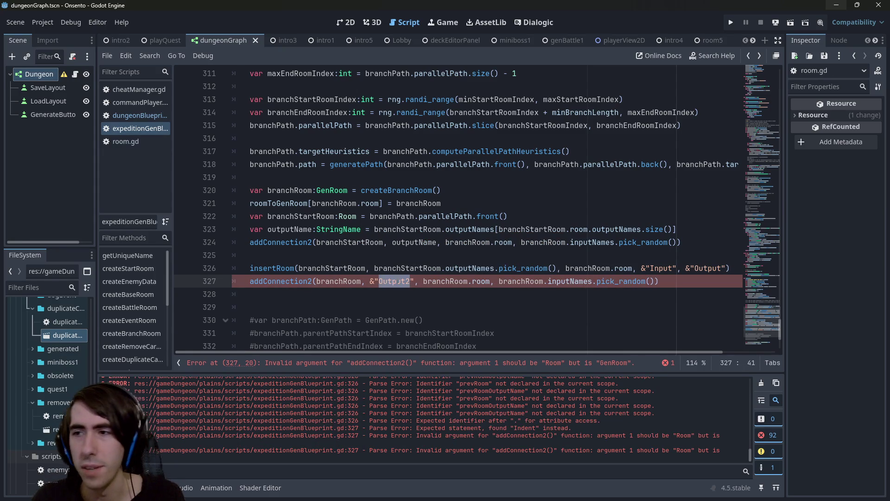
click(423, 281)
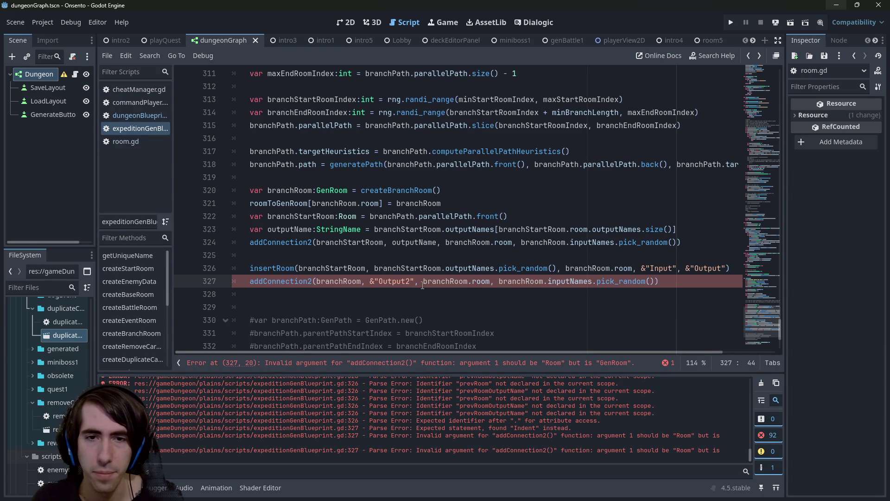
key(Left)
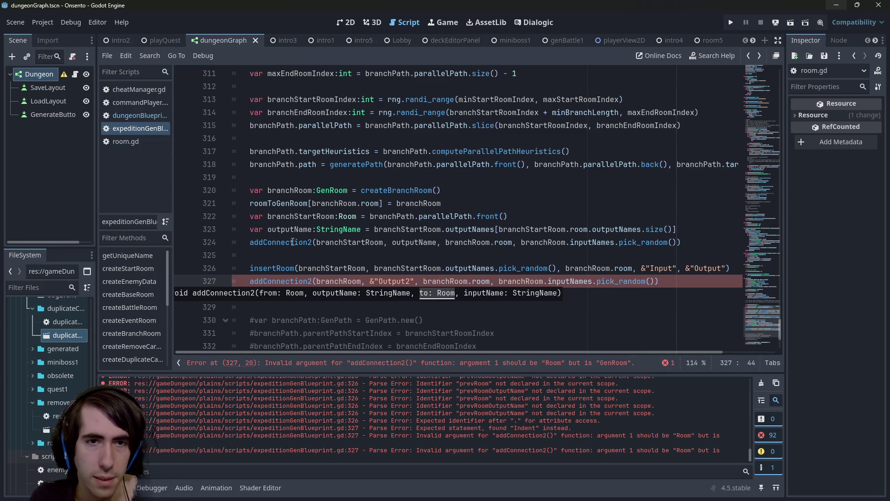
double_click(302, 212)
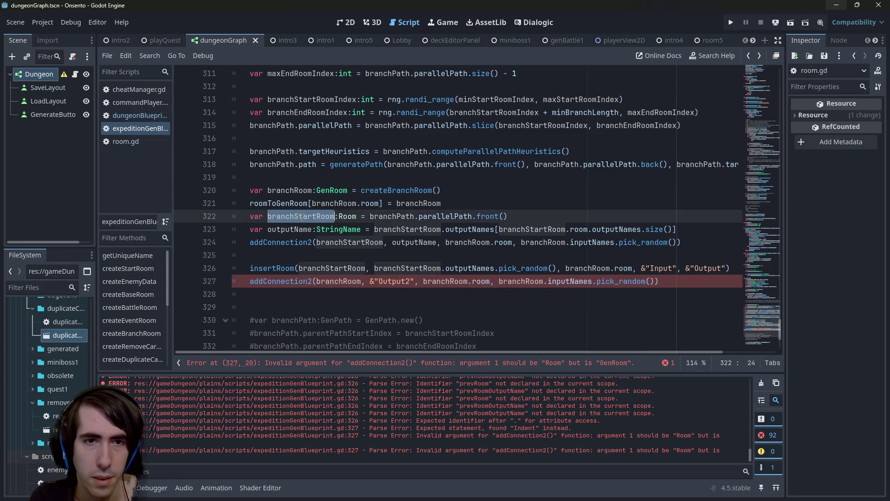
- Replace the branchRoom.room argument on line 327 with branchStartRoom
mouse_move(423, 281)
mouse_down()
mouse_move(576, 281)
mouse_move(543, 281)
mouse_up()
key(ctrl+v)
key(ctrl+v)
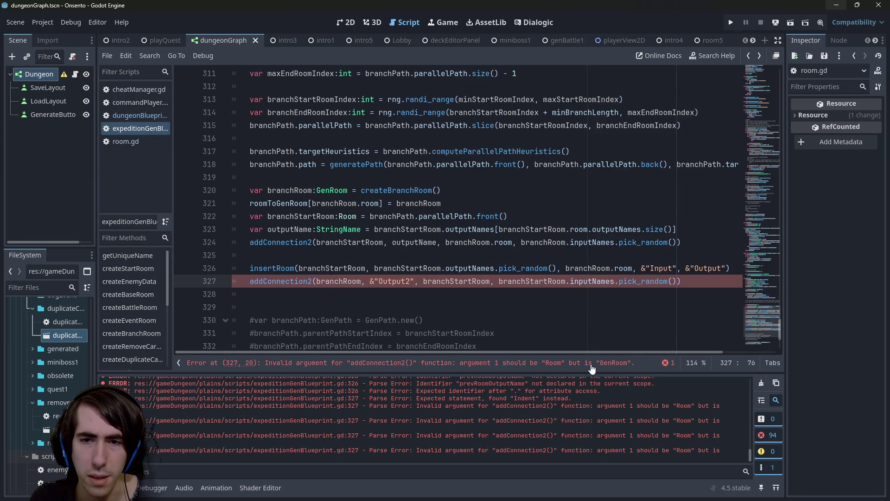
scroll(512, 324, down, 2)
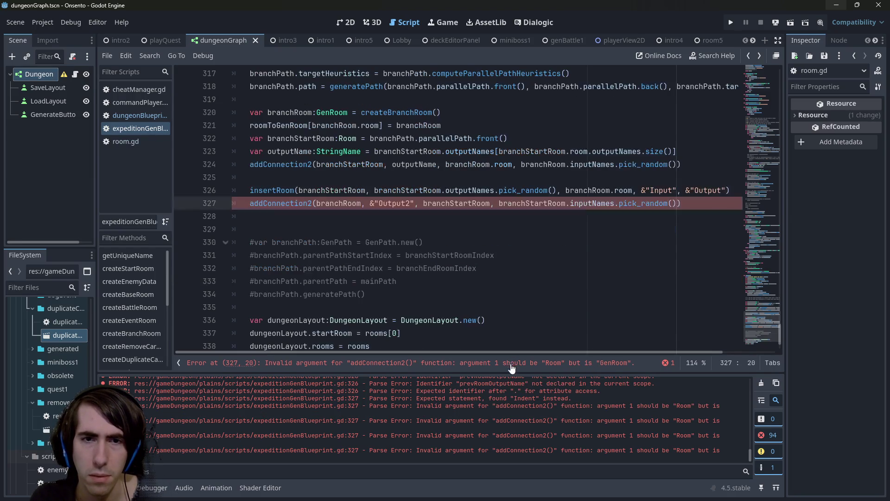
scroll(541, 225, up, 1)
click(581, 264)
double_click(534, 242)
key(Right)
click(602, 367)
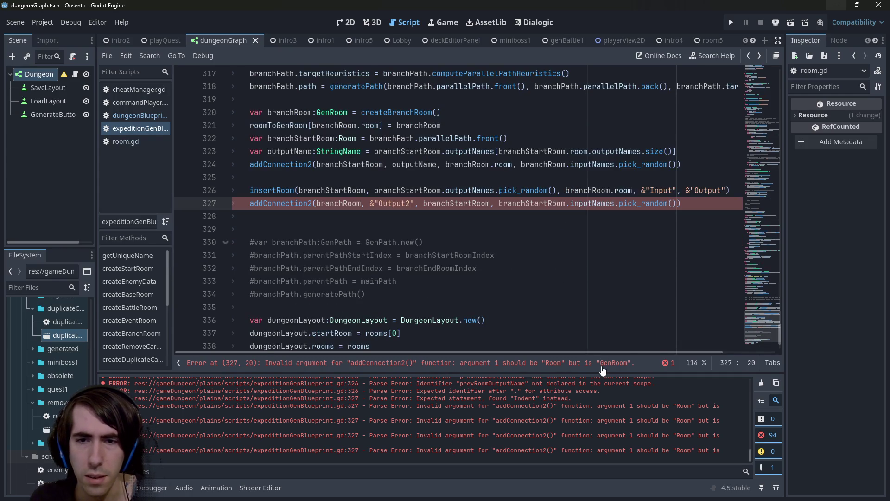
- Change the first addConnection2 argument to branchRoom.room and recheck errors
click(570, 204)
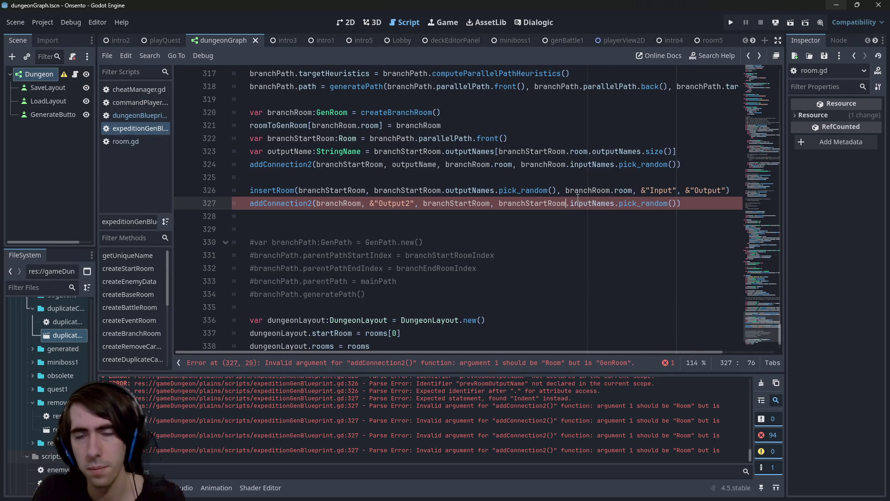
text(.room)
key(ctrl+s)
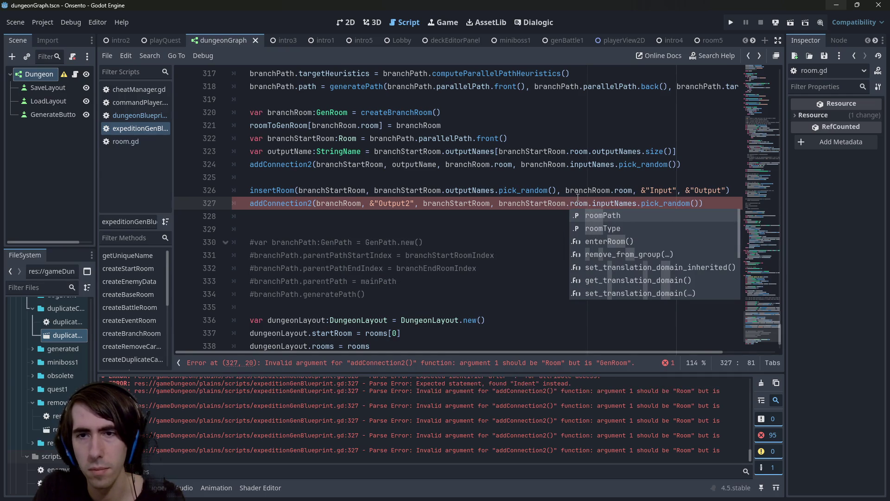
key(ctrl+z)
key(ctrl+Left)
key(ctrl+Left)
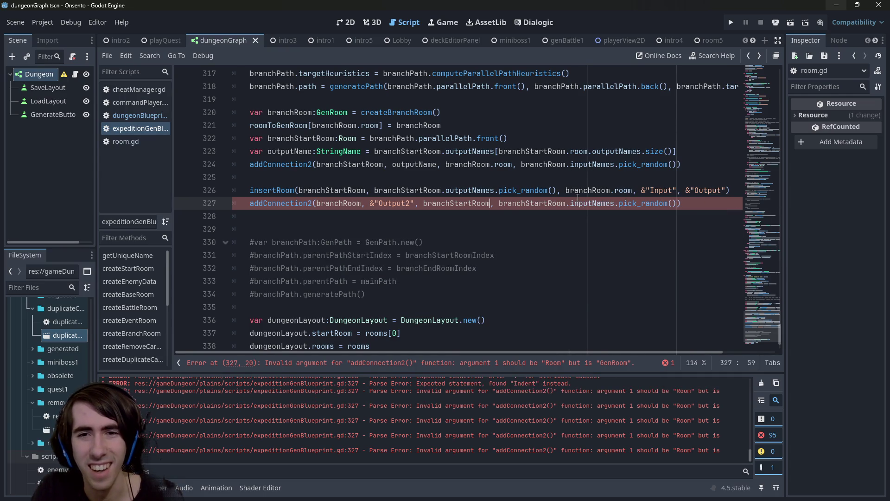
text(.r)
key(BackSpace)
key(BackSpace)
key(ctrl+Left)
key(ctrl+Left)
key(ctrl+Left)
text(.room)
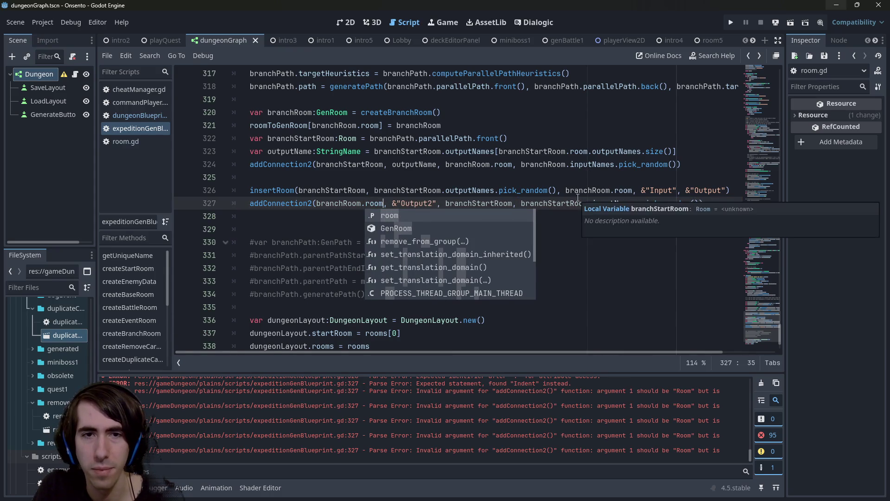
key(Escape)
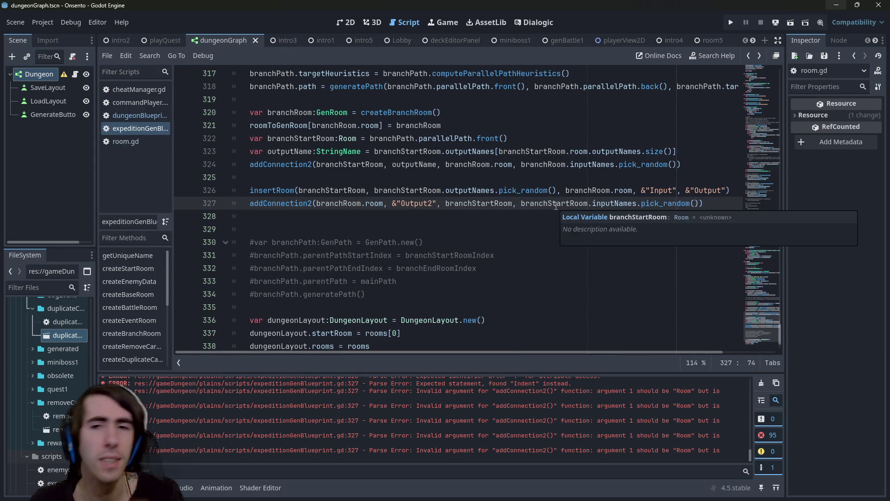
- Add a '# insert branch node' comment above the insertRoom call
click(541, 216)
scroll(519, 225, up, 2)
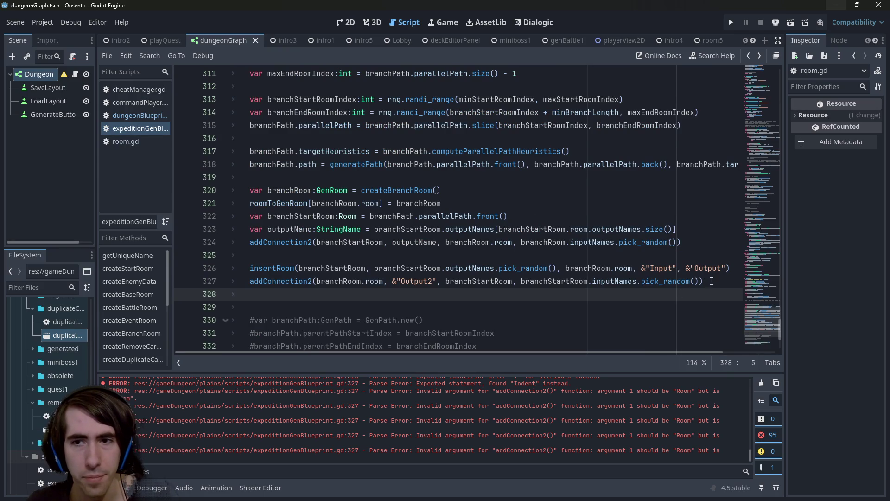
key(Up)
key(Up)
key(Up)
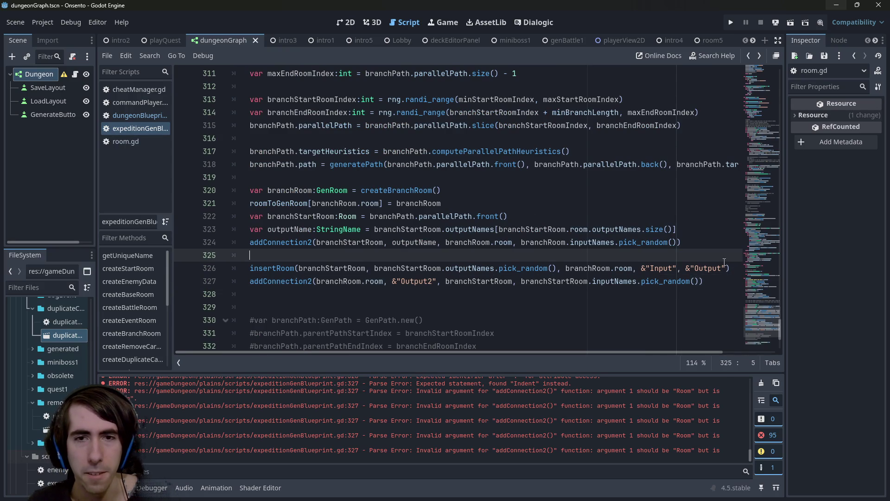
key(Return)
text(# insert branc)
text(h node)
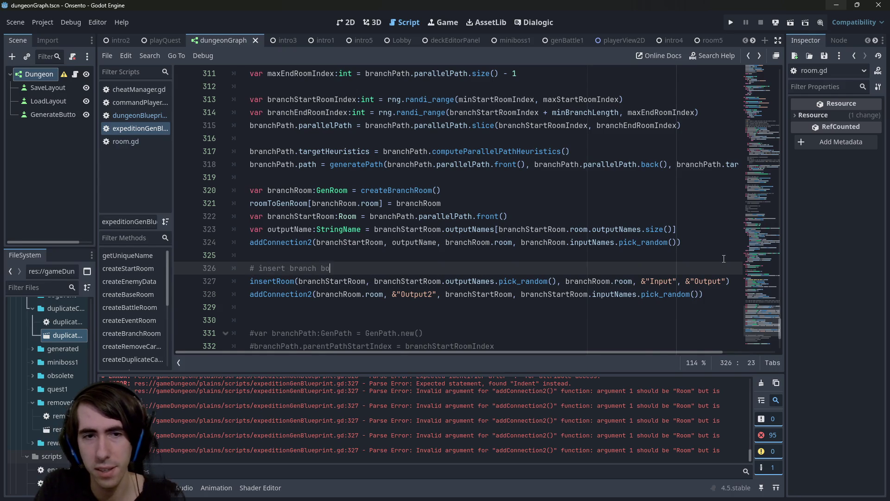
- Add '# connect start of branch' and '# connect end of branch' comments, then save
key(Down)
key(Down)
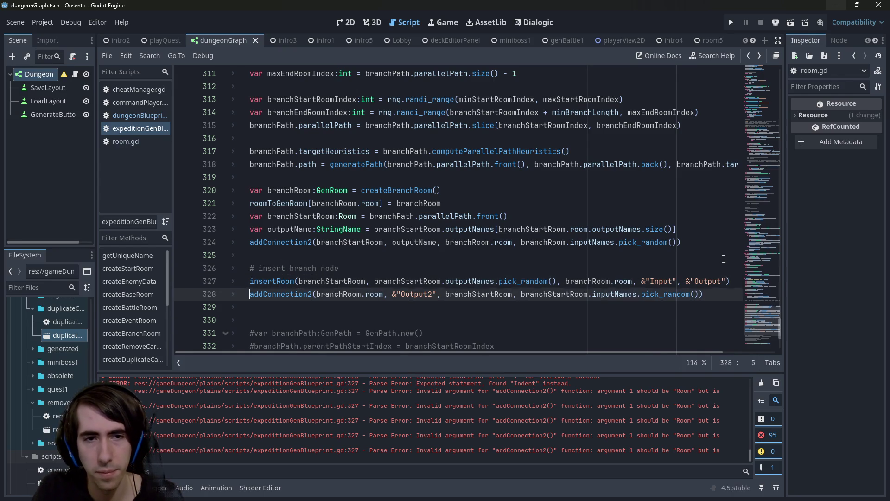
key(ctrl+shift+Return)
text(# i)
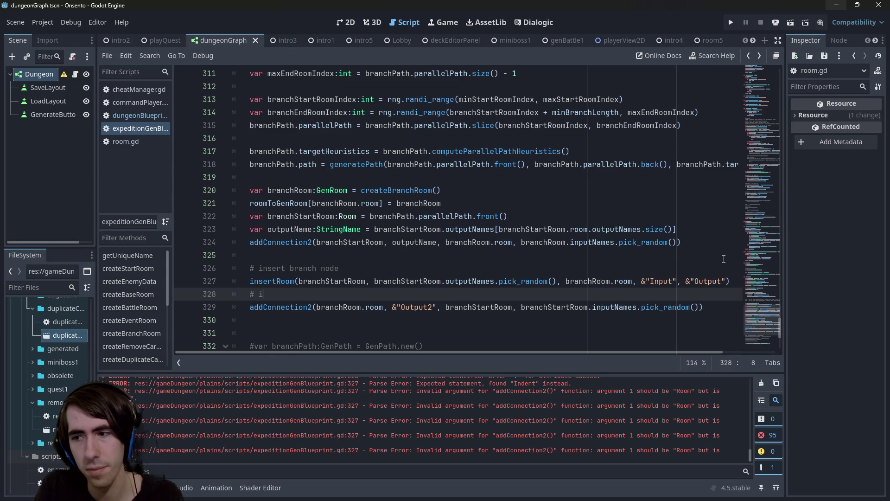
key(BackSpace)
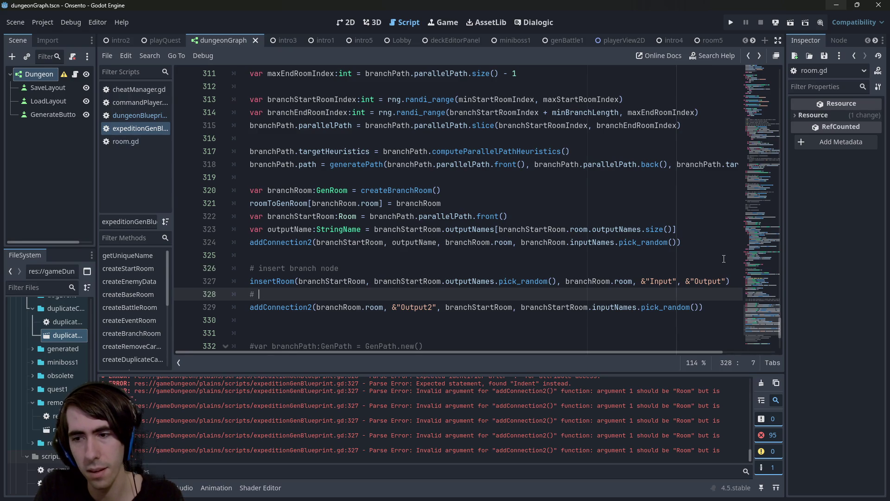
text(connect )
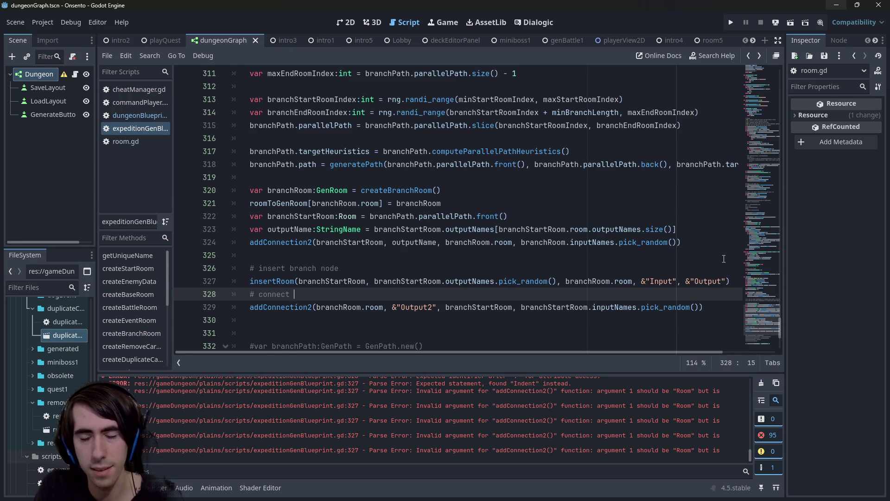
text(sta)
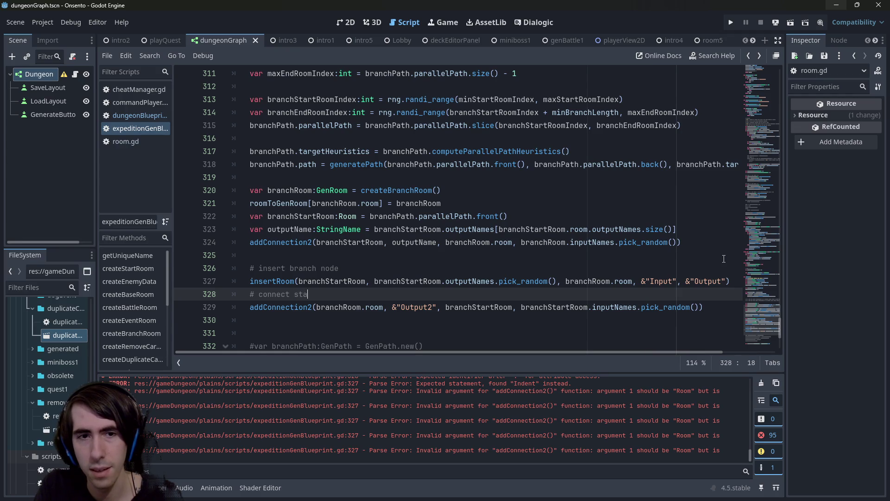
text(rt of tranch)
key(Down)
key(Down)
key(Return)
key(Up)
text(# connect end o)
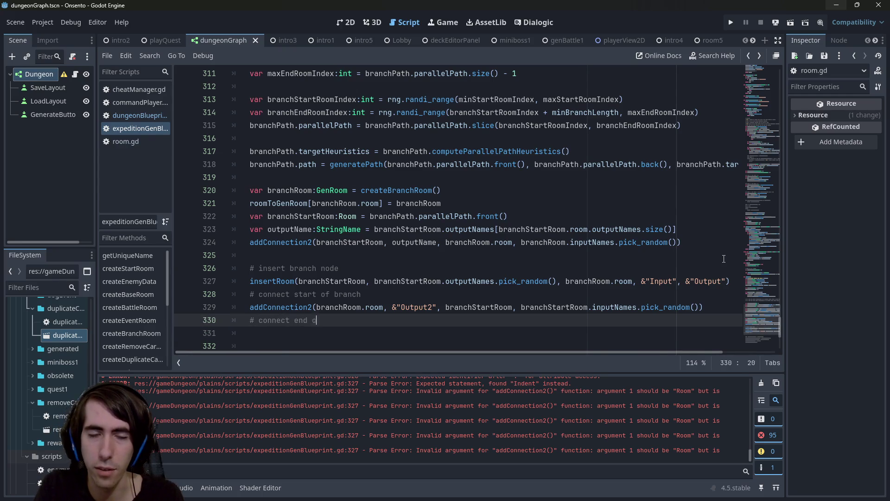
text(f branch)
key(ctrl+s)
- Duplicate the addConnection2 line below '# connect end of branch' and locate the branchStartRoom declaration
click(702, 308)
key(shift+Home)
key(ctrl+c)
key(Down)
key(Down)
key(ctrl+v)
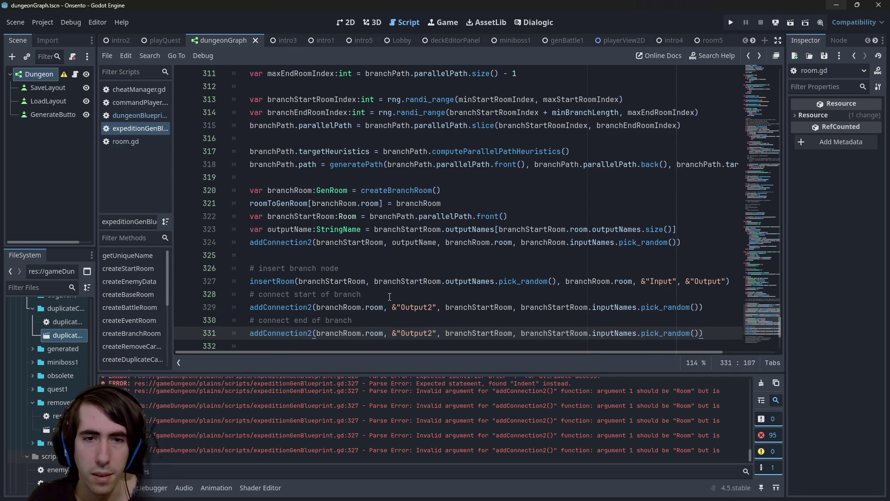
double_click(353, 309)
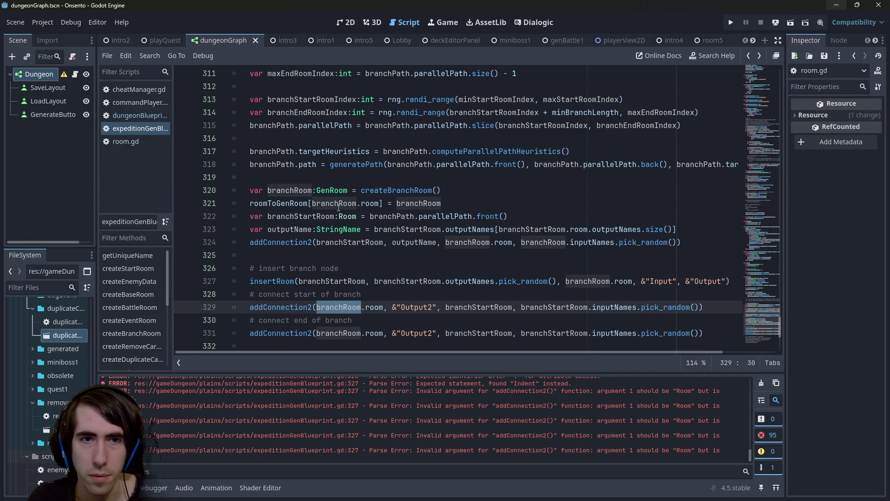
double_click(290, 191)
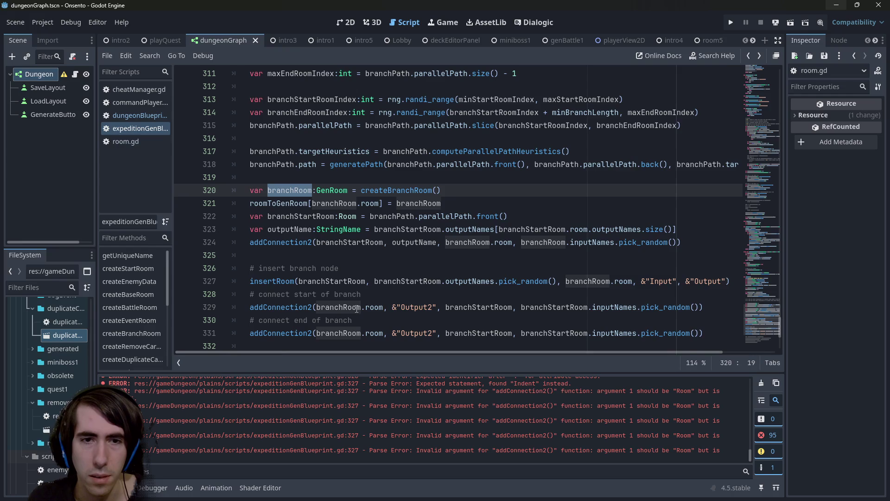
double_click(508, 308)
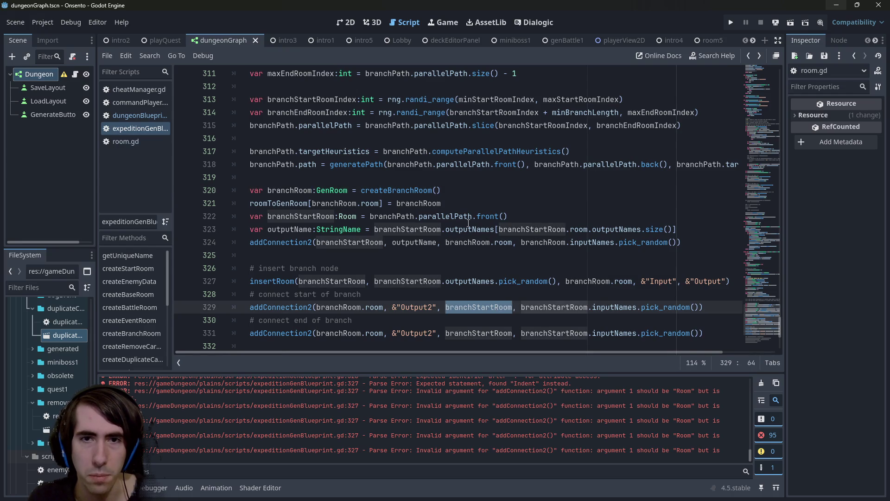
click(541, 216)
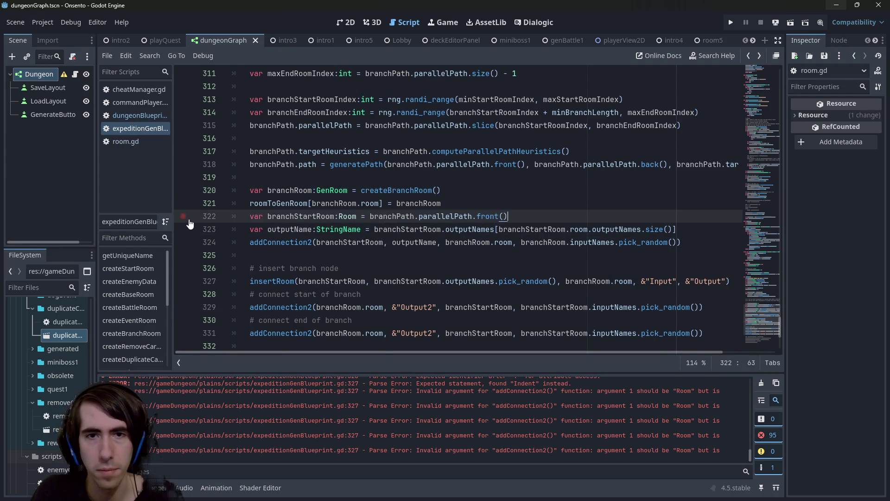
- Declare branchEndRoom as a copy of branchStartRoom using back() instead of front()
key(Return)
key(ctrl+v)
drag(317, 229, 295, 229)
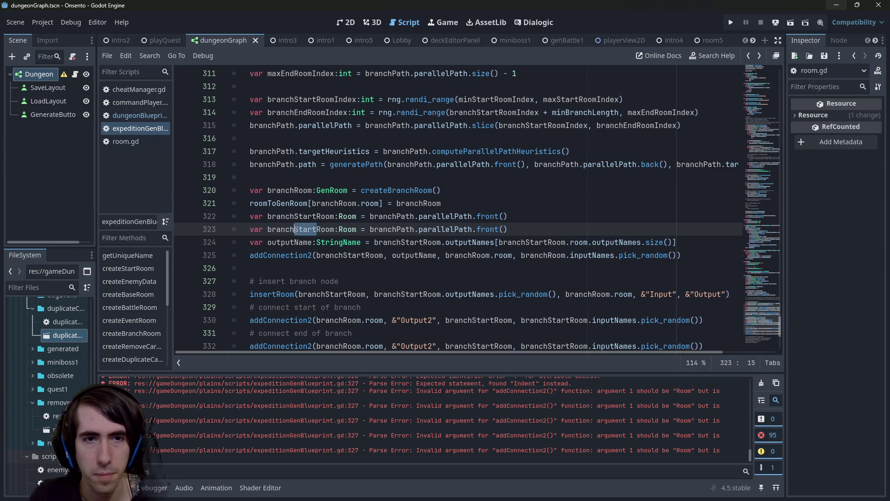
text(End)
double_click(486, 230)
text(bac)
key(Return)
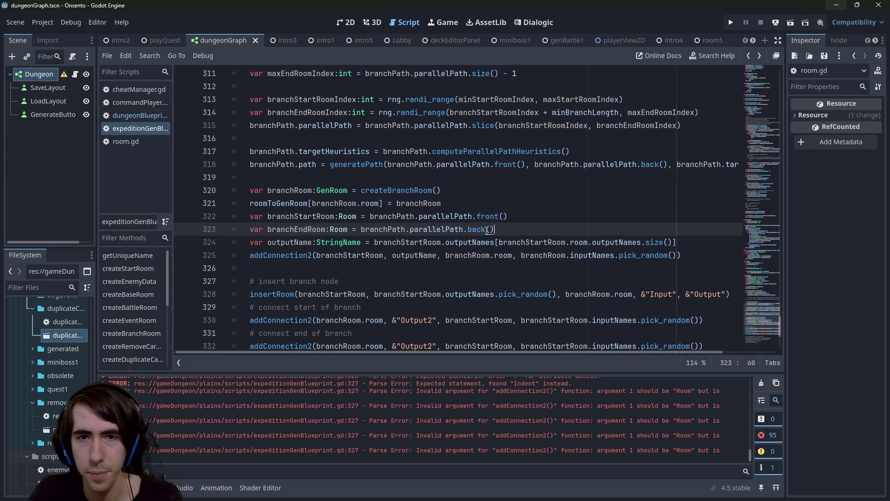
- Insert branchEndRoom as the first argument of the end-of-branch addConnection2 call
double_click(297, 229)
scroll(434, 260, down, 1)
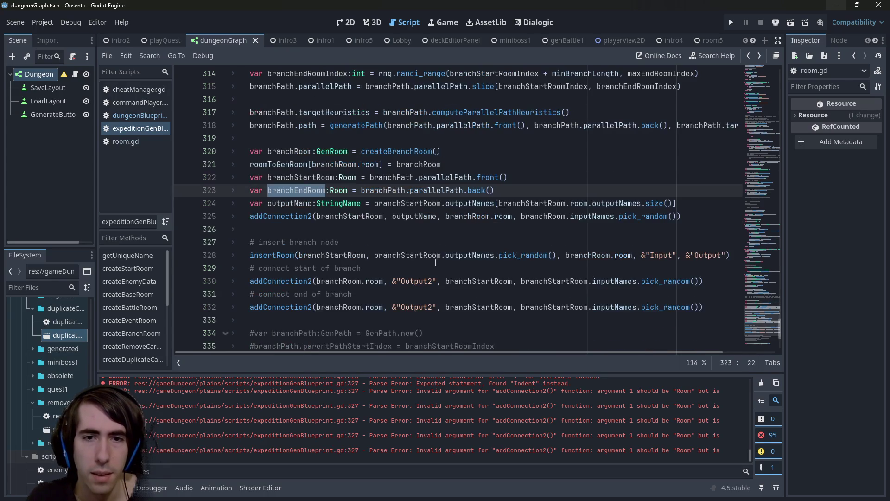
key(ctrl+c)
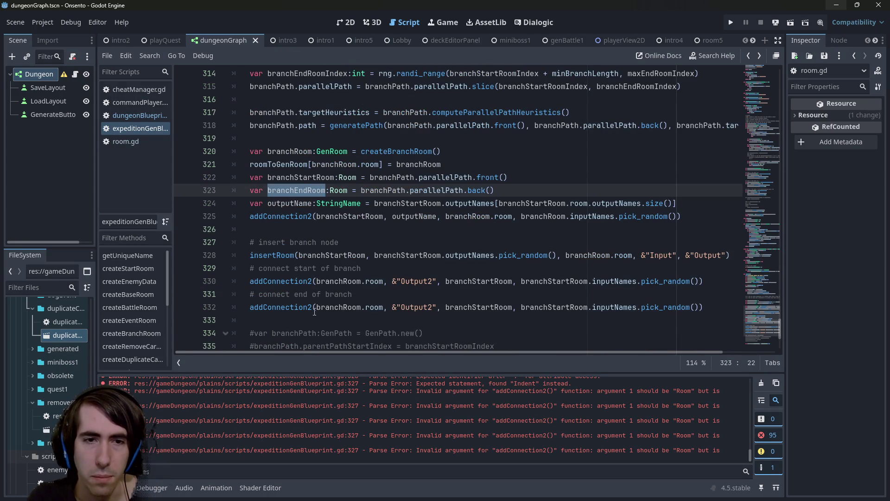
click(314, 307)
key(ctrl+v)
text(,)
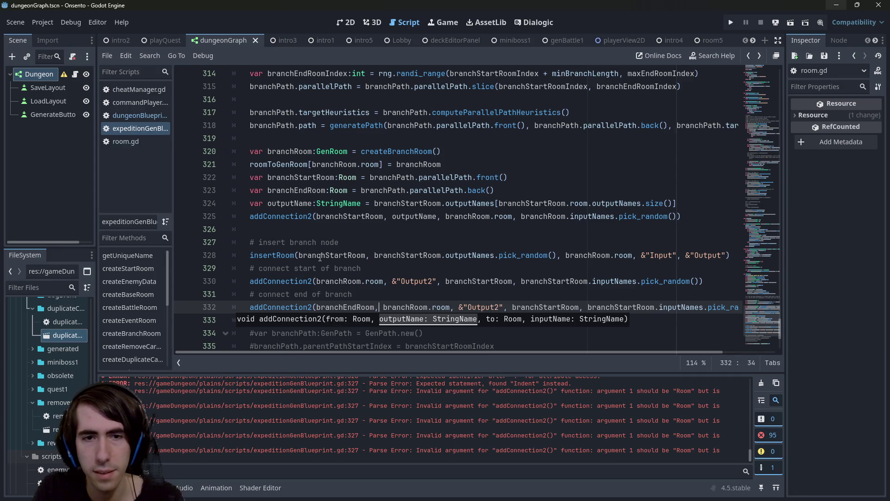
text( branchEndRoom.in)
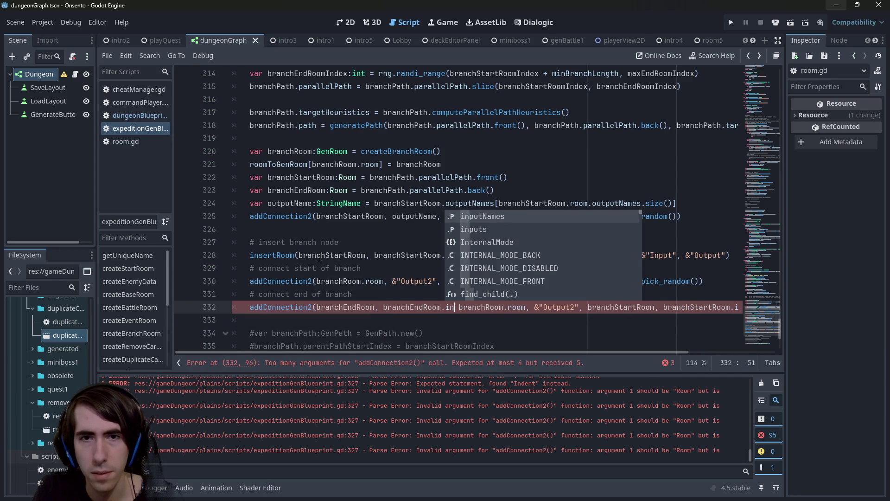
key(BackSpace)
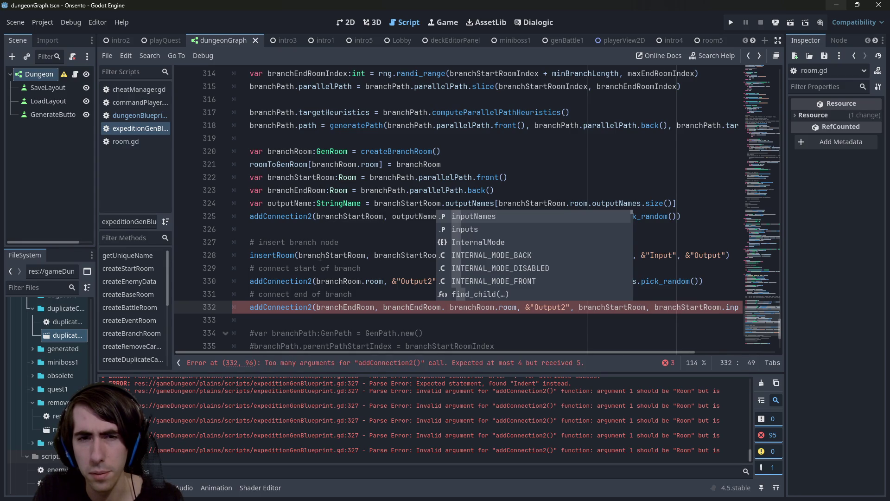
- Pass branchEndRoom.outputNames.pick_random() as the second argument
key(BackSpace)
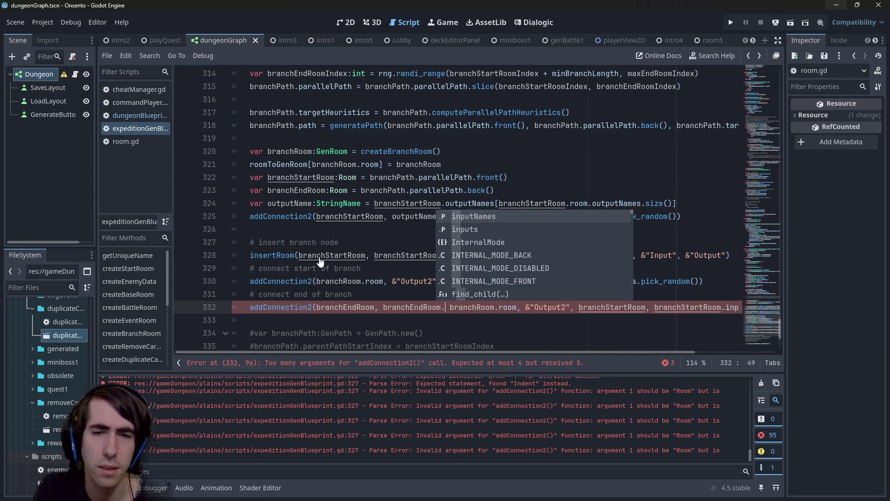
text(o)
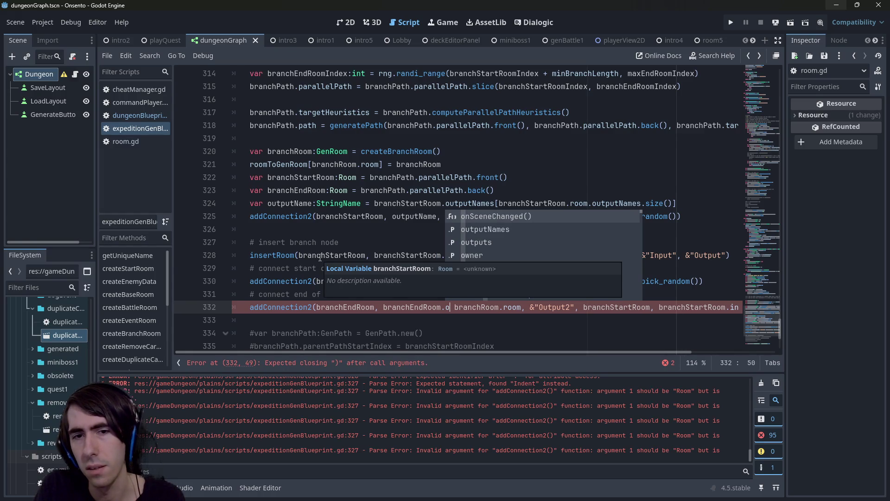
text(ut)
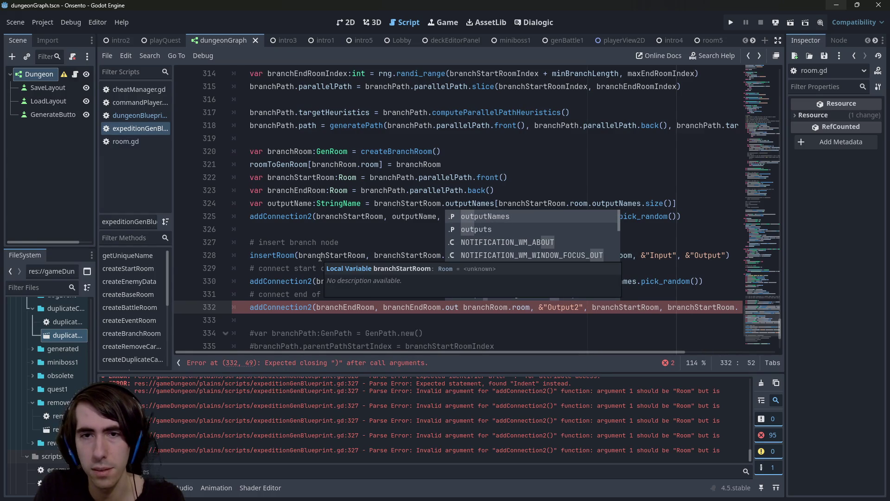
text(pu)
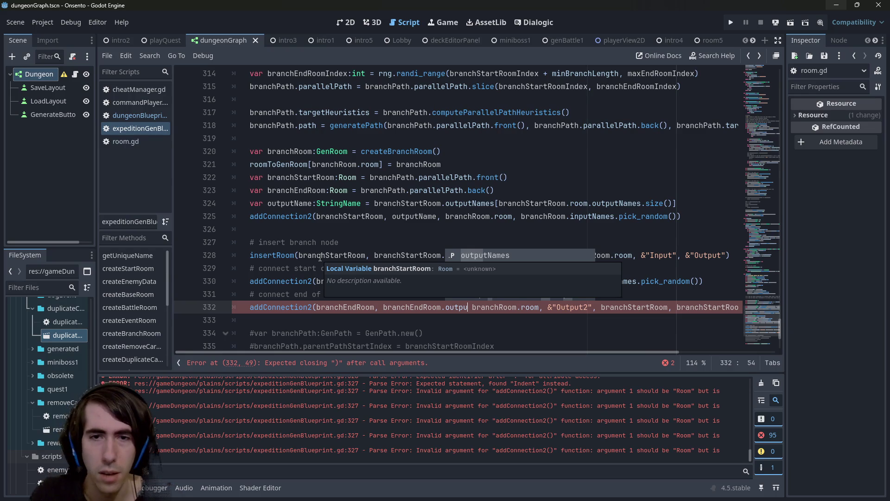
key(Return)
text(.pick)
key(Return)
text(,)
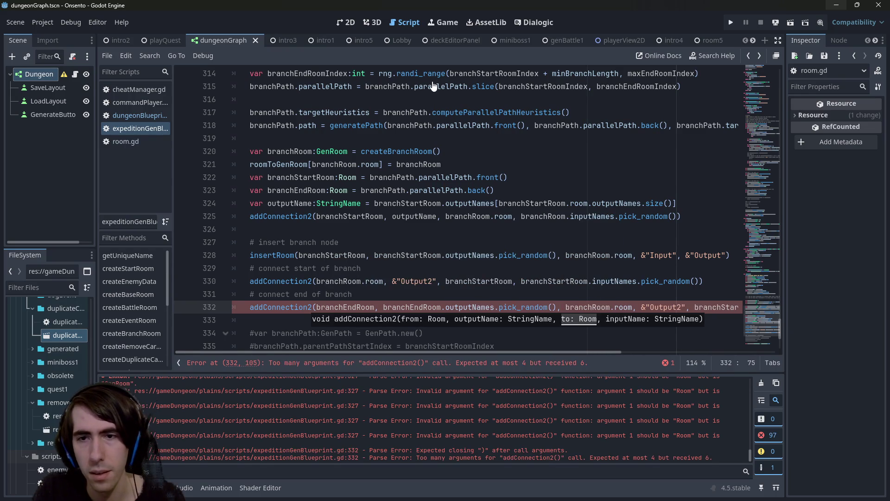
- Delete the leftover branchStartRoom arguments at the end of line 332
key(End)
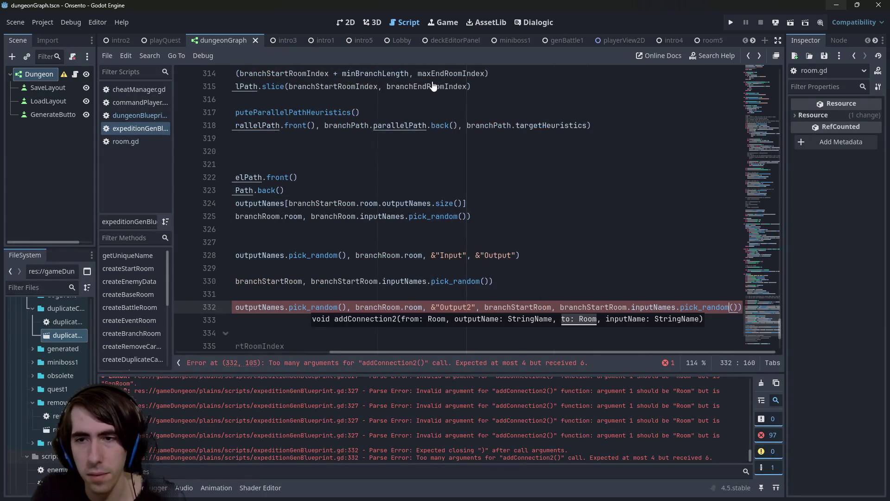
key(ctrl+shift+Left)
key(ctrl+shift+Left)
key(ctrl+shift+Left)
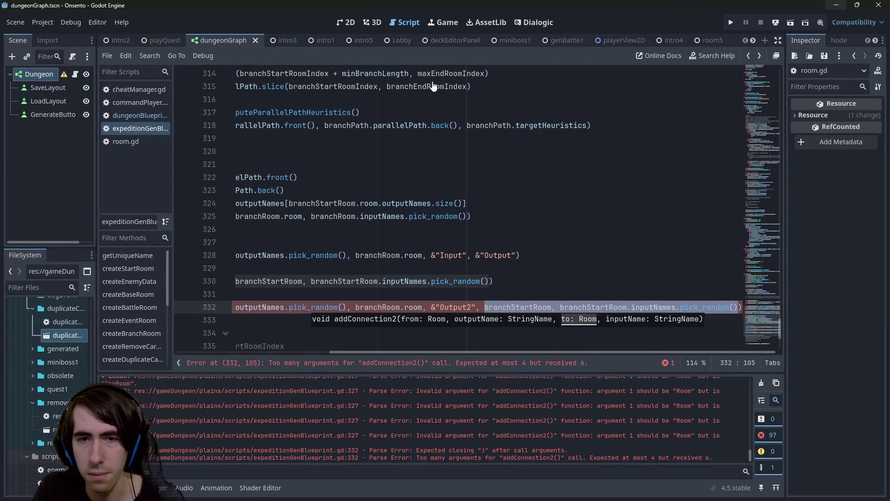
key(BackSpace)
key(BackSpace)
key(BackSpace)
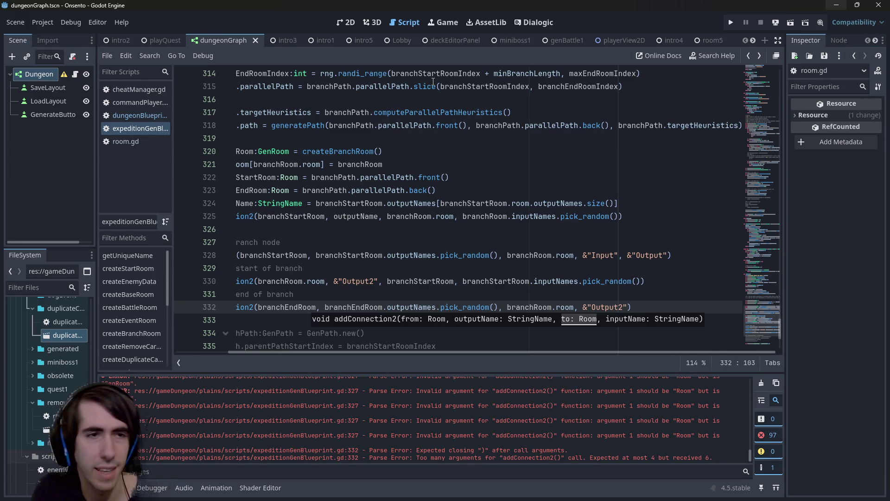
mouse_move(434, 81)
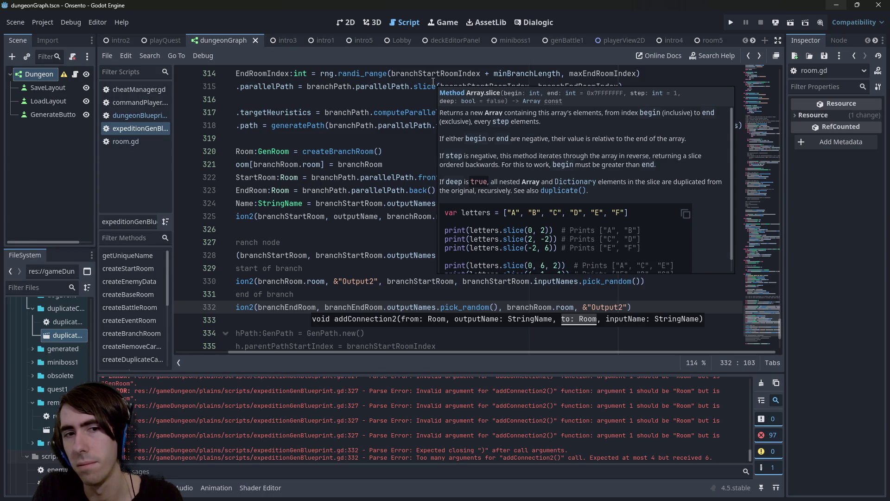
drag(385, 281, 164, 269)
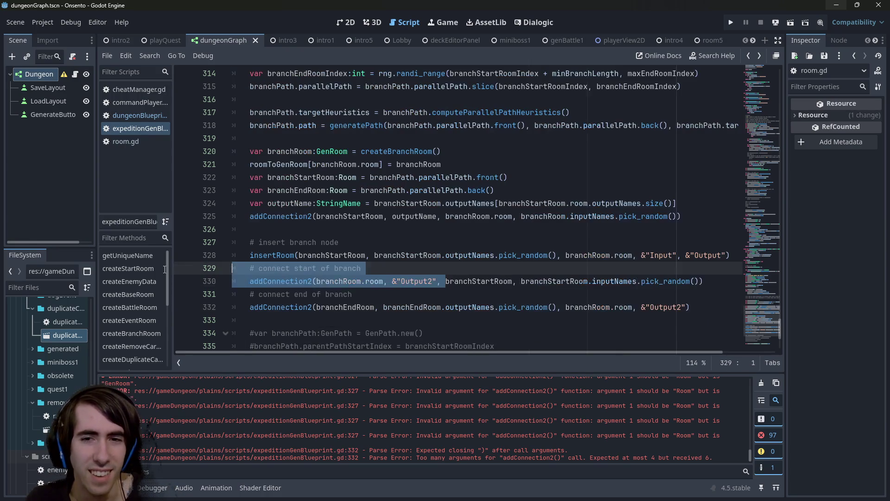
- Inspect the end-of-branch call on line 332 and branchPath.path on line 318
double_click(589, 307)
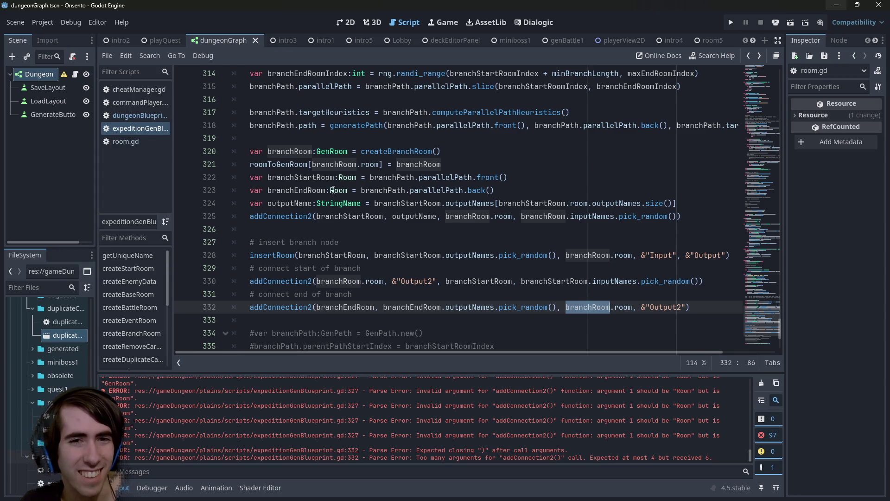
scroll(338, 199, up, 2)
scroll(343, 211, down, 2)
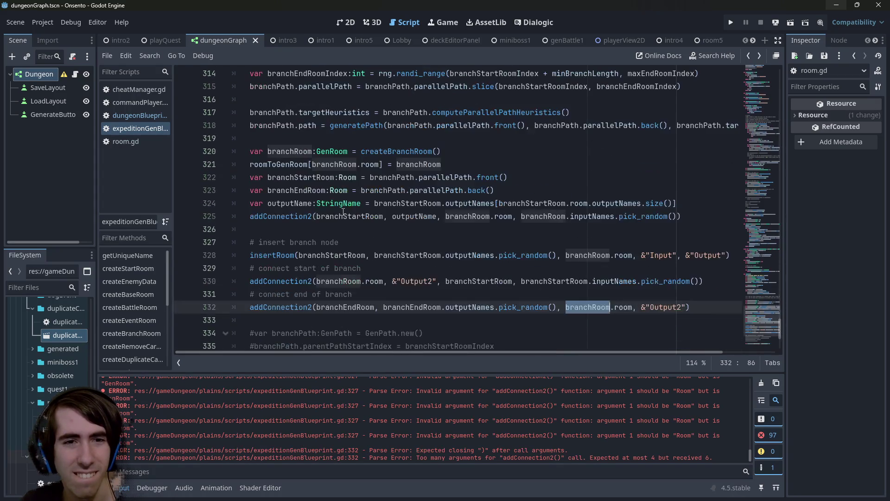
mouse_move(337, 261)
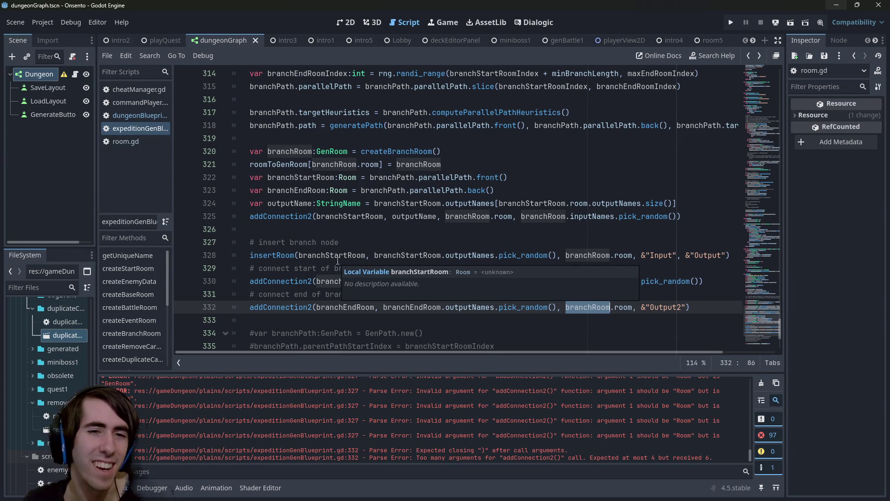
click(490, 311)
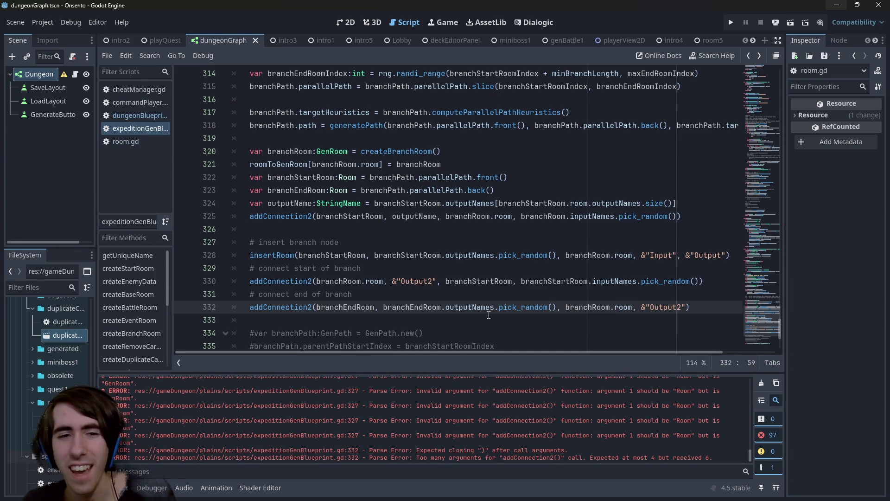
scroll(486, 311, down, 2)
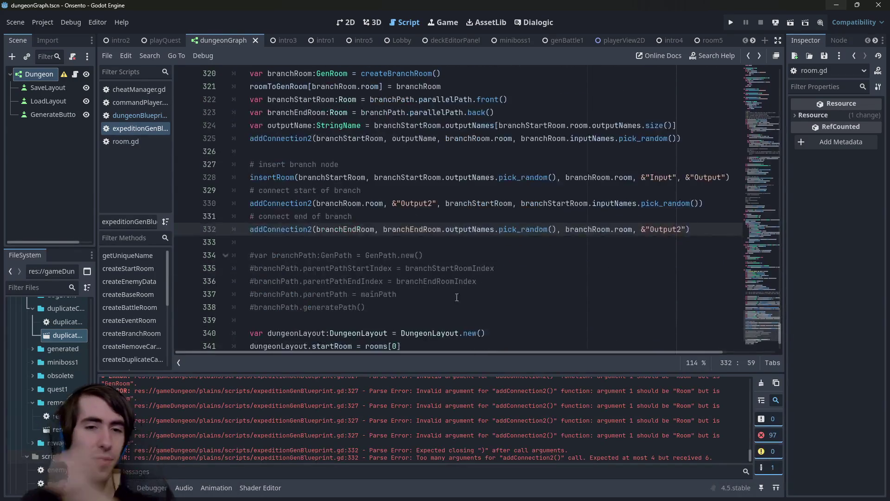
mouse_move(691, 229)
mouse_down()
mouse_move(241, 231)
mouse_move(123, 221)
mouse_up()
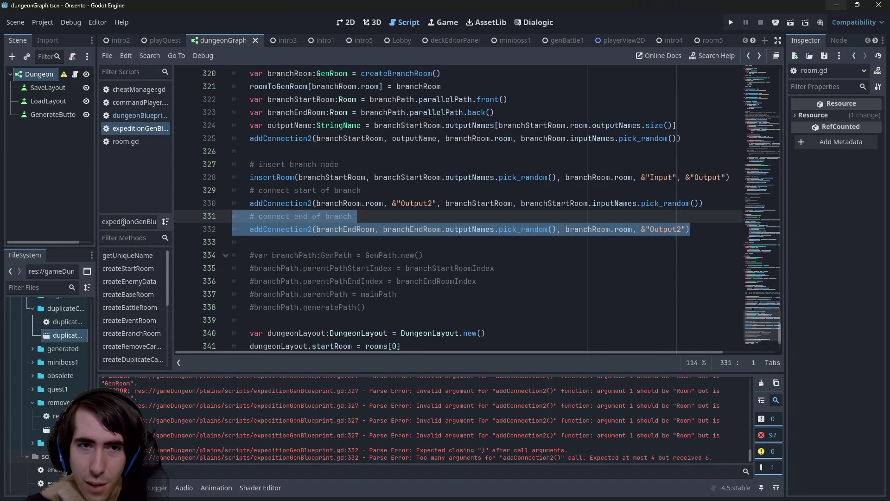
scroll(530, 330, up, 3)
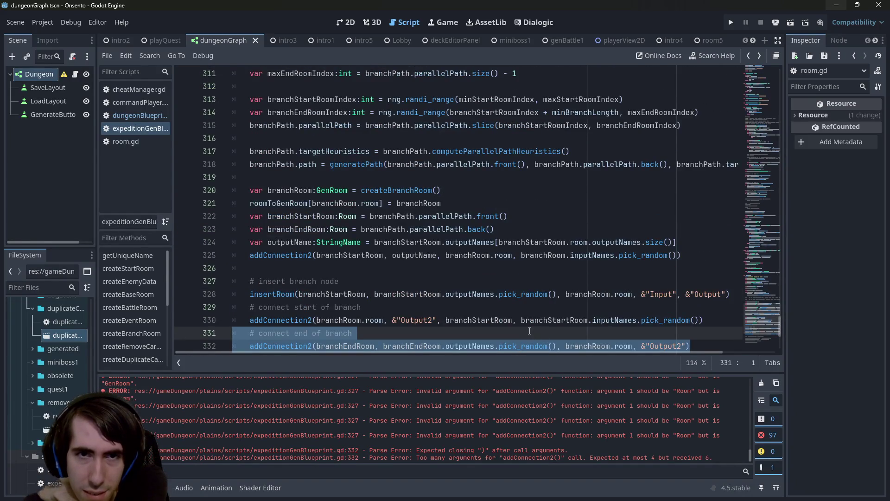
scroll(309, 164, down, 1)
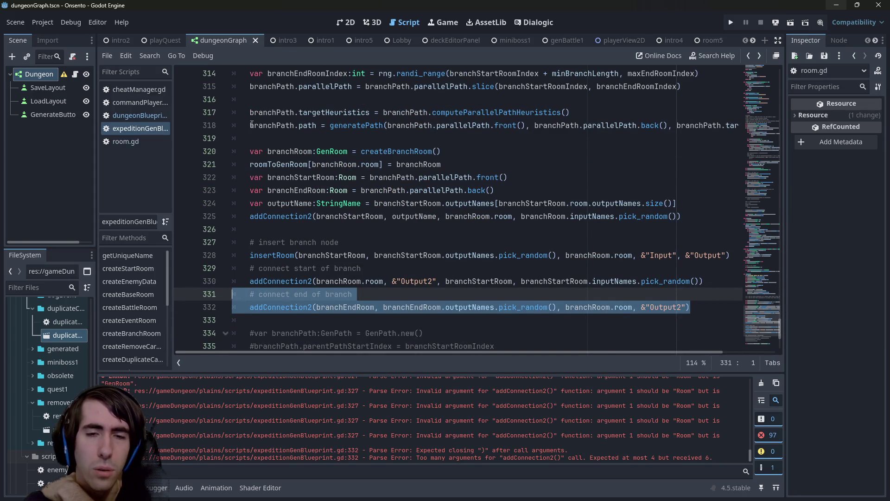
drag(250, 124, 318, 126)
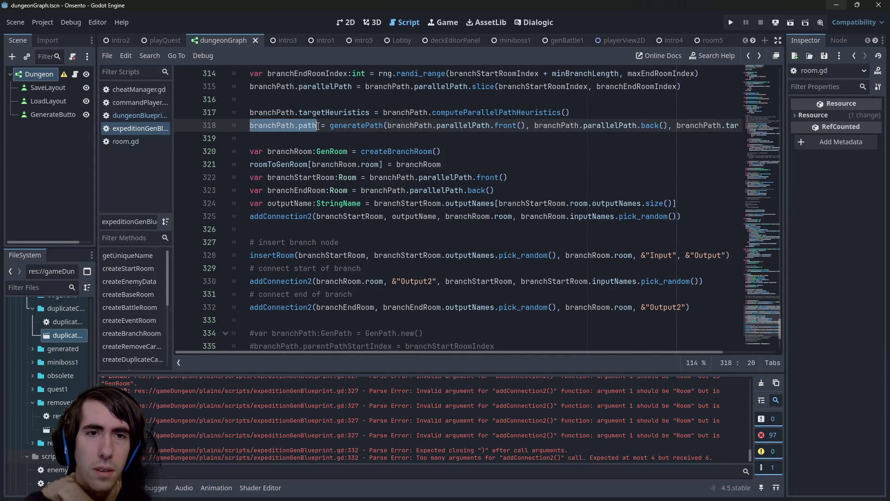
- Replace outputNames with inputNames in the end-of-branch call on line 332
double_click(483, 307)
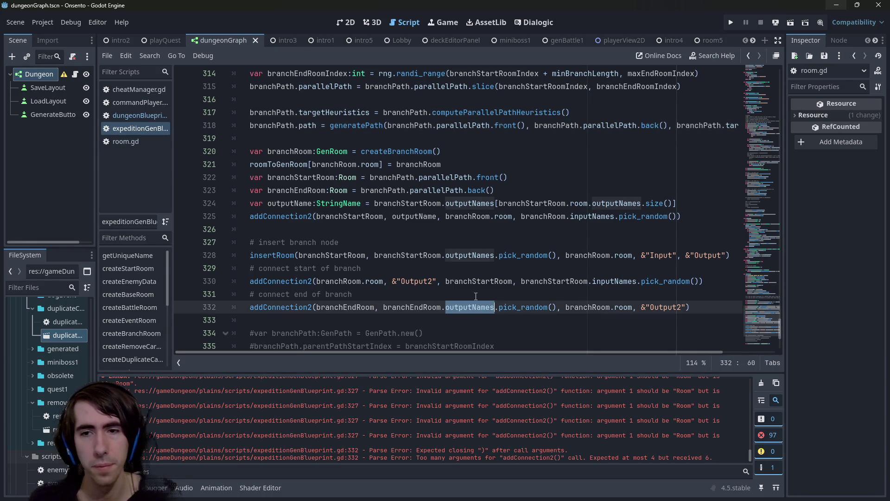
text(inputMN)
key(BackSpace)
key(BackSpace)
text(N)
key(Return)
- Delete the branchRoom.room and &"Output2" arguments, save, then check the start-of-branch call
key(ctrl+Right)
key(ctrl+Right)
key(ctrl+Right)
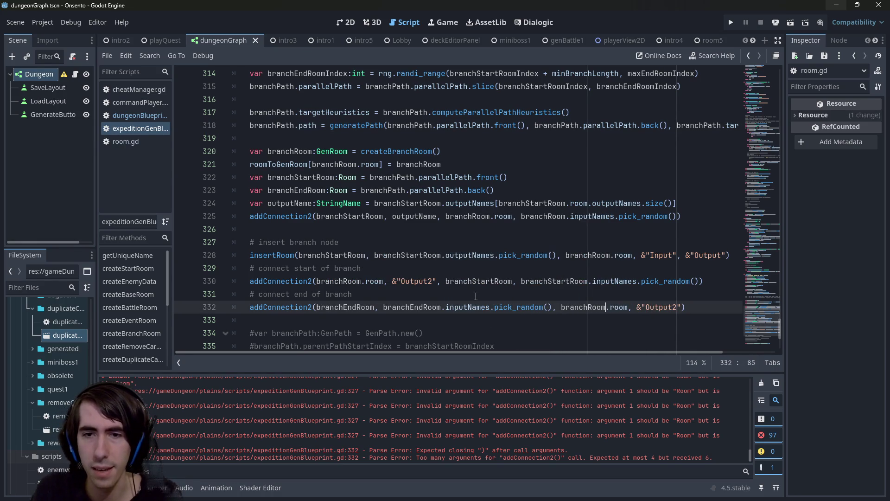
key(ctrl+shift+Right)
key(ctrl+shift+Right)
key(ctrl+shift+Right)
key(BackSpace)
key(BackSpace)
key(ctrl+s)
double_click(354, 281)
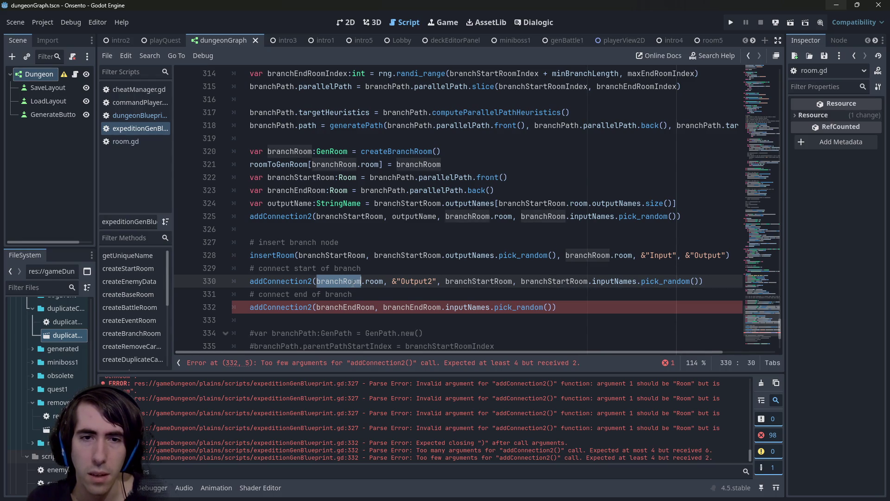
double_click(466, 281)
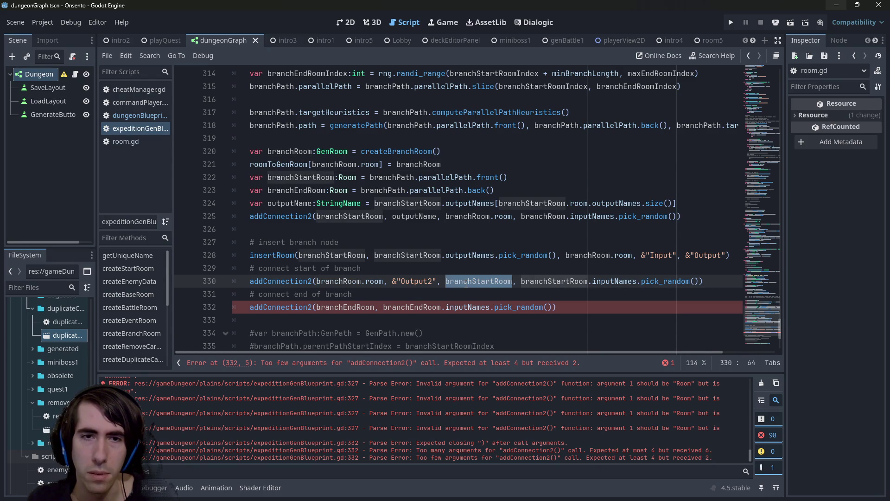
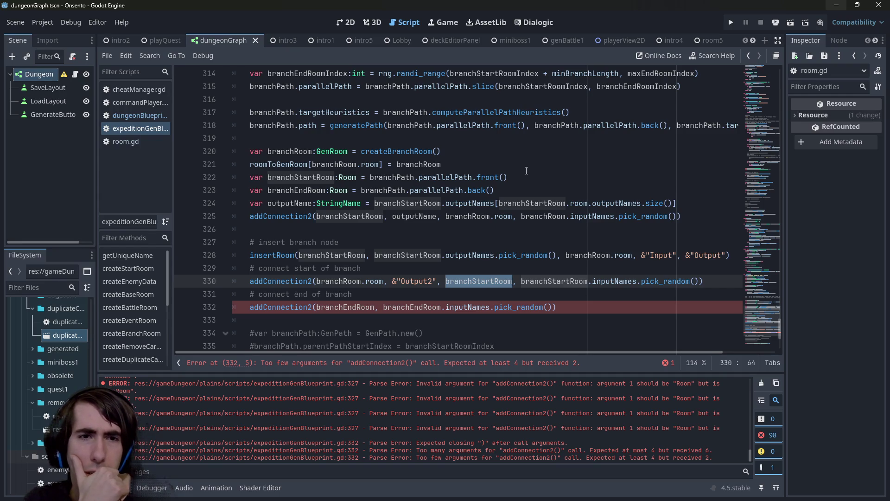
- Comment out the outputName declaration and its addConnection2 call, then review branchPath and branchRoom uses
mouse_move(694, 215)
mouse_down()
mouse_move(191, 197)
mouse_move(188, 207)
mouse_up()
key(ctrl+k)
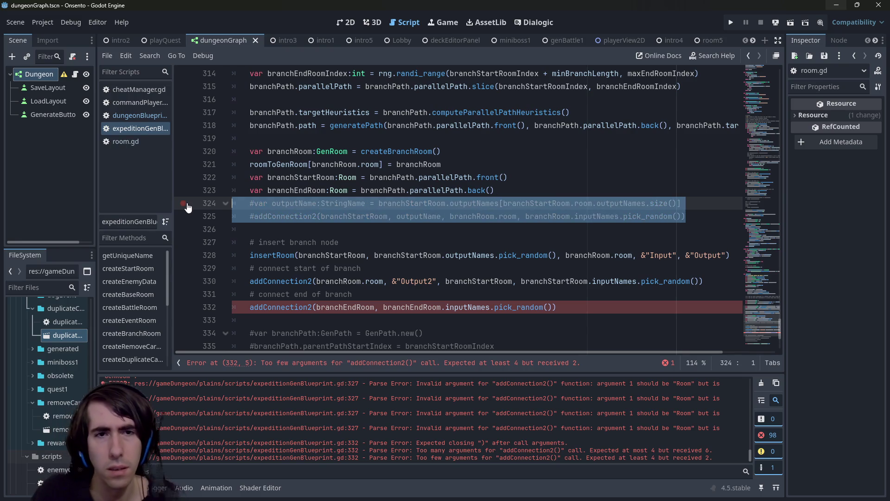
double_click(392, 177)
scroll(334, 188, up, 1)
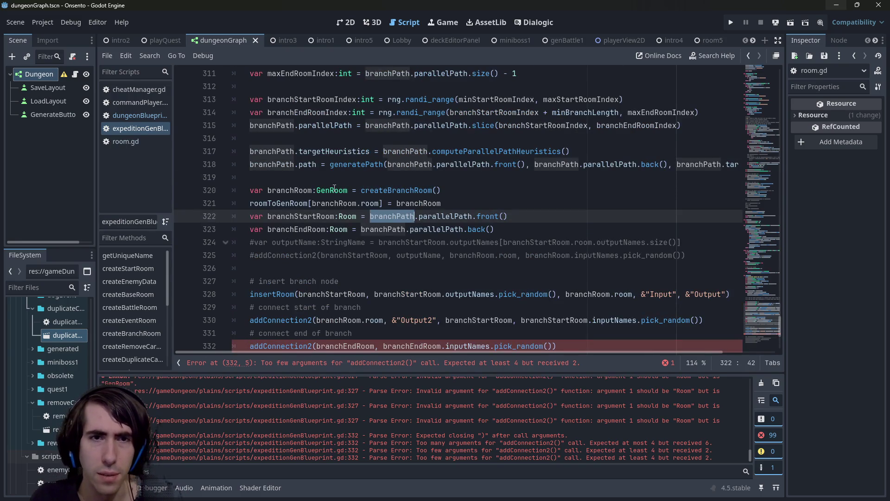
double_click(414, 203)
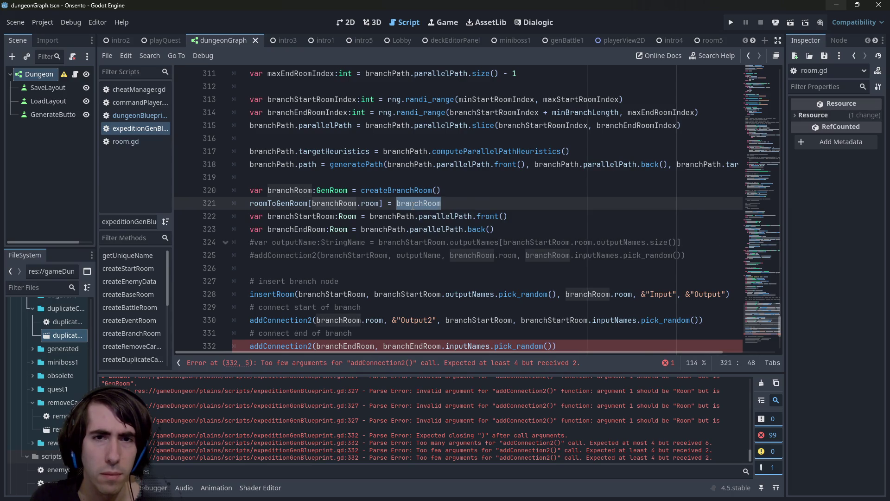
double_click(281, 203)
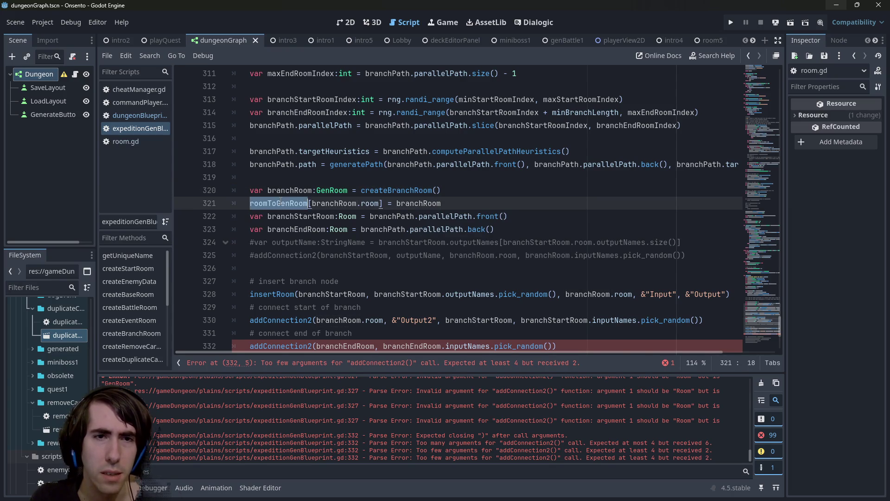
scroll(280, 204, up, 2)
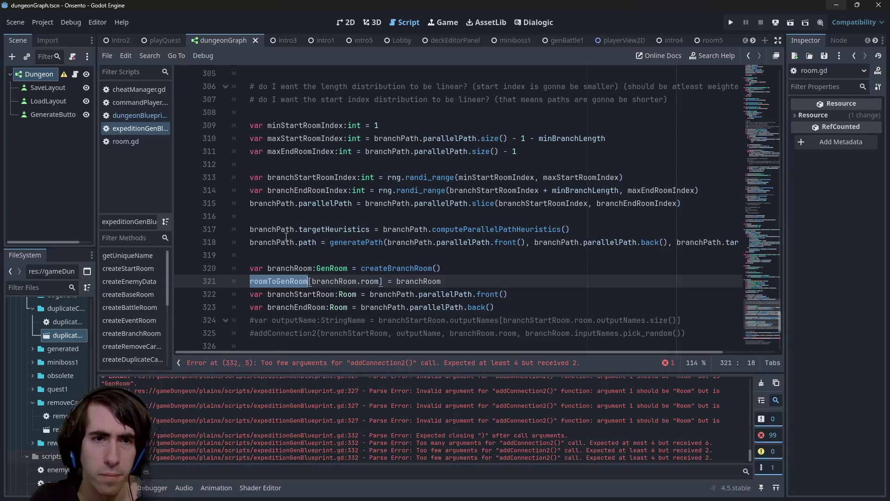
drag(250, 242, 317, 242)
key(ctrl+c)
scroll(388, 232, down, 2)
- Replace branchPath.parallelPath with branchPath.path on lines 322–323, checking GenPath's path declaration
mouse_move(370, 216)
mouse_down()
mouse_move(404, 229)
mouse_move(472, 216)
mouse_up()
key(ctrl+v)
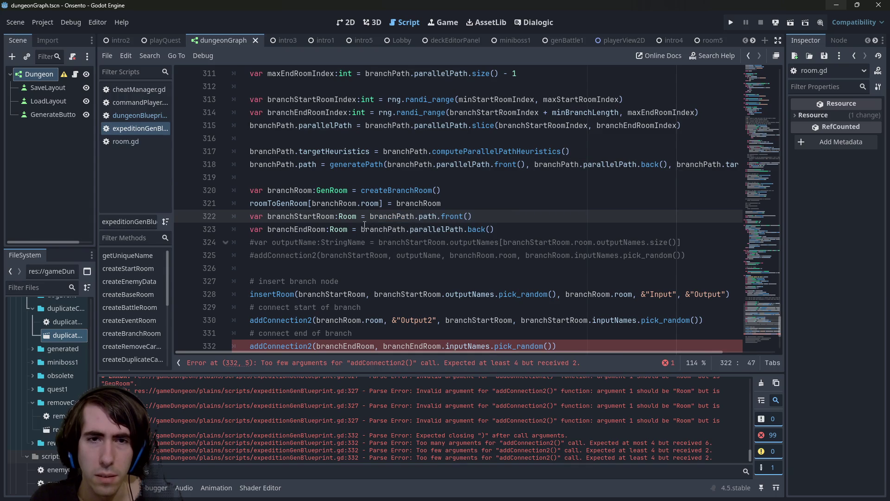
drag(361, 229, 471, 229)
key(ctrl+v)
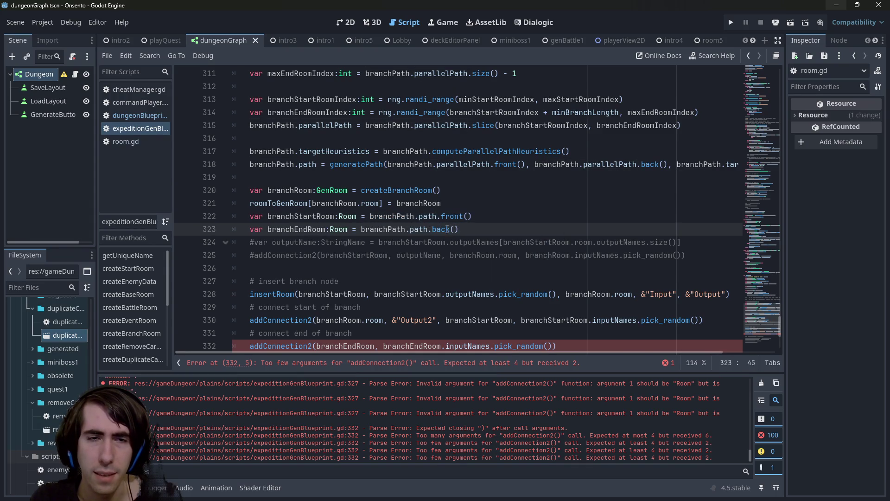
click(357, 216)
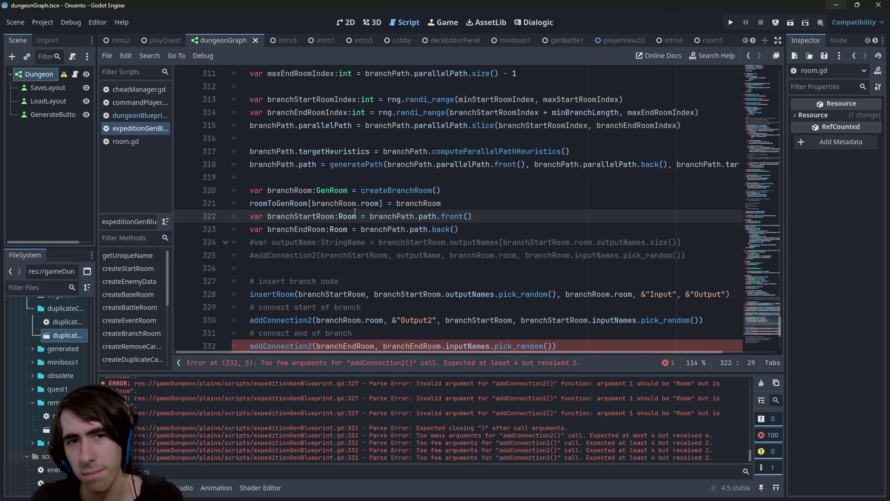
click(310, 166)
ctrl+click(311, 165)
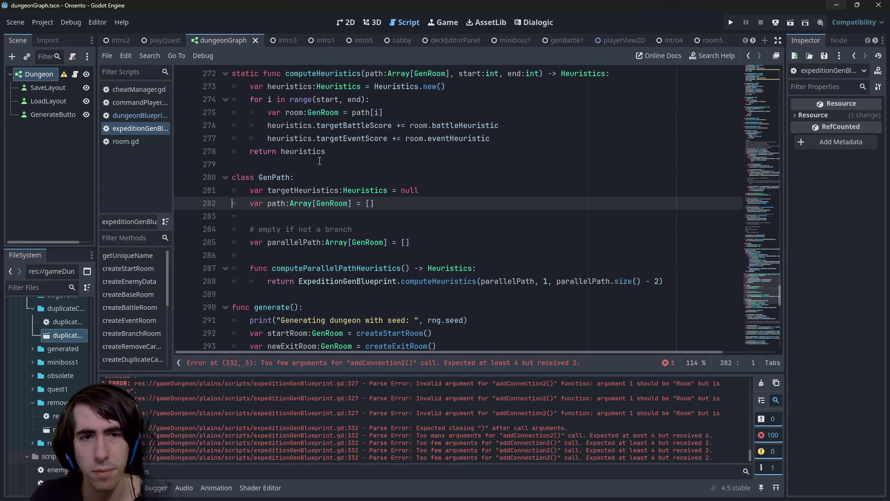
key(alt+Left)
- Save the script with the path-based start and end rooms
scroll(320, 161, down, 4)
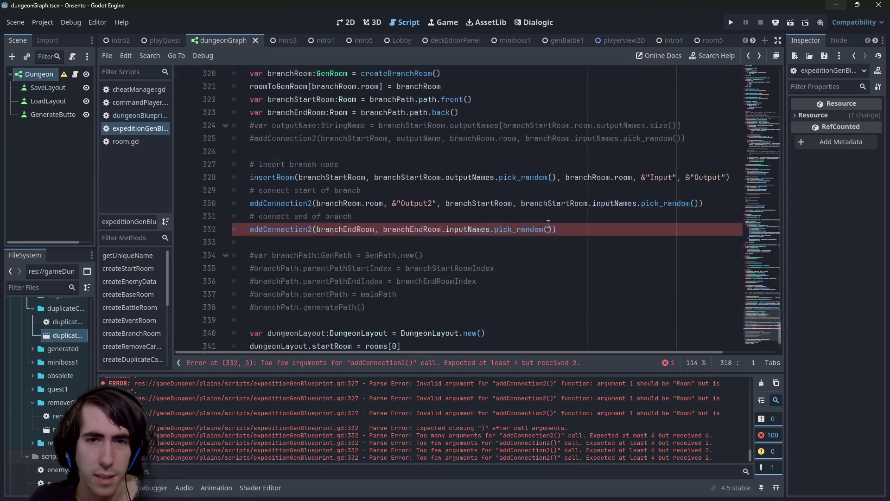
scroll(434, 209, up, 2)
click(468, 198)
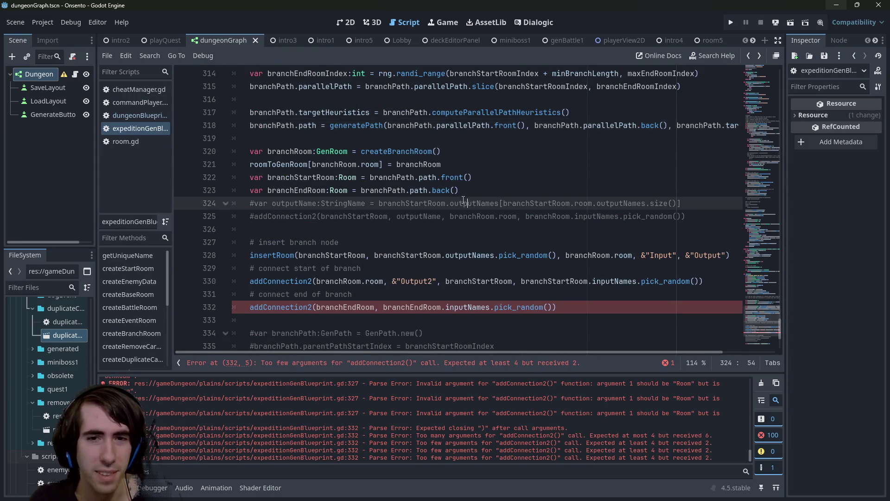
scroll(468, 198, down, 2)
click(427, 113)
key(ctrl+s)
- Inspect branchStartRoom on line 322 and look up the definition of path
scroll(460, 206, up, 2)
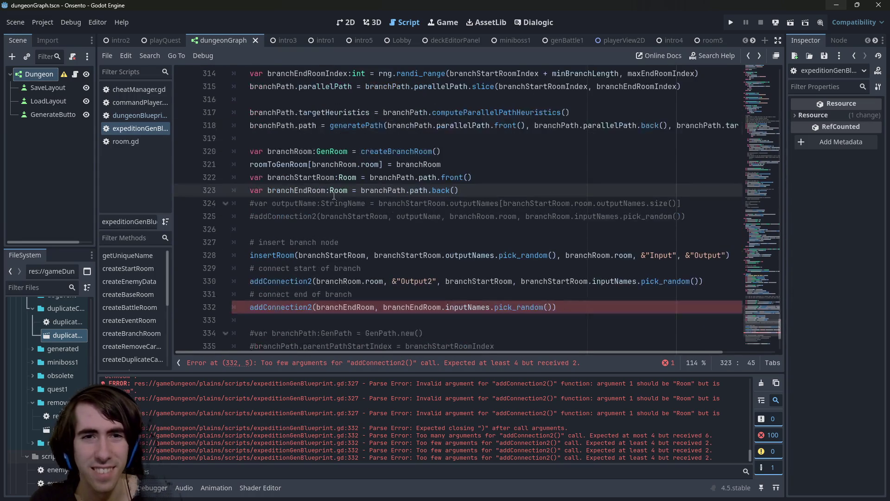
double_click(319, 178)
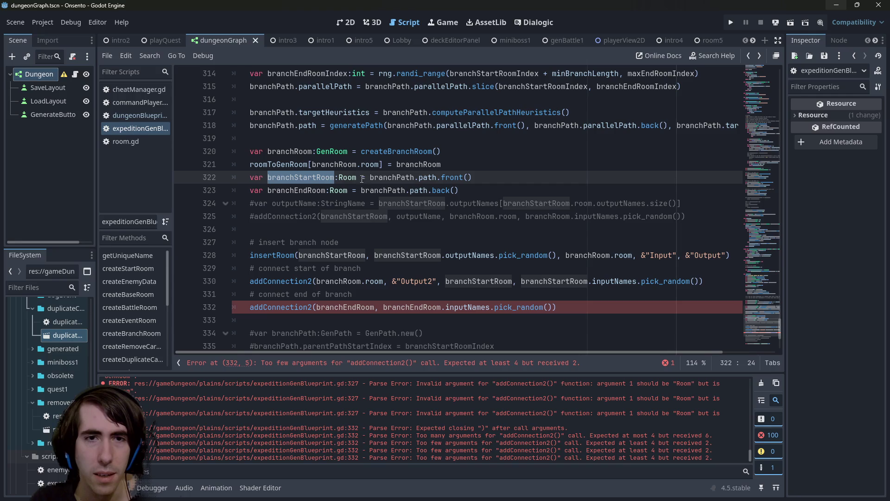
ctrl+click(424, 178)
key(alt+Left)
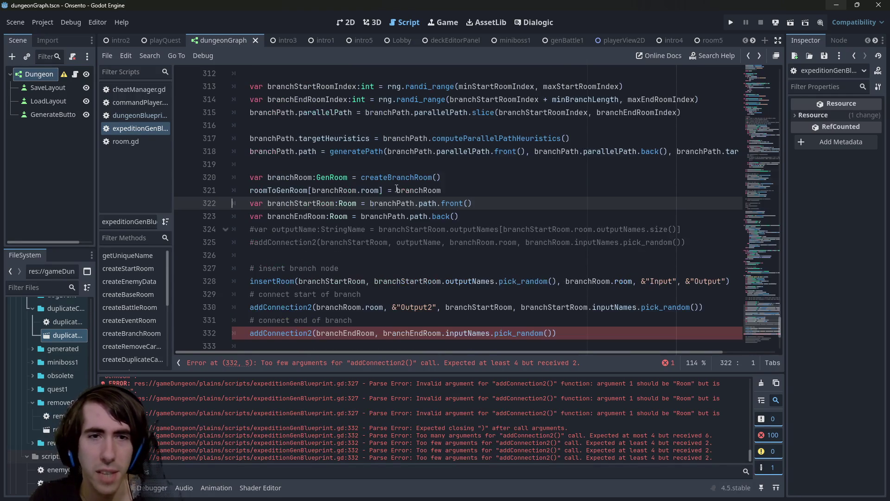
scroll(397, 189, down, 1)
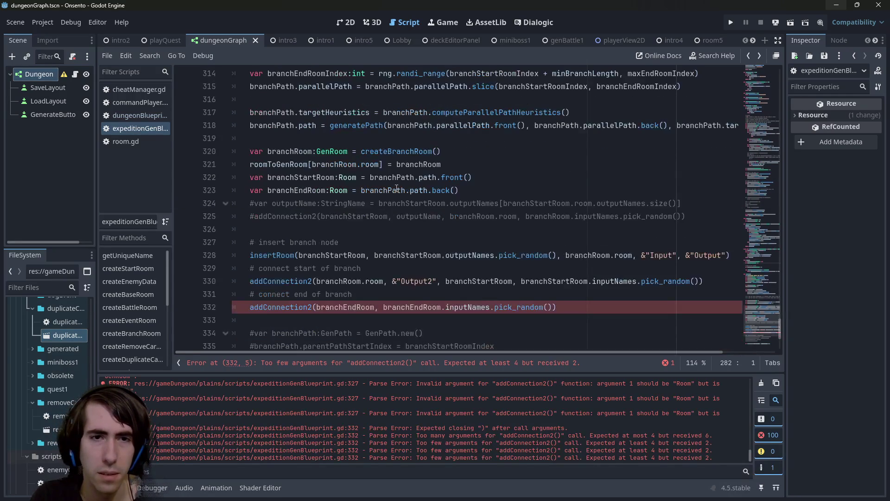
click(339, 177)
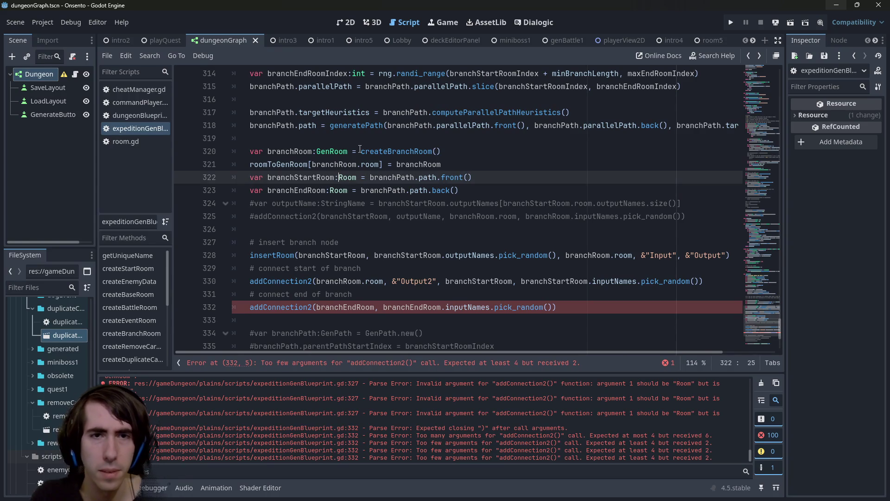
- Retype branchStartRoom and branchEndRoom as GenRoom on lines 322–323
text(Gen)
key(Escape)
key(Down)
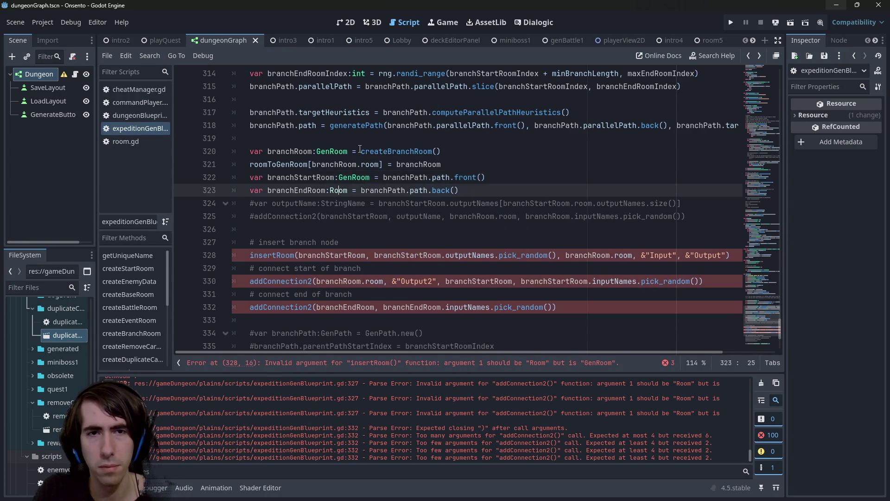
text(Gen)
key(Escape)
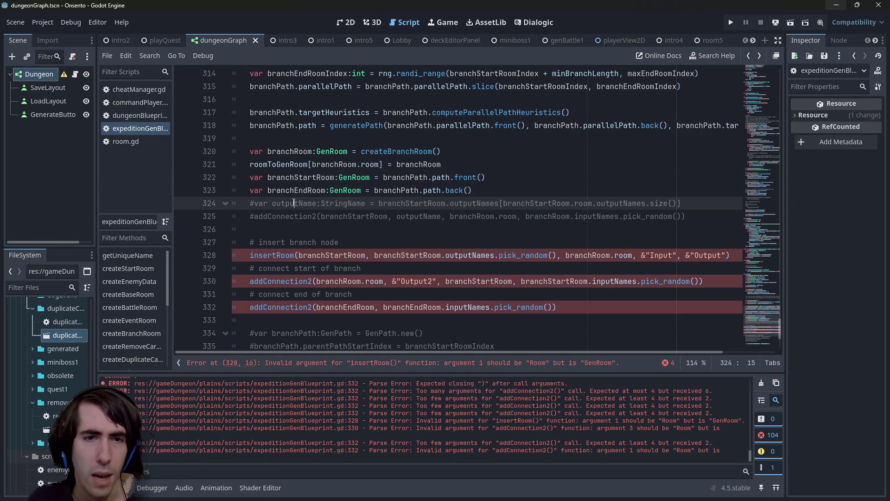
- Inspect the insertRoom error on line 328, then undo back to Room and parallelPath
click(314, 256)
double_click(314, 256)
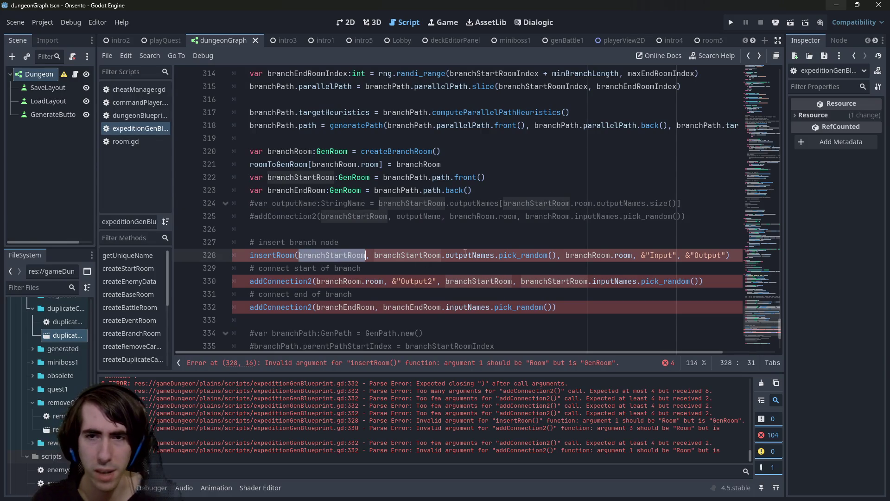
click(434, 366)
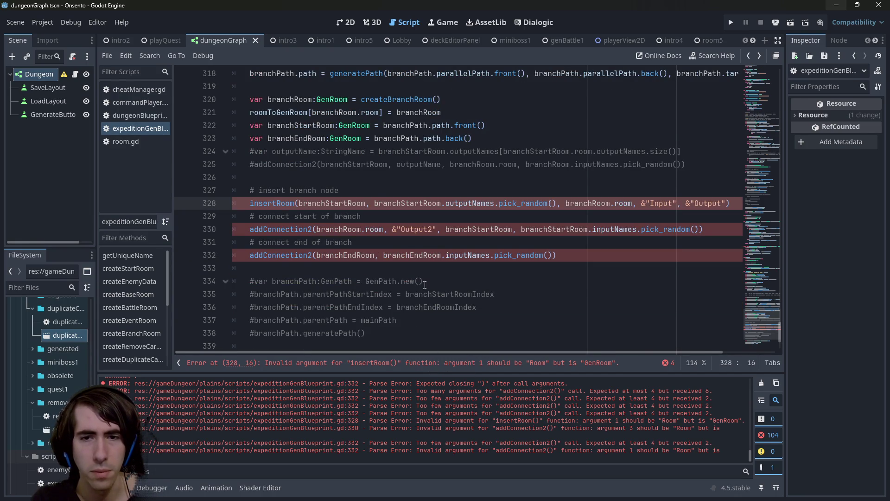
double_click(353, 203)
scroll(352, 214, up, 2)
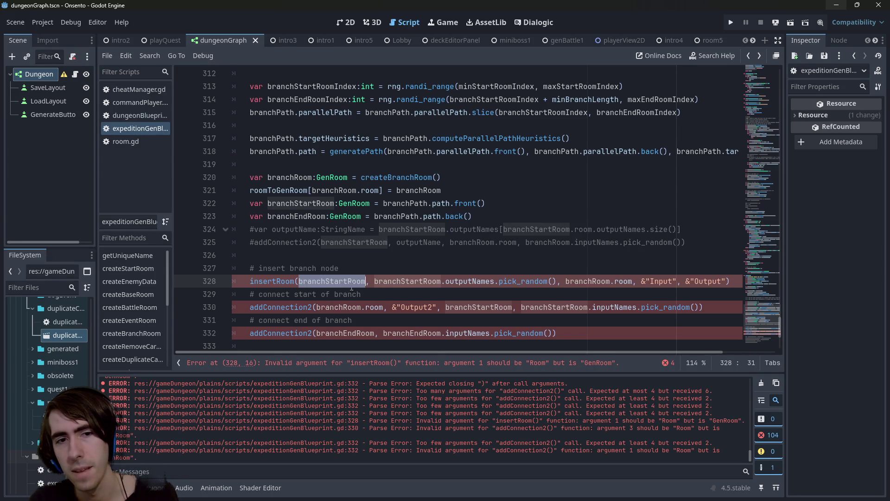
mouse_move(349, 285)
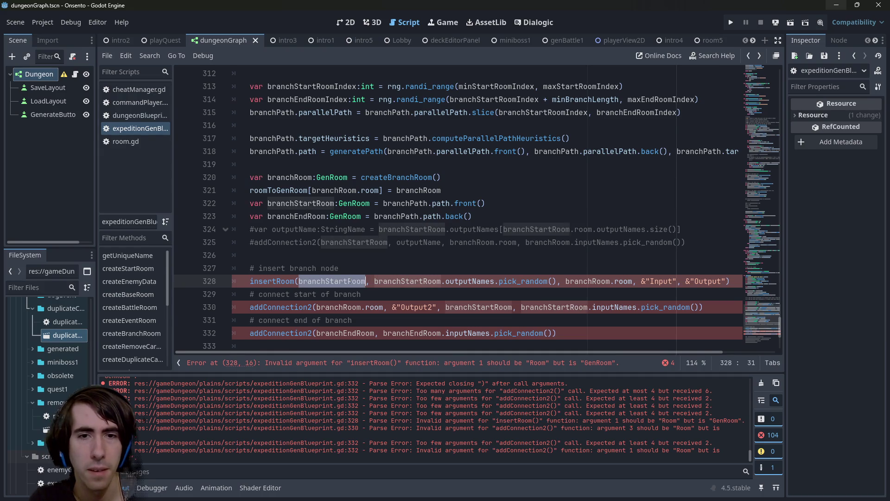
double_click(413, 281)
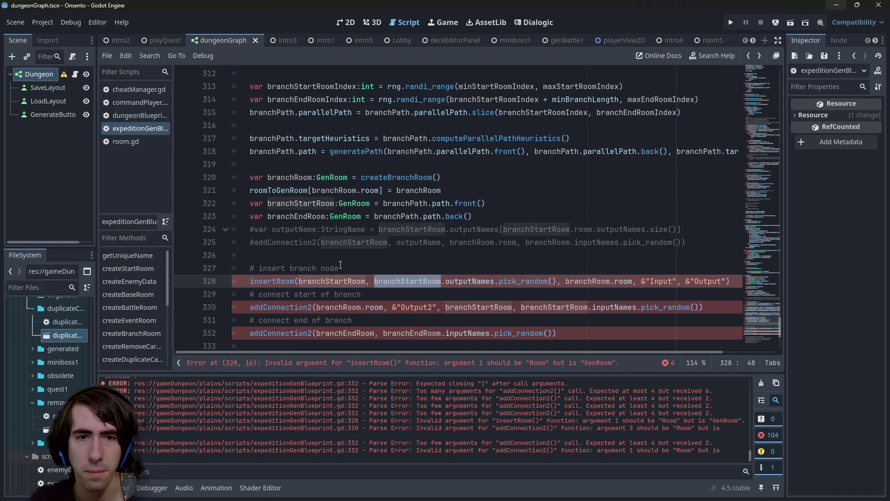
double_click(332, 282)
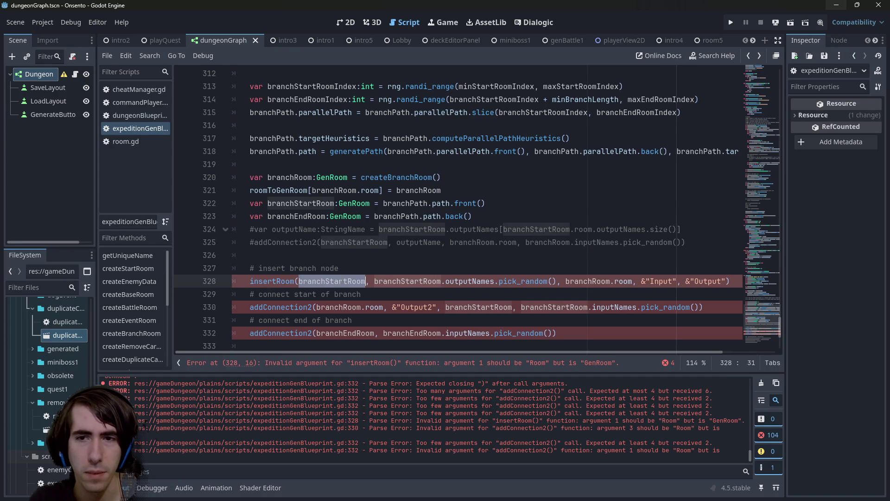
mouse_move(366, 281)
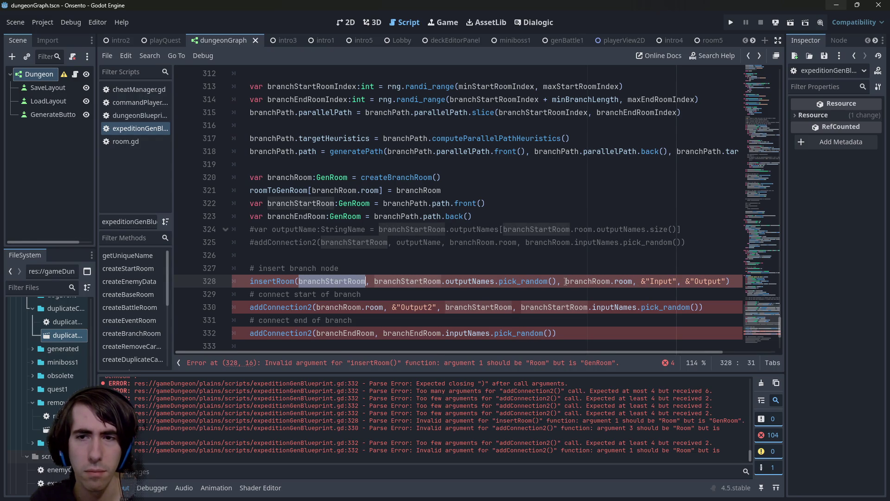
drag(566, 282, 632, 281)
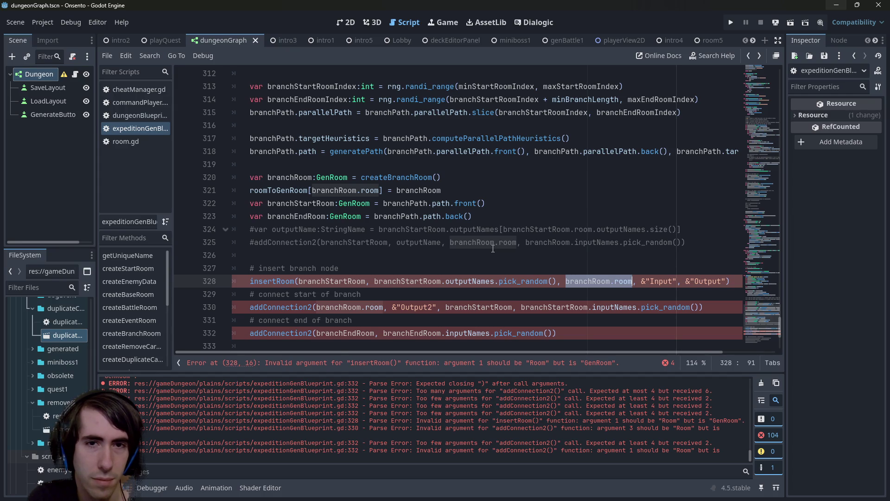
key(ctrl+z)
key(ctrl+z)
key(ctrl+z)
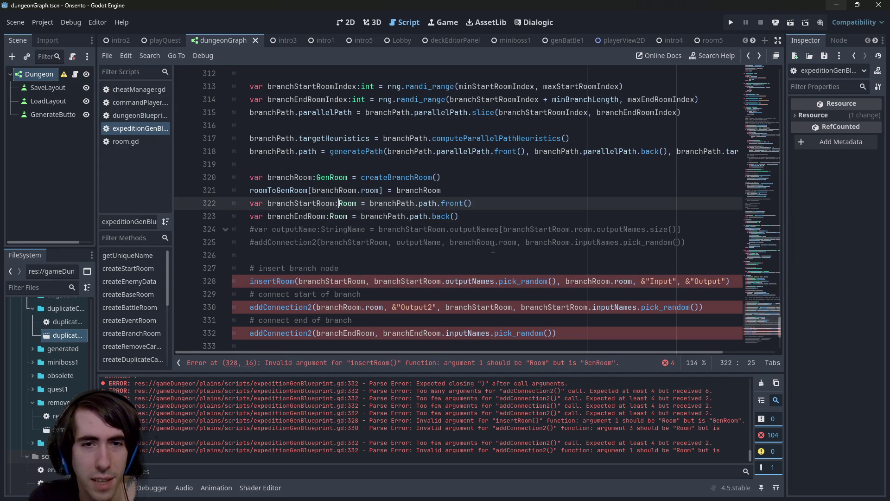
key(ctrl+z)
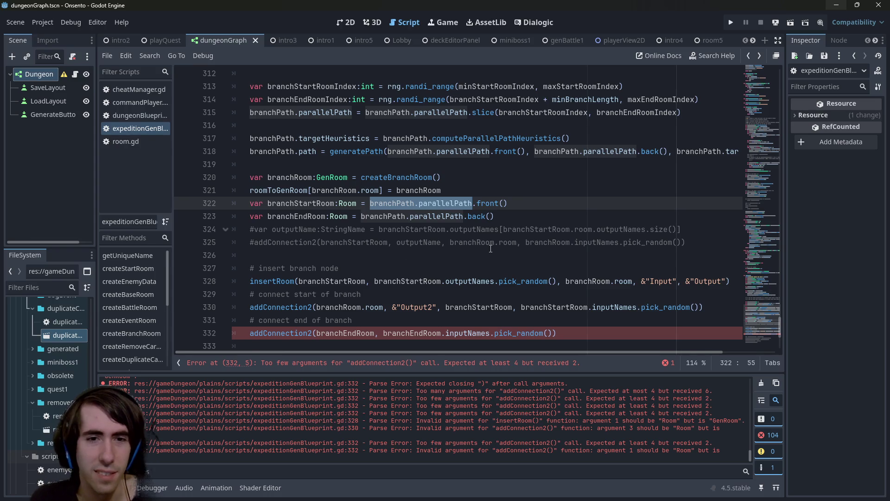
- Replace insertRoom's first argument branchStartRoom with branchPath.parallelPath.front()
drag(371, 203, 542, 208)
key(ctrl+c)
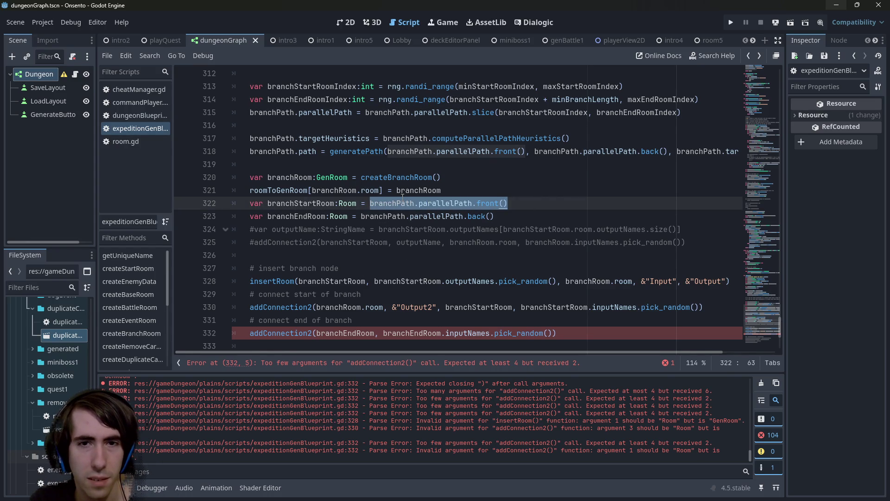
double_click(334, 281)
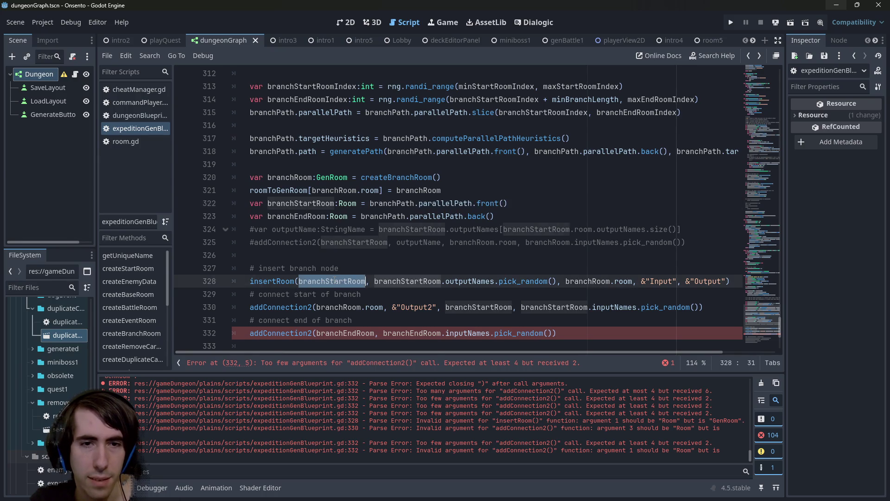
key(ctrl+v)
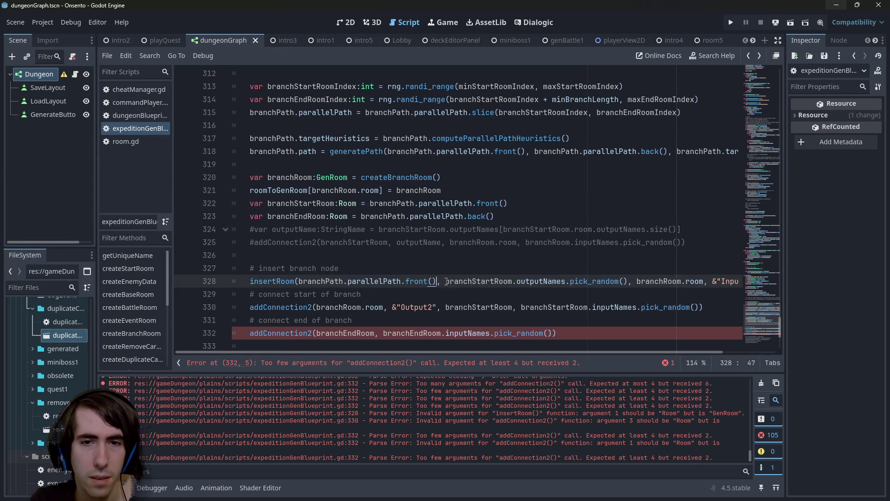
- Split the insertRoom arguments onto separate lines and save the script
key(Return)
key(ctrl+Right)
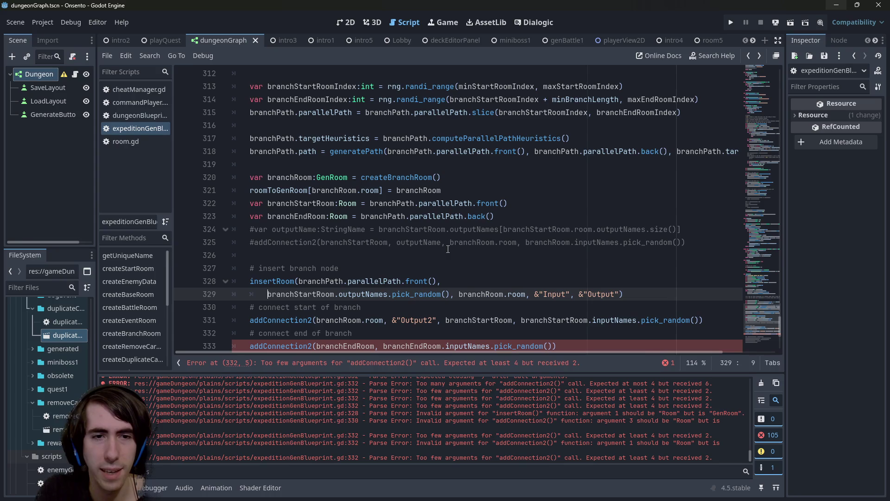
key(ctrl+Right)
key(ctrl+Right)
key(ctrl+Right)
key(ctrl+shift+Left)
key(ctrl+shift+Right)
key(Left)
key(shift+Right)
key(shift+Right)
key(ctrl+d)
key(ctrl+d)
text(,)
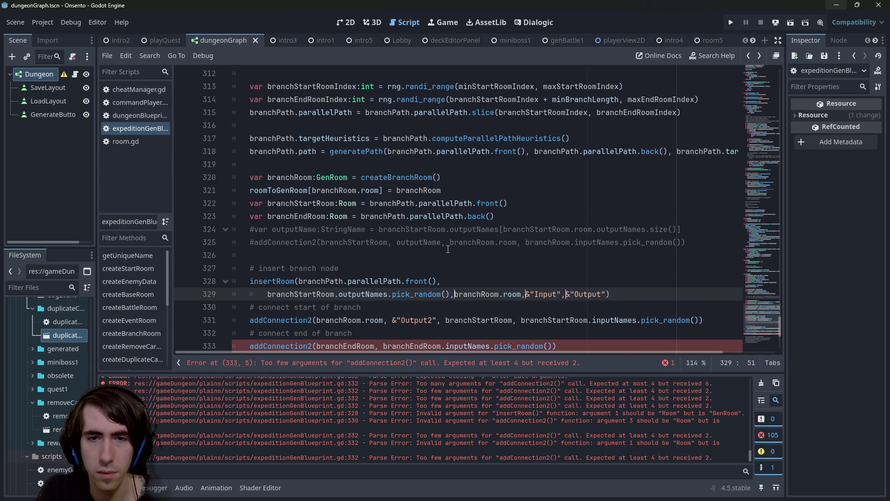
key(Return)
scroll(381, 285, down, 1)
key(Escape)
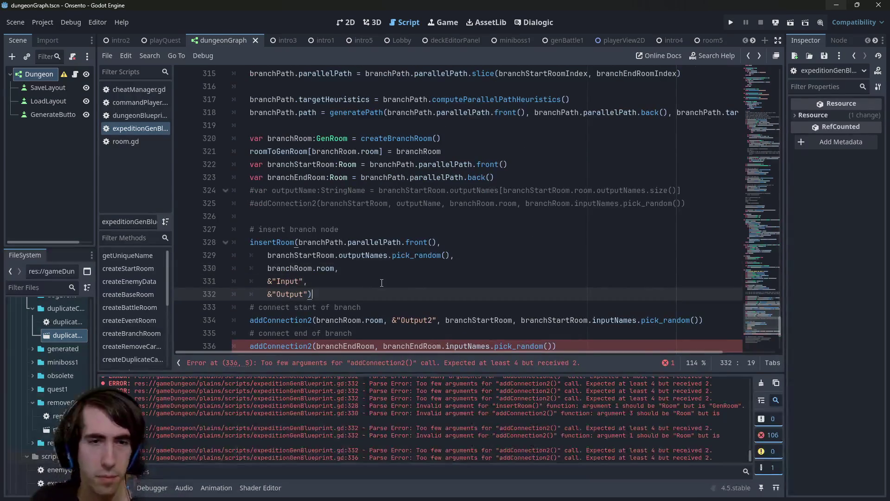
key(Return)
key(ctrl+s)
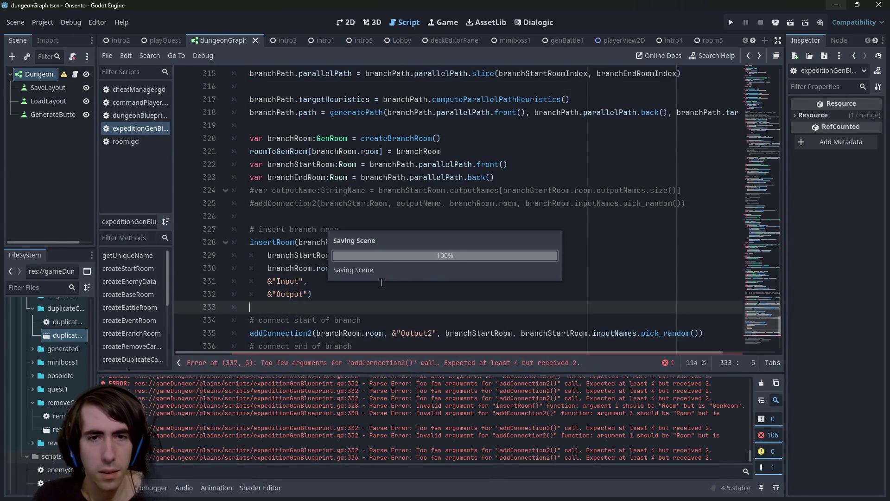
- Replace branchStartRoom.outputNames in the second argument with branchPath.parallelPath.front() and save
double_click(321, 256)
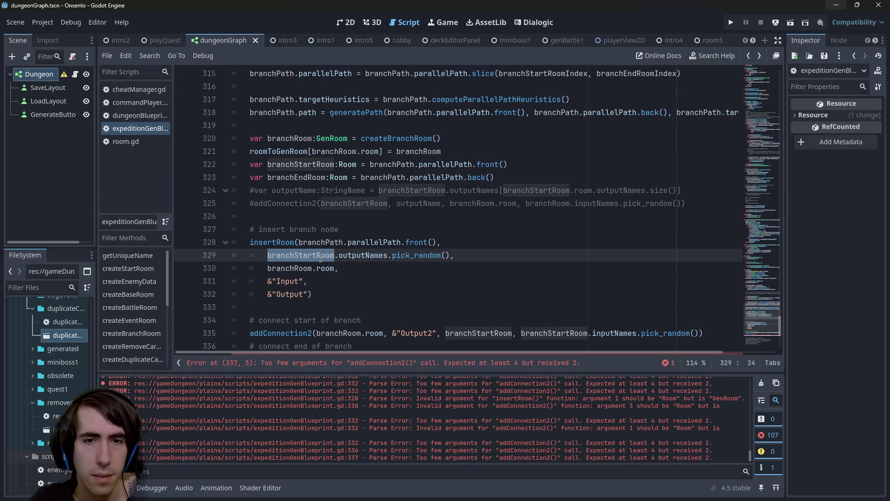
click(450, 243)
key(Delete)
key(Delete)
double_click(479, 241)
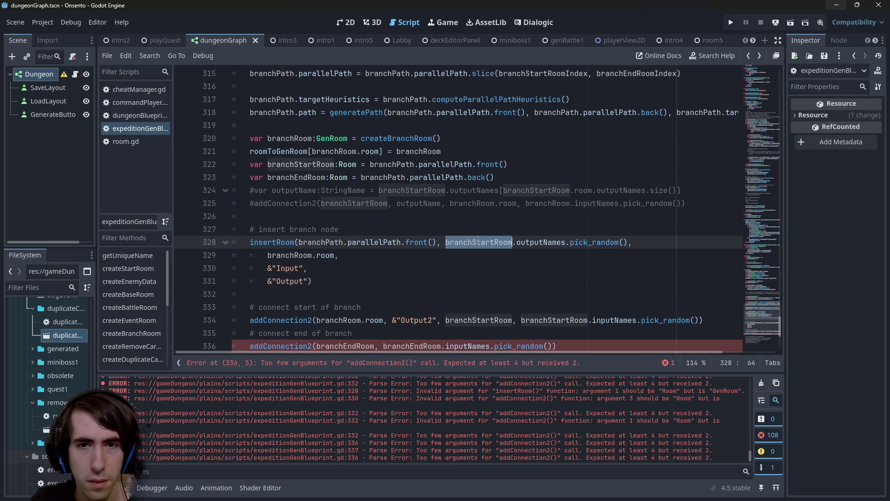
drag(299, 242, 568, 241)
key(ctrl+v)
key(ctrl+s)
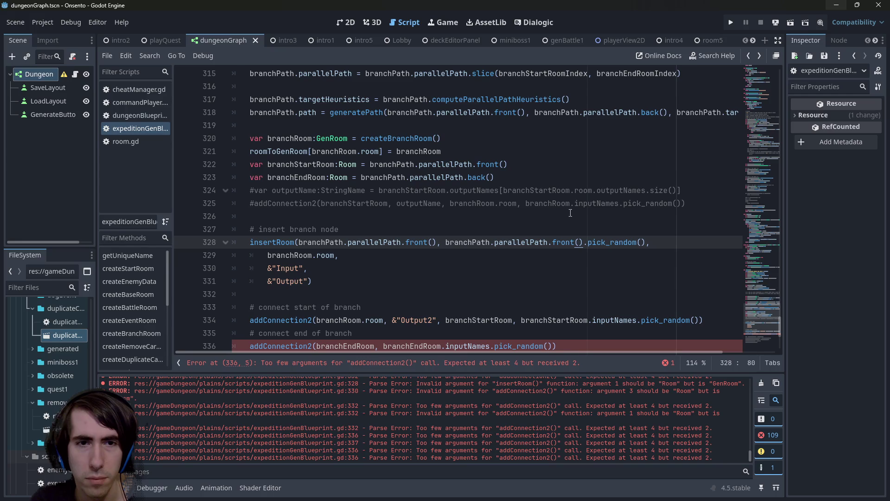
- Pull &"Input" and &"Output") up onto the branchRoom.room line
click(351, 257)
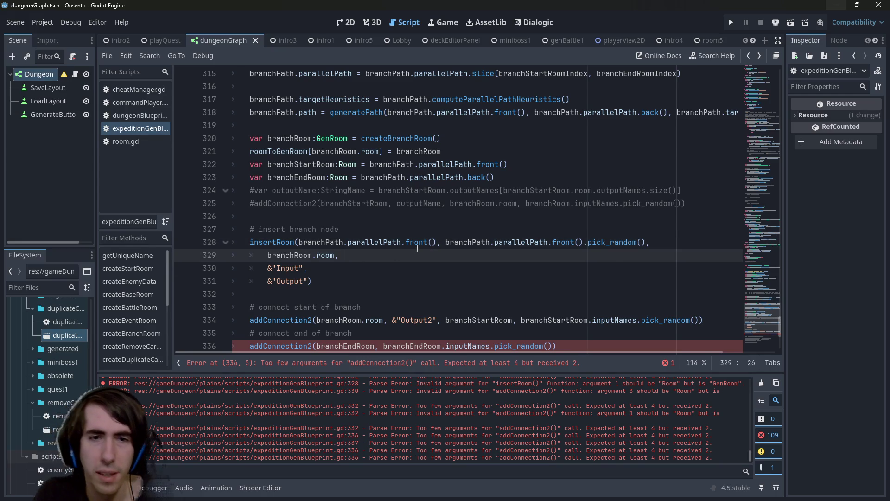
key(Delete)
key(Delete)
key(Delete)
click(412, 260)
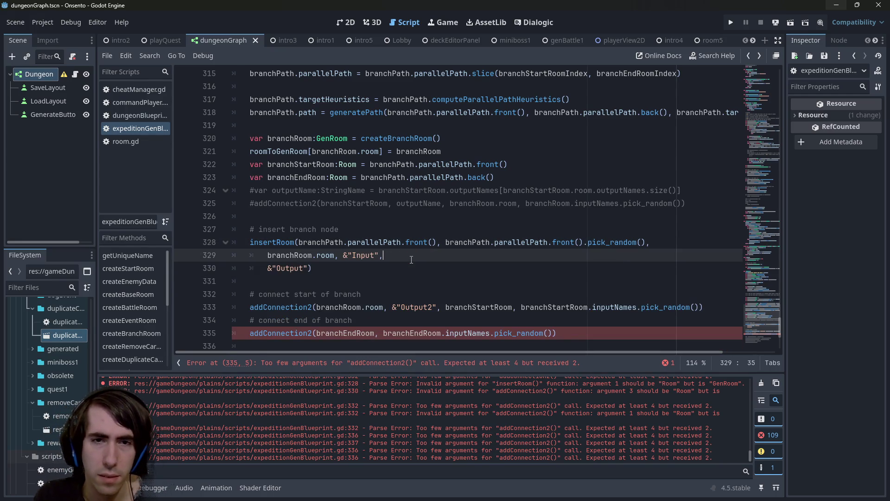
key(Delete)
key(Delete)
key(Delete)
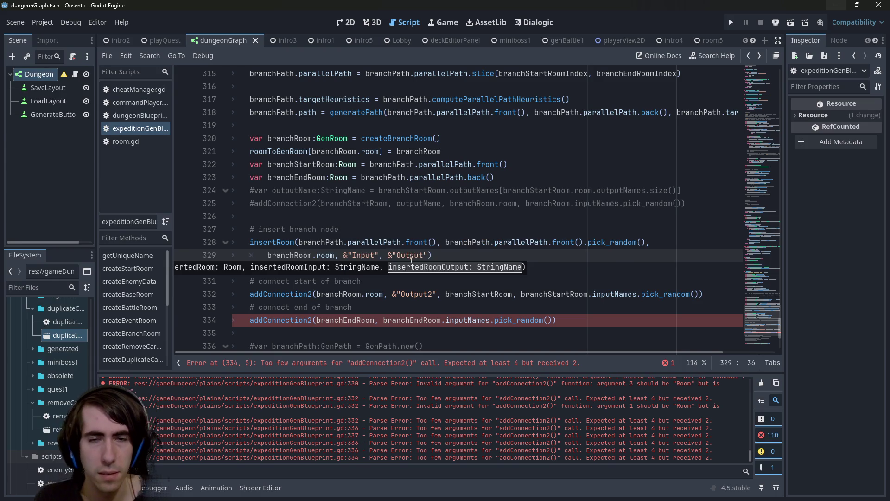
click(504, 256)
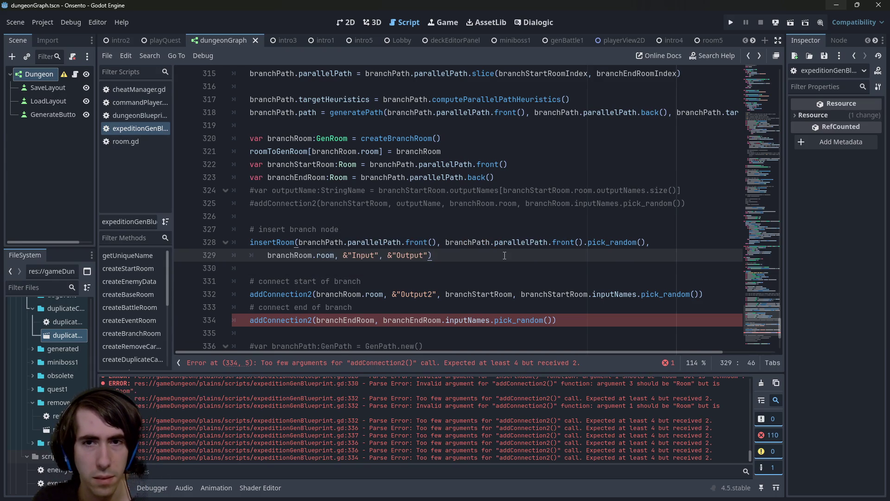
mouse_move(495, 242)
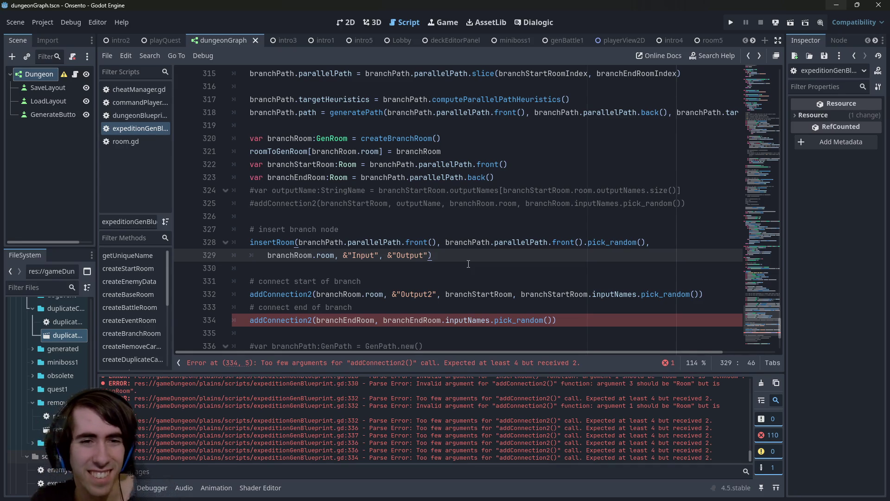
mouse_move(494, 255)
mouse_down()
mouse_move(232, 242)
mouse_move(213, 229)
mouse_up()
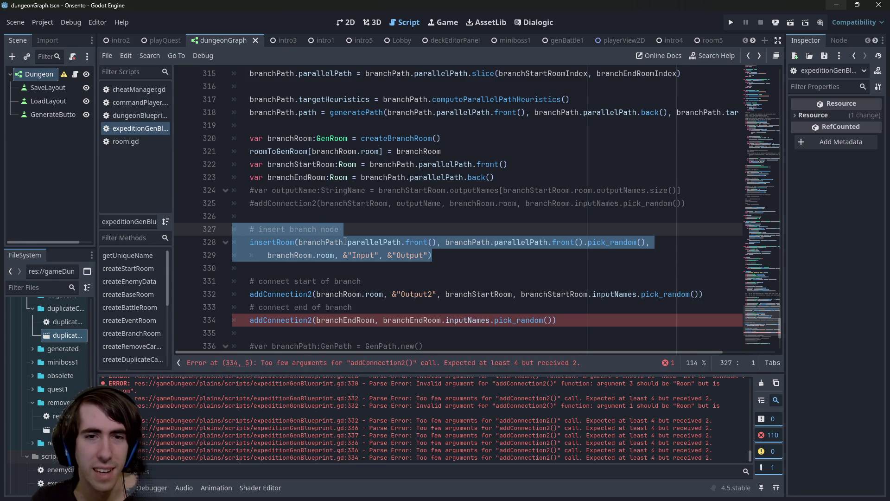
double_click(344, 242)
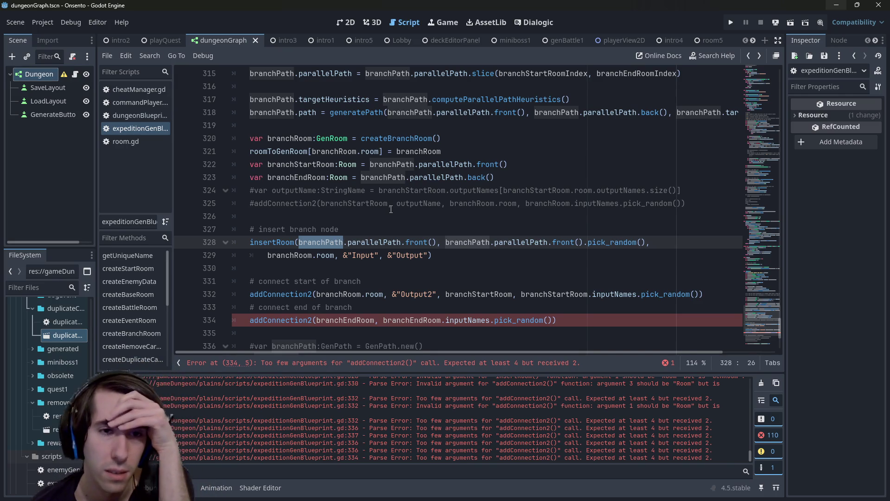
click(470, 233)
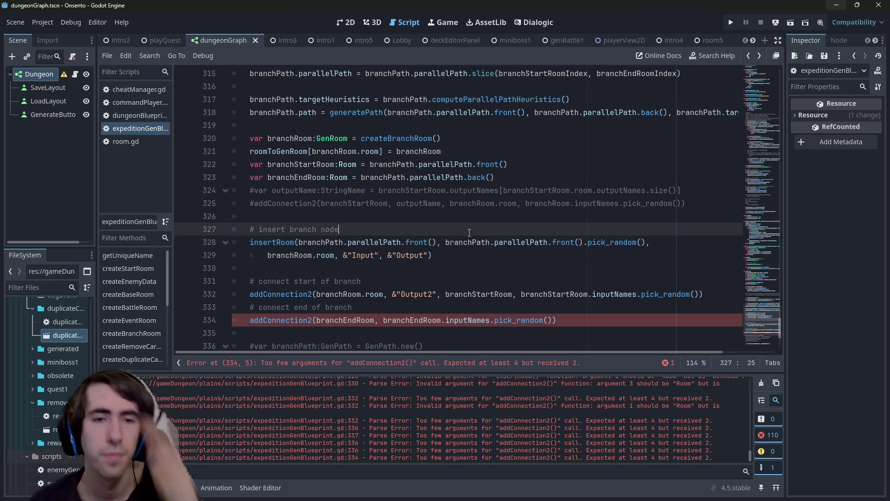
key(Return)
text(#)
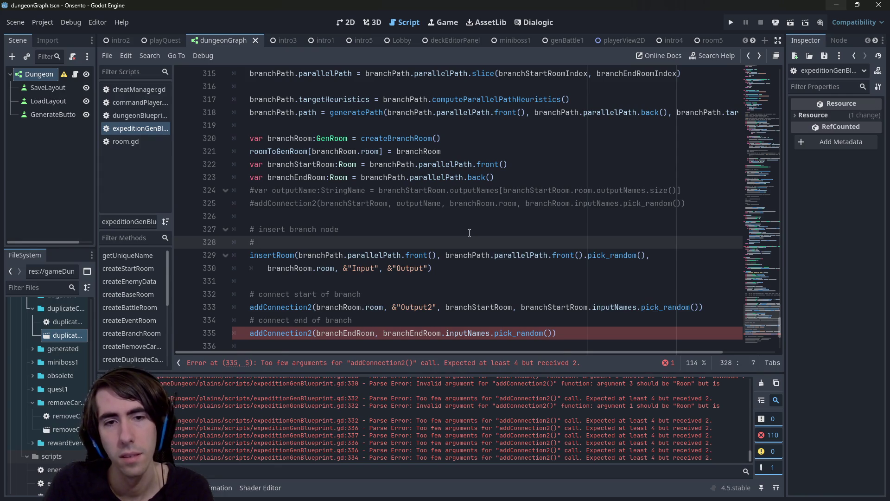
key(Down)
key(ctrl+Right)
key(ctrl+Right)
key(ctrl+shift+Right)
key(ctrl+shift+Right)
key(ctrl+shift+Right)
key(ctrl+shift+Right)
key(shift+Left)
key(shift+Left)
key(ctrl+c)
key(Up)
key(End)
key(ctrl+v)
text(shouldn't be a branch node)
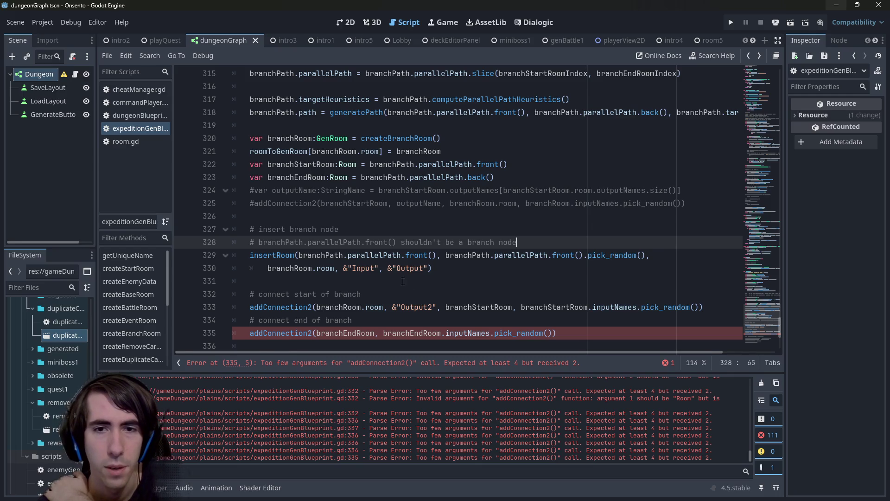
double_click(286, 255)
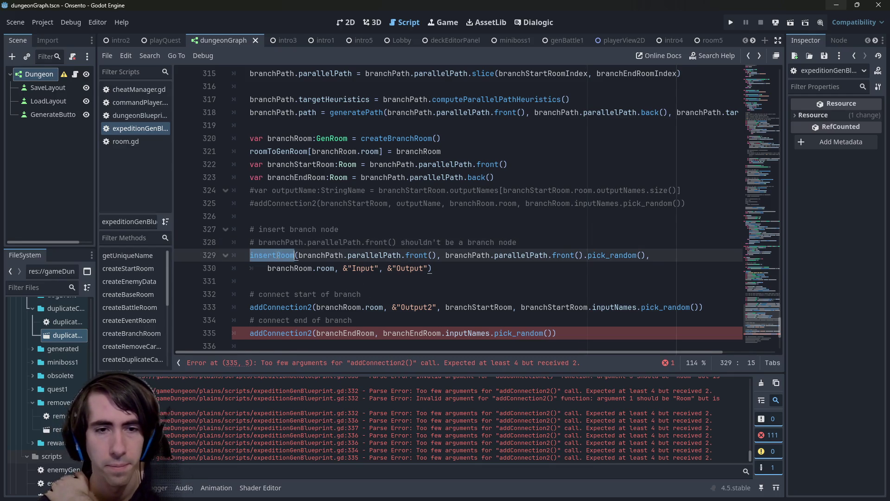
scroll(285, 262, down, 1)
click(286, 268)
double_click(286, 268)
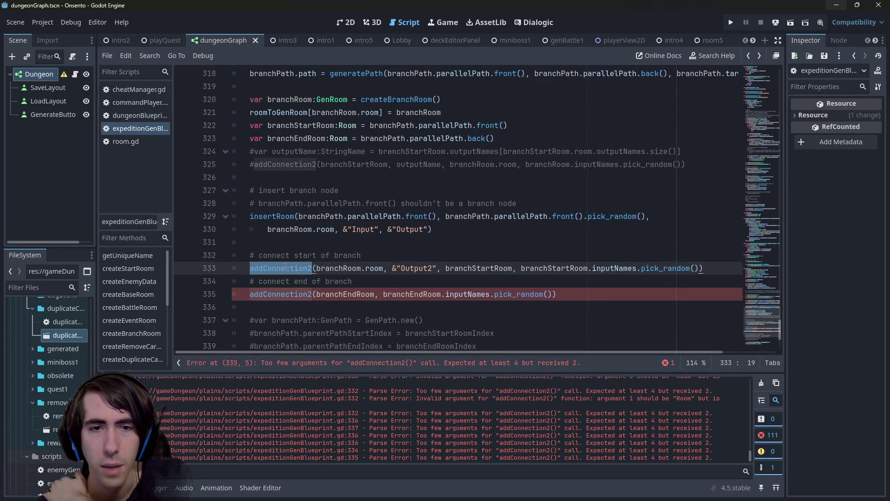
mouse_move(286, 268)
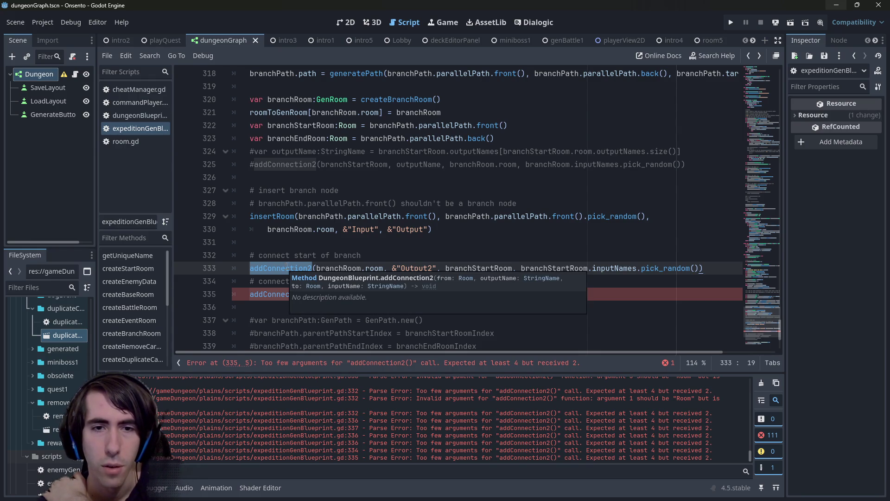
double_click(355, 269)
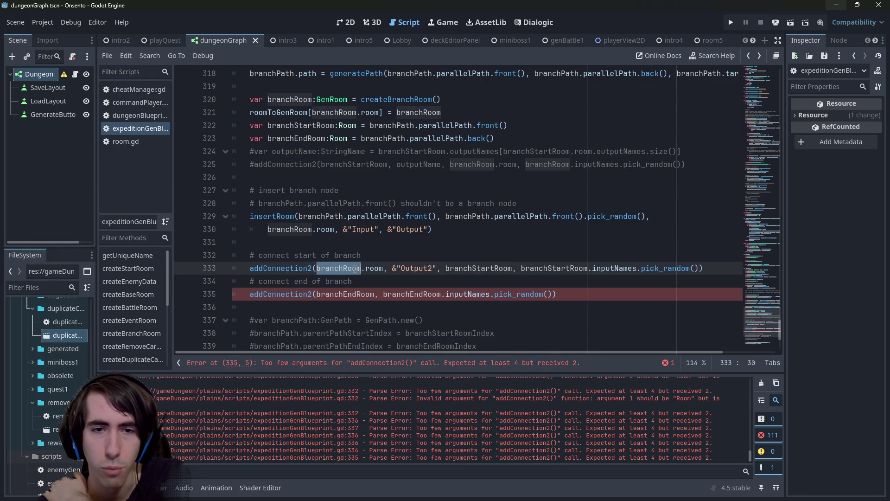
double_click(416, 268)
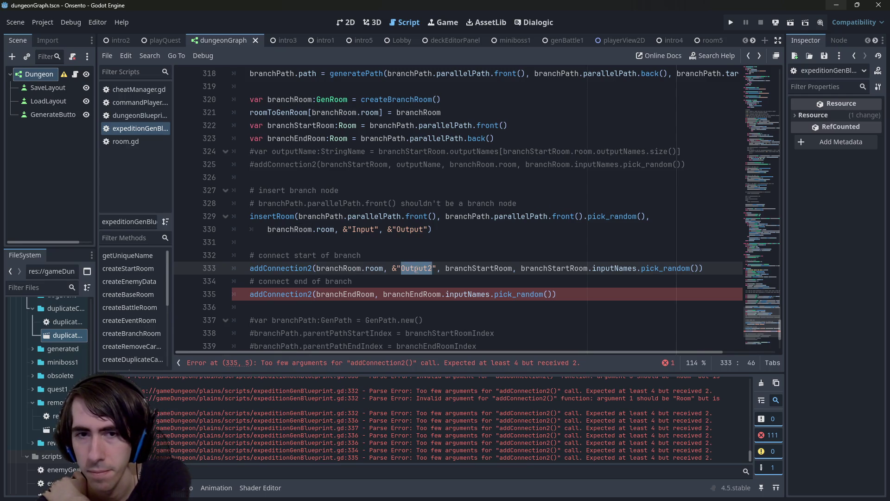
drag(392, 268, 438, 269)
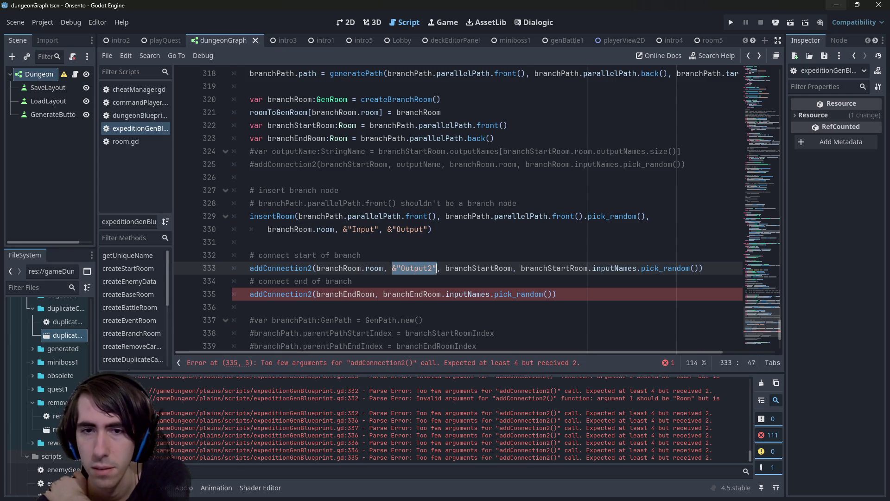
click(446, 269)
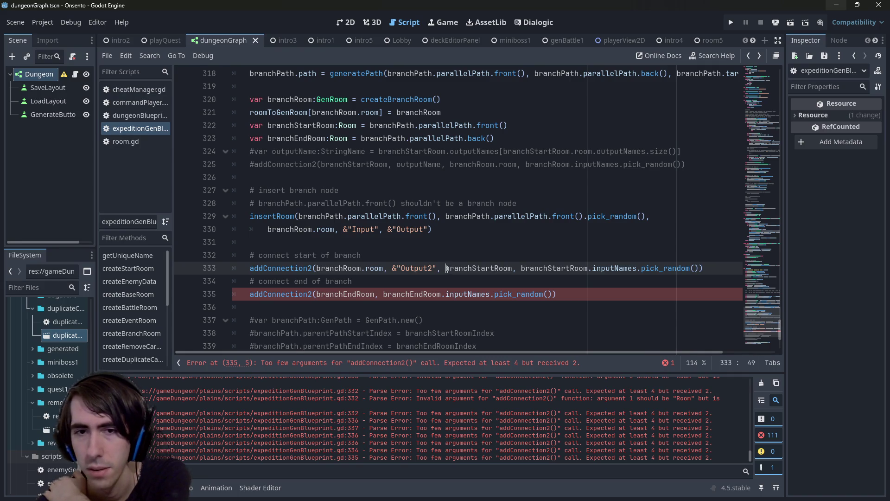
double_click(447, 269)
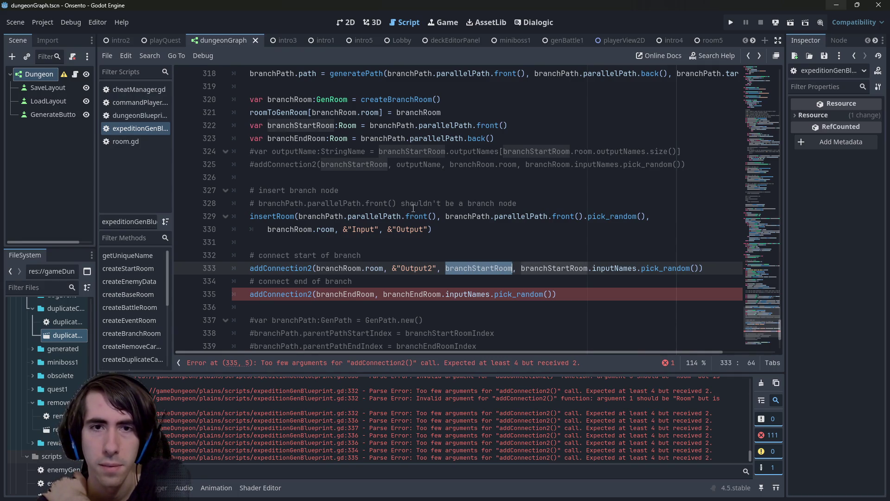
double_click(453, 126)
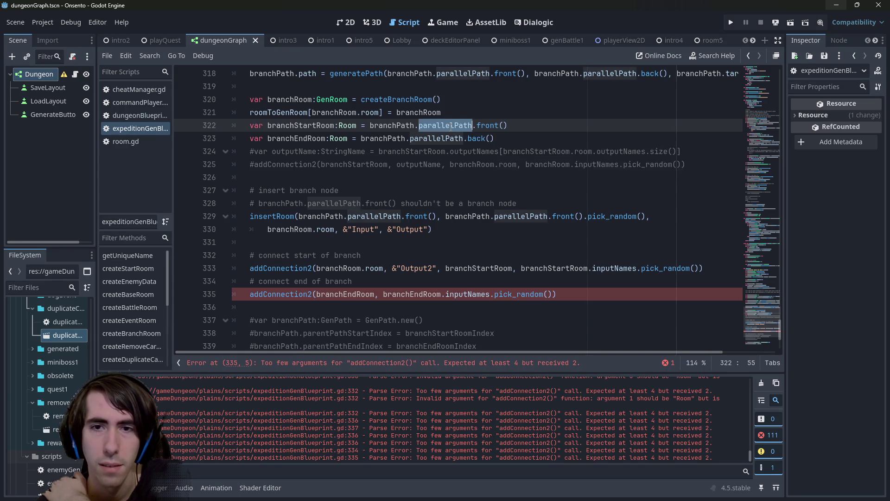
double_click(283, 129)
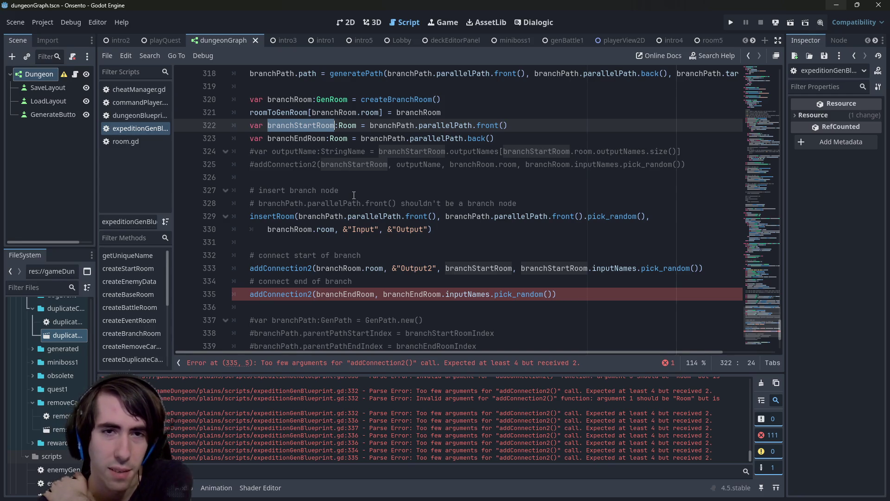
scroll(354, 195, up, 1)
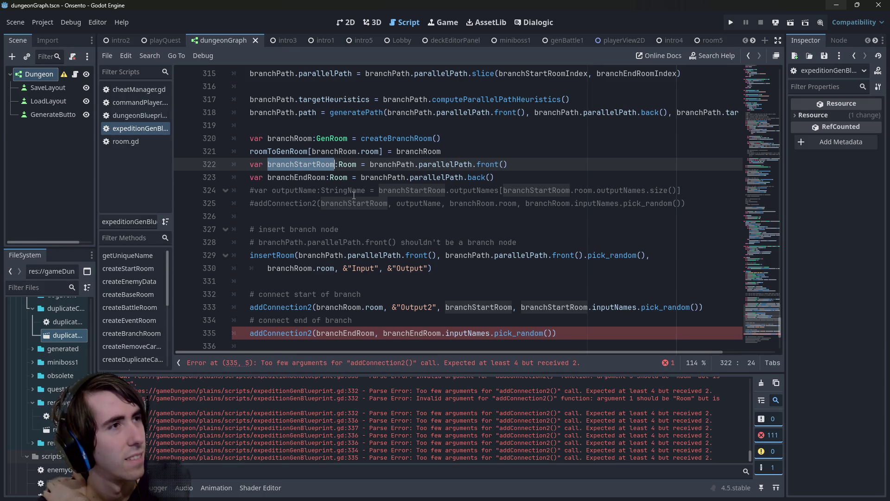
click(450, 161)
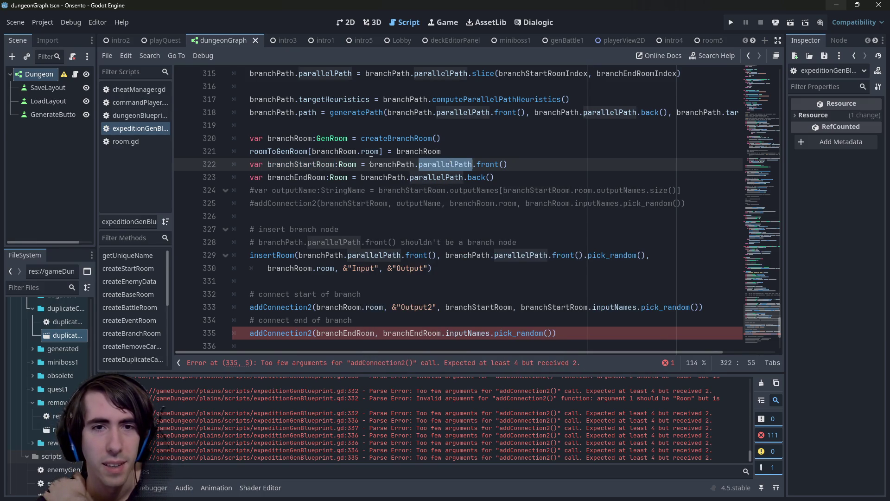
key(ctrl+z)
scroll(385, 184, up, 2)
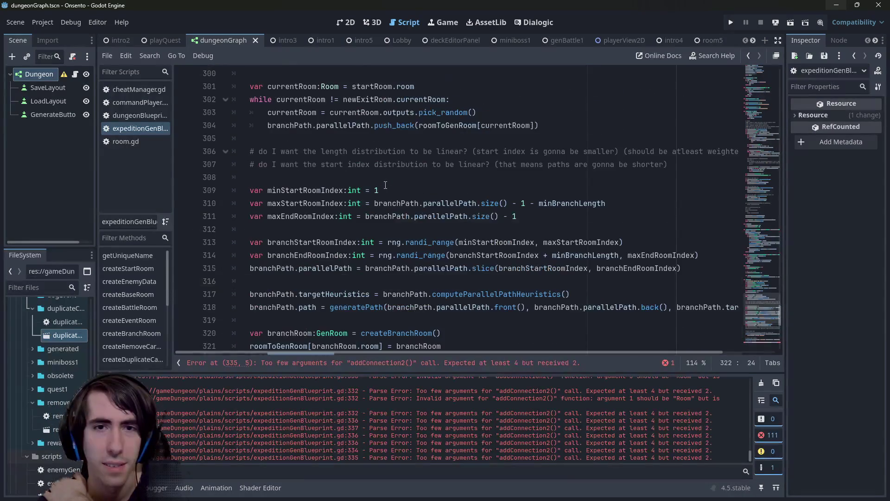
scroll(386, 184, down, 5)
scroll(385, 185, up, 1)
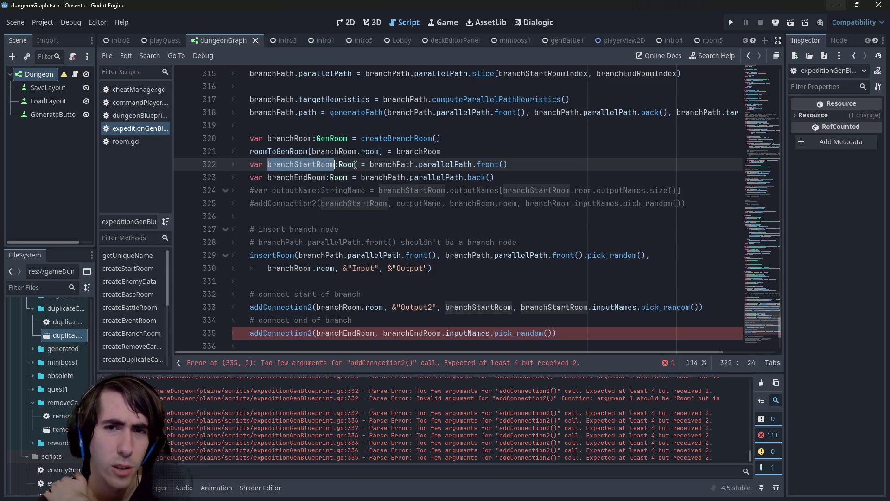
drag(406, 165, 519, 163)
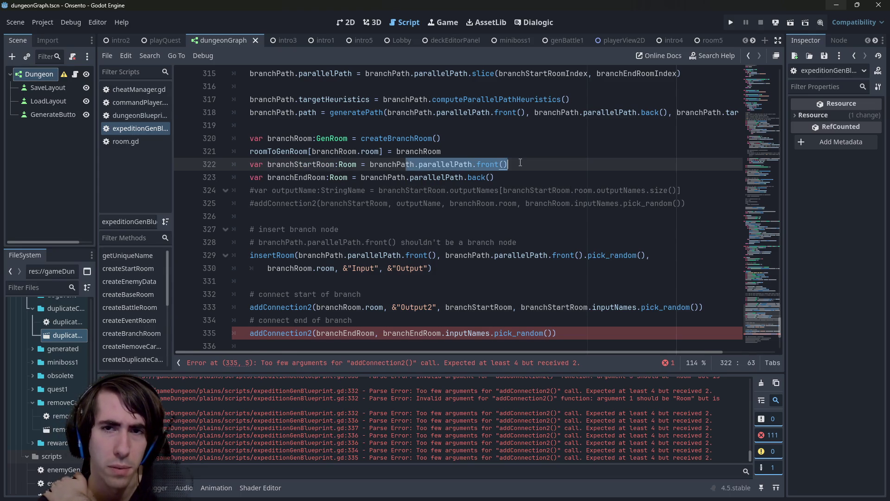
double_click(305, 165)
click(294, 165)
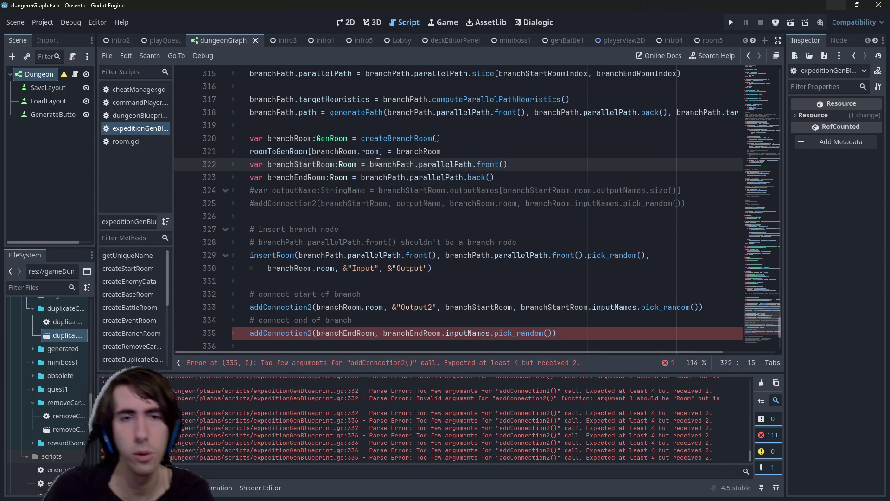
- Rename branchStartRoom to preRoom and branchEndRoom to postRoom on lines 322–323
key(ctrl+d)
text(preRoom)
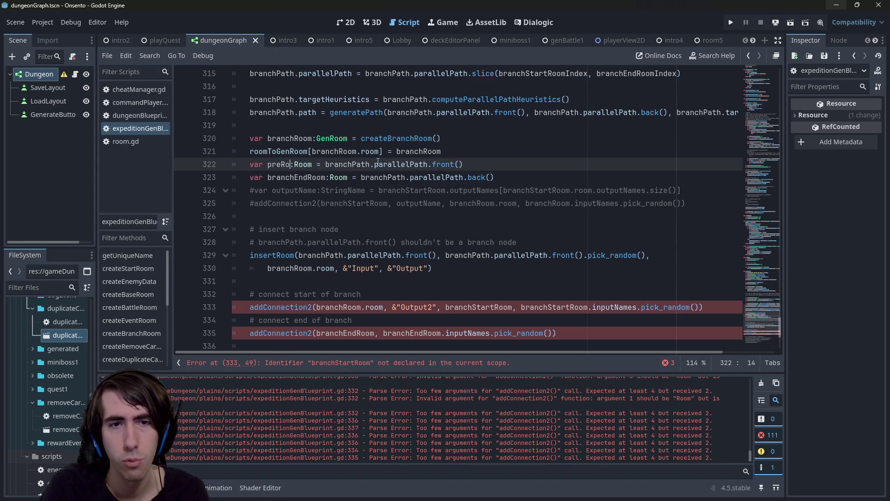
key(Down)
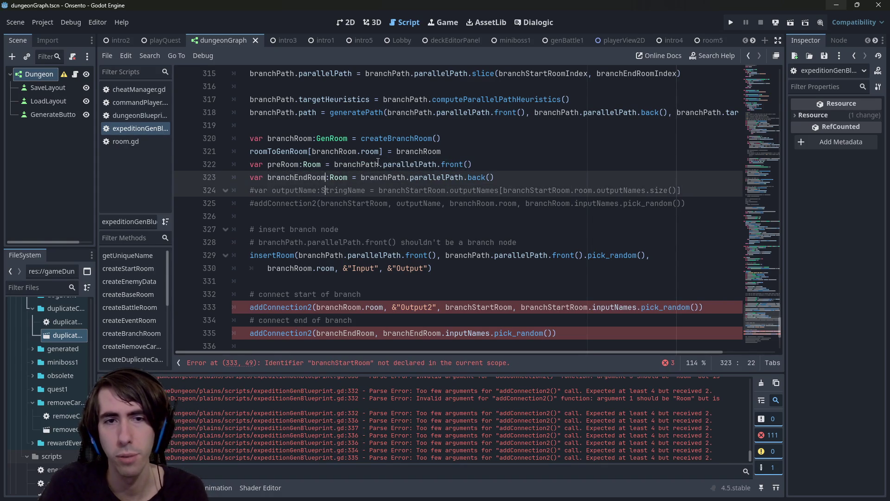
key(ctrl+d)
text(postRoom)
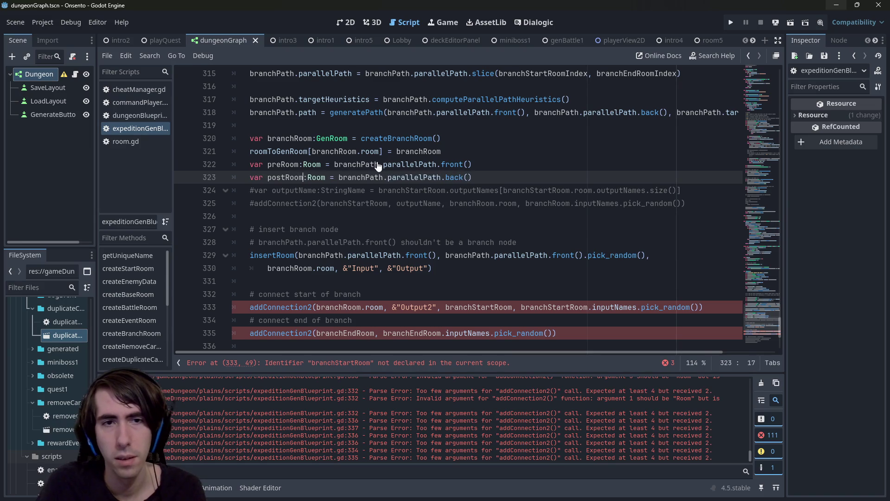
- Replace both branchStartRoom references on line 333 with preRoom and save
double_click(324, 170)
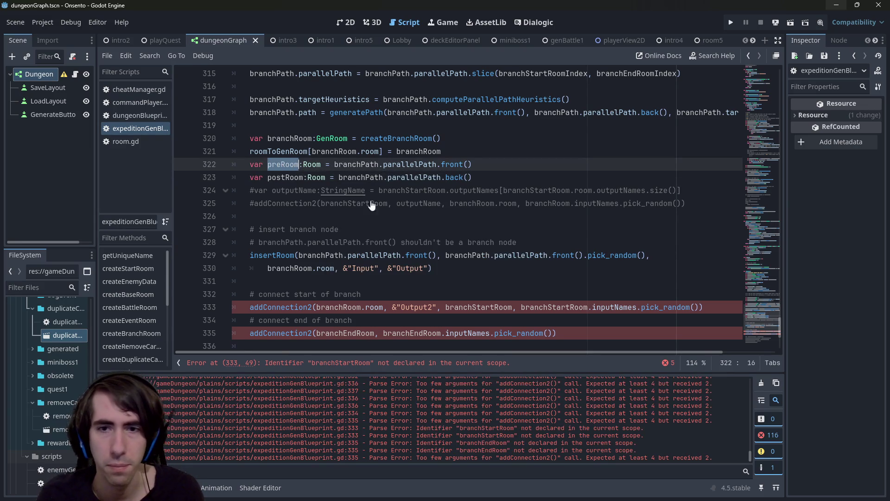
double_click(459, 306)
key(ctrl)
key(ctrl+v)
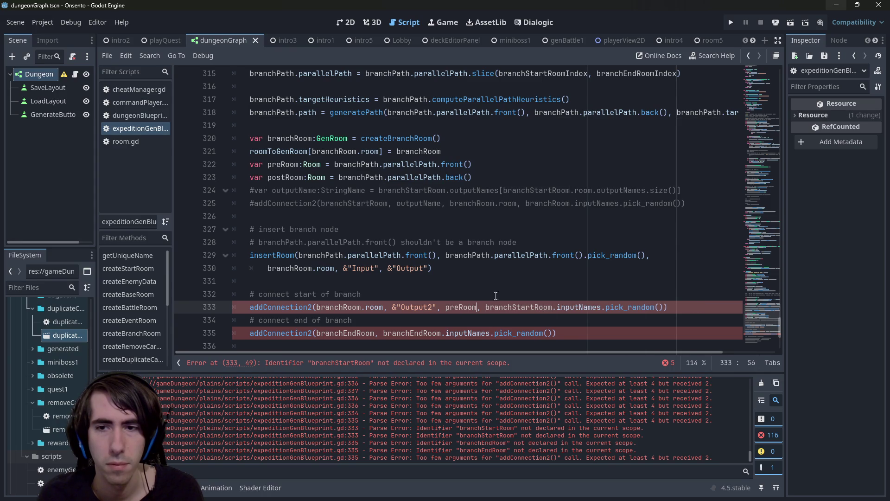
double_click(510, 307)
key(ctrl+v)
key(ctrl+s)
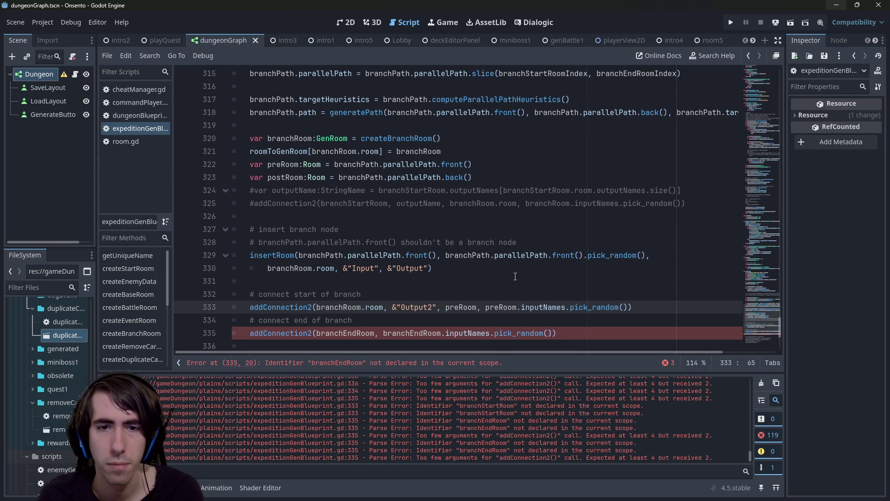
- Undo and redo the renaming to restore the original branchStartRoom and branchEndRoom declarations
scroll(516, 276, down, 1)
double_click(339, 268)
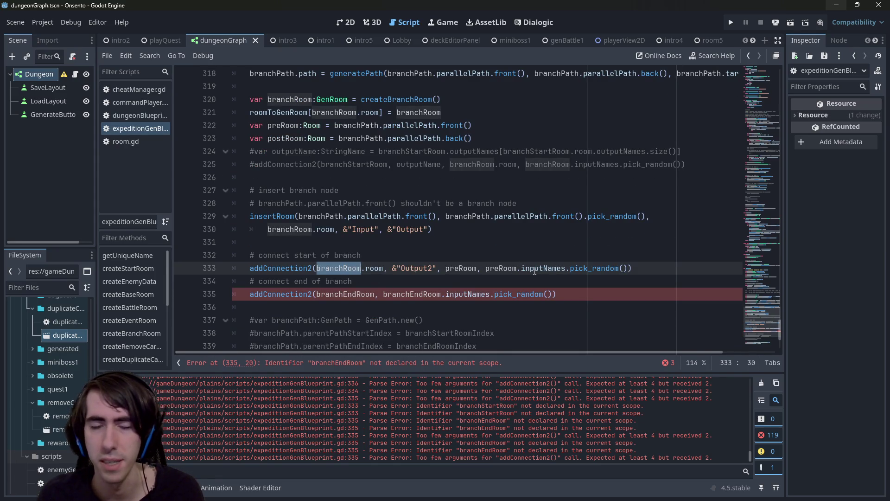
scroll(371, 223, up, 1)
drag(208, 187, 207, 171)
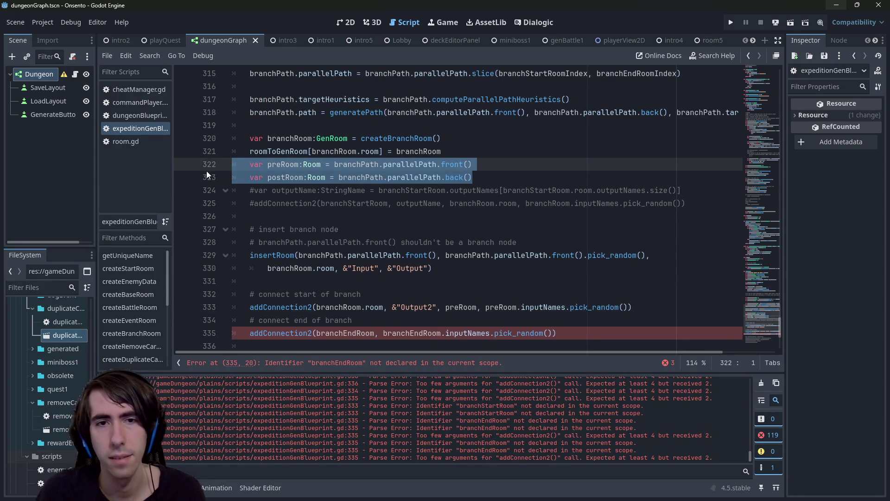
key(ctrl+z)
key(ctrl+z)
key(ctrl+z)
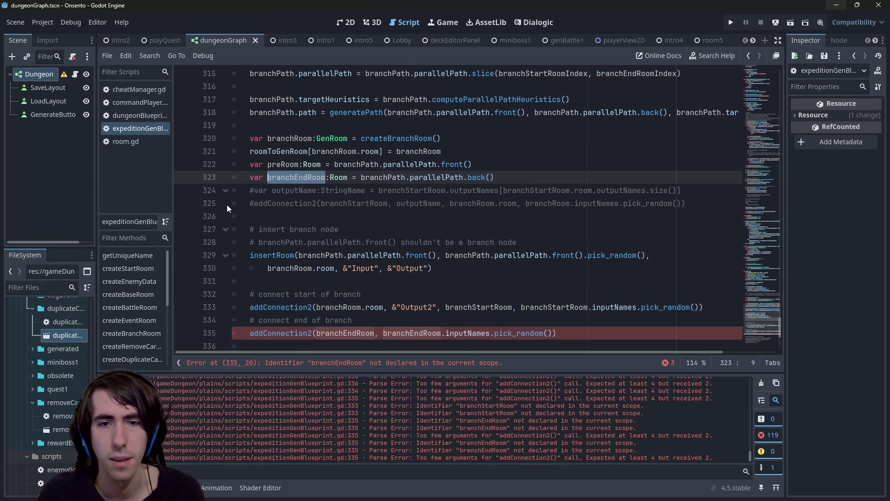
key(ctrl+z)
key(ctrl+z)
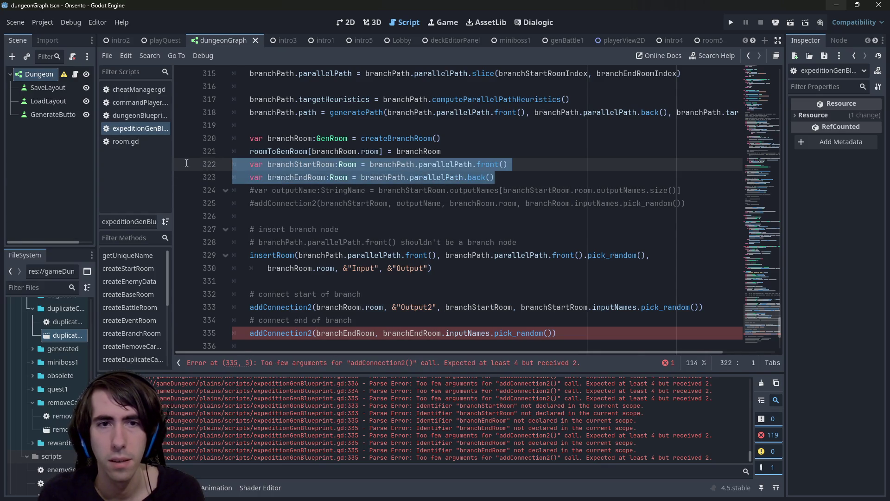
key(ctrl+y)
key(ctrl+y)
key(ctrl+y)
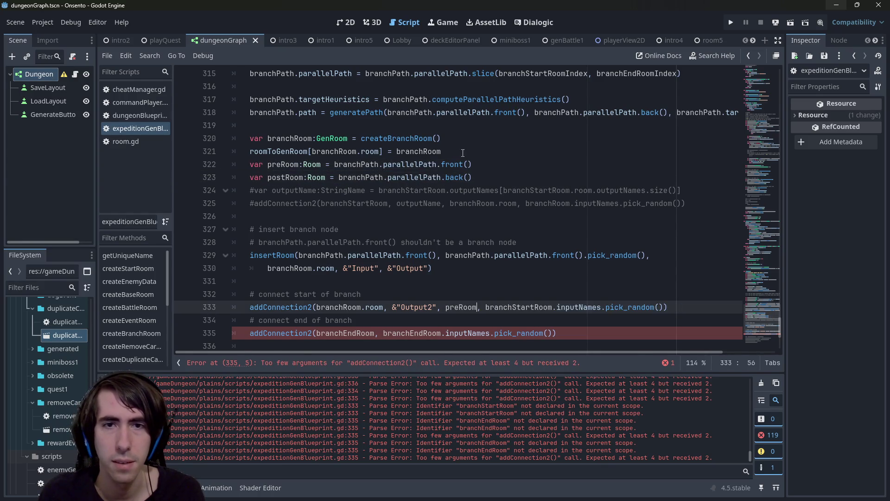
key(ctrl+y)
key(ctrl+y)
key(ctrl+y)
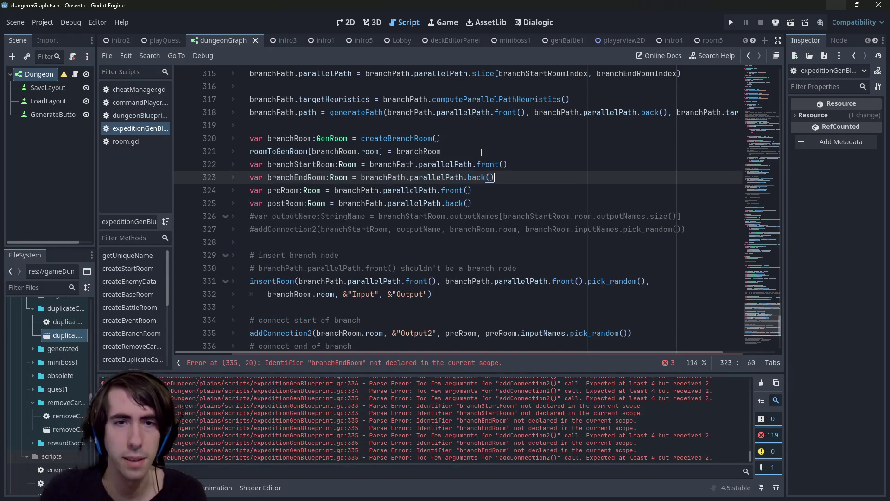
- Change insertRoom's front-of-path argument on line 331 to preRoom and save
double_click(275, 187)
key(ctrl+c)
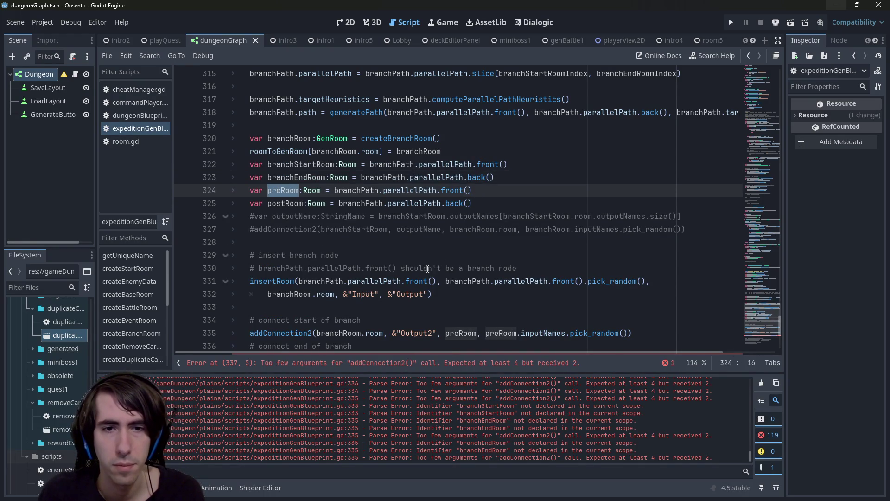
scroll(427, 269, down, 1)
drag(298, 242, 438, 242)
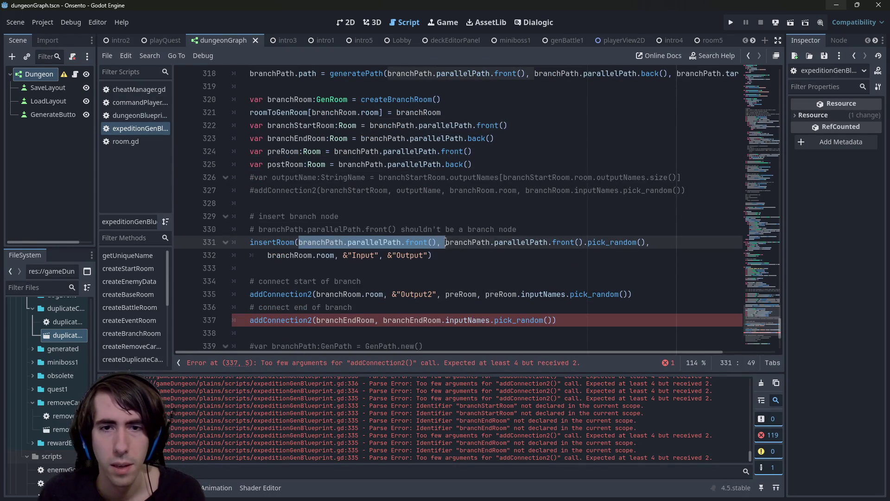
key(ctrl+v)
key(ctrl+s)
scroll(439, 239, up, 1)
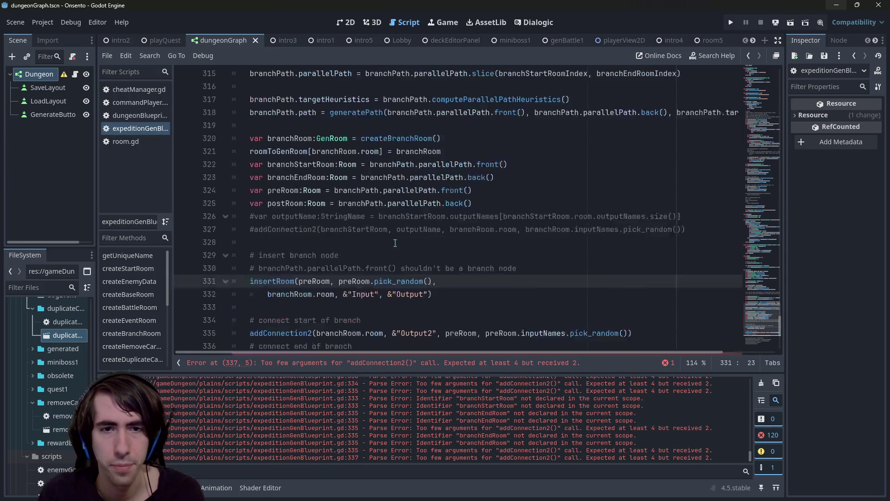
- Revert both preRoom references in line 335's start-of-branch connection to branchStartRoom
click(287, 187)
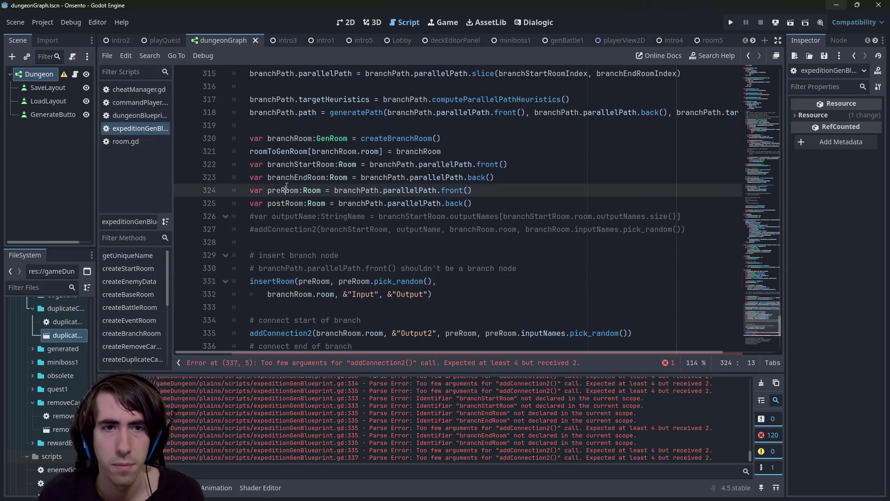
double_click(301, 164)
key(ctrl+c)
scroll(385, 216, down, 1)
click(460, 294)
double_click(460, 294)
key(ctrl+d)
key(ctrl+v)
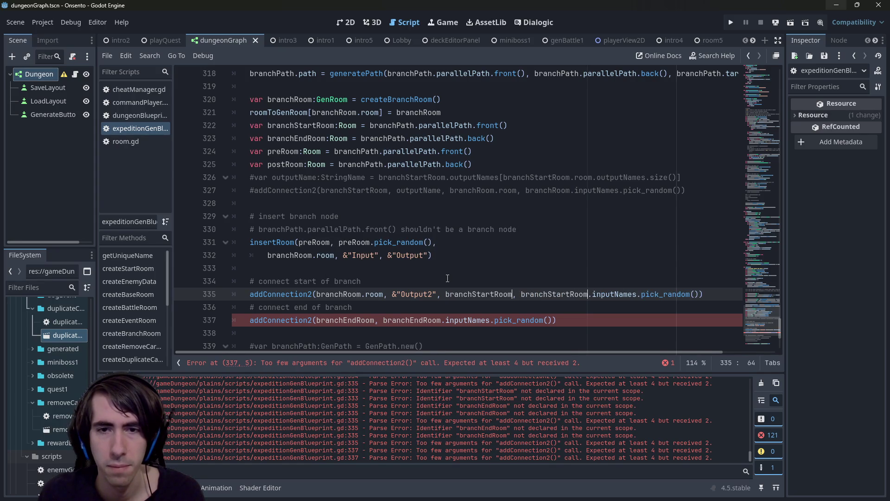
drag(348, 294, 594, 294)
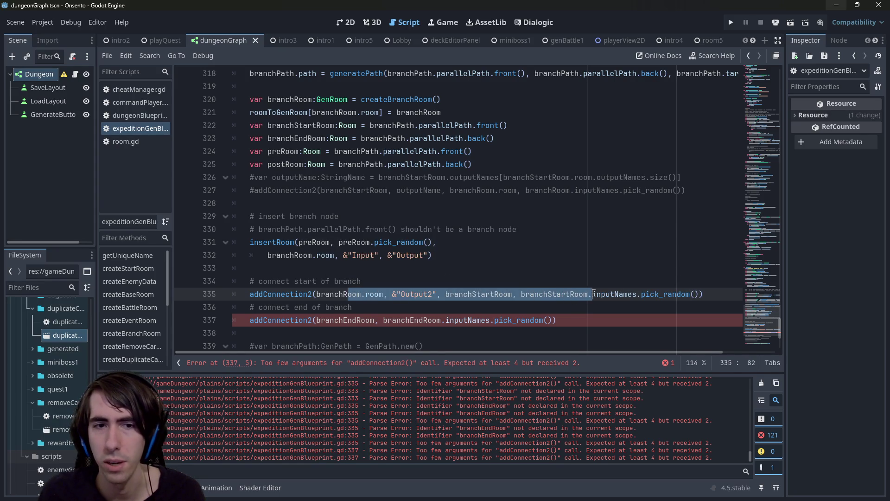
click(594, 294)
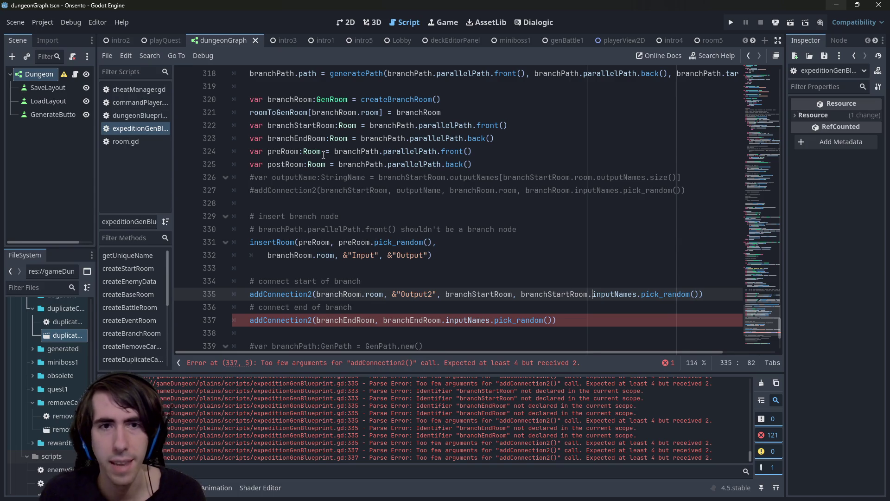
double_click(295, 139)
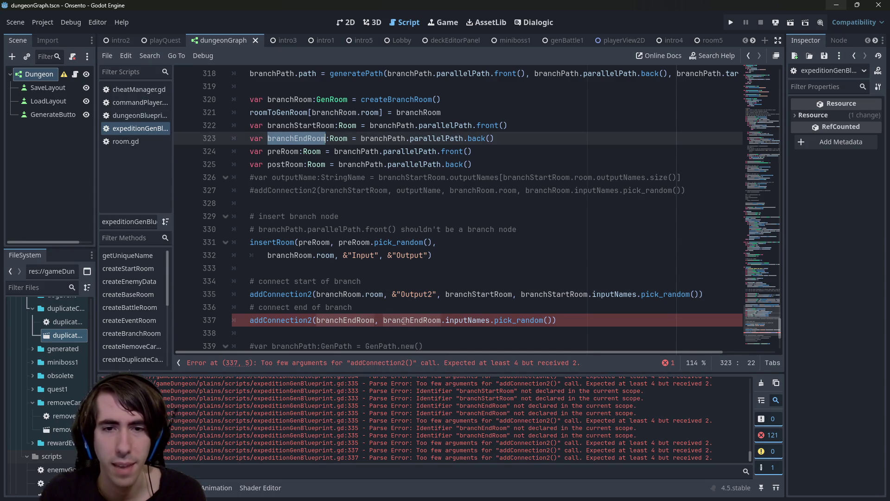
click(551, 320)
- Add postRoom and postRoom.inputNames.pick_random() as the end-of-branch connection's last arguments
text(,)
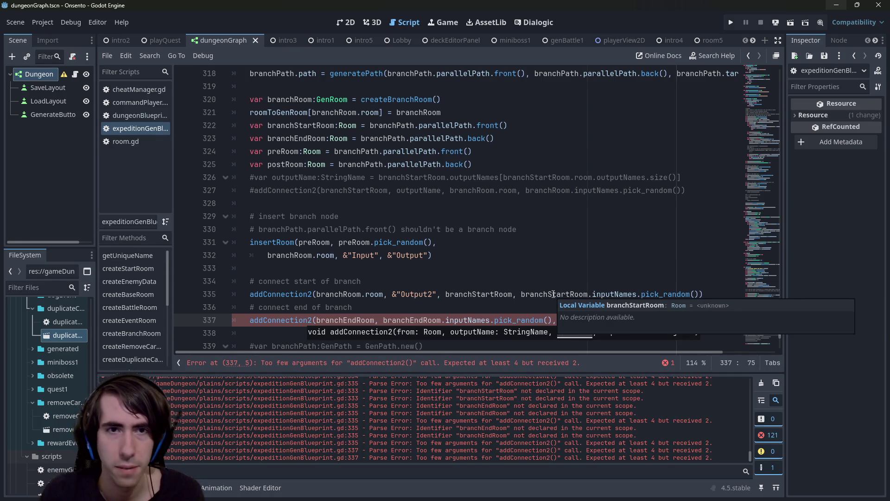
double_click(285, 164)
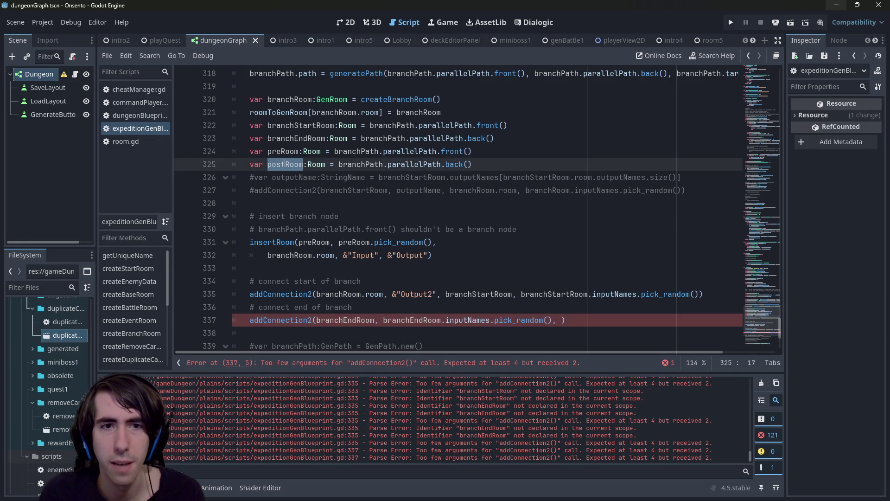
key(ctrl+c)
click(561, 320)
key(ctrl+v)
text(,)
key(ctrl+v)
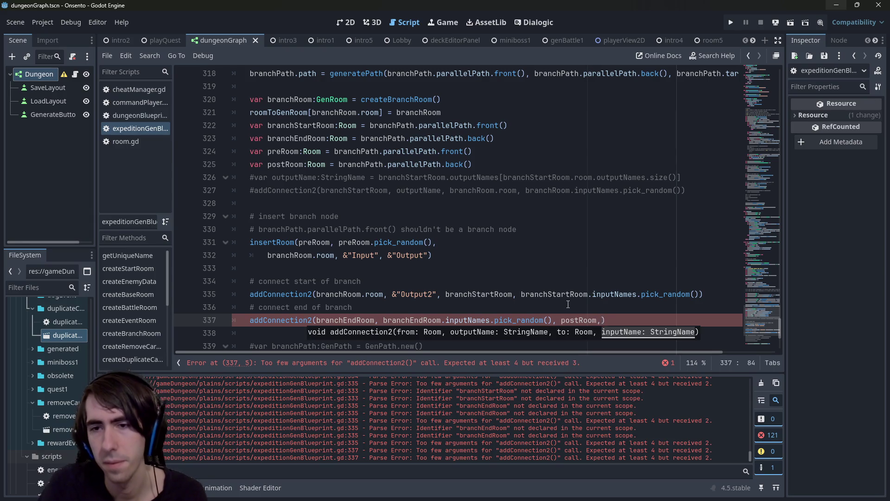
text(.outputNames.)
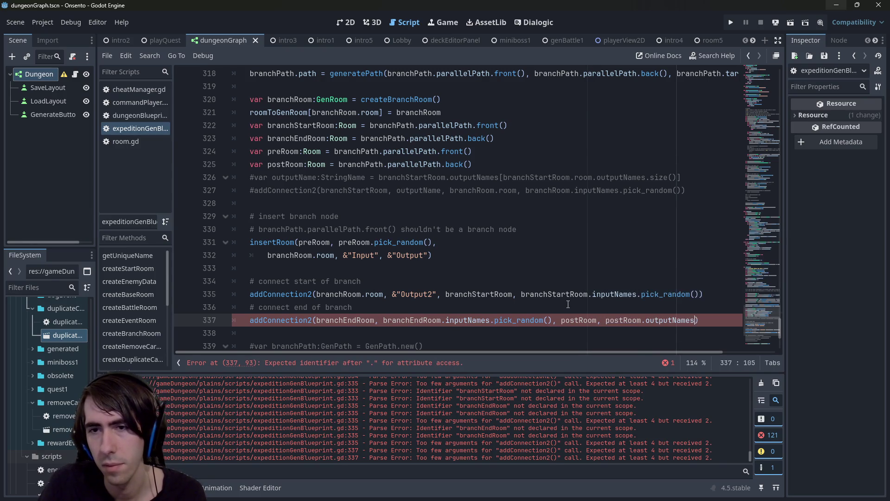
text(pick)
key(Return)
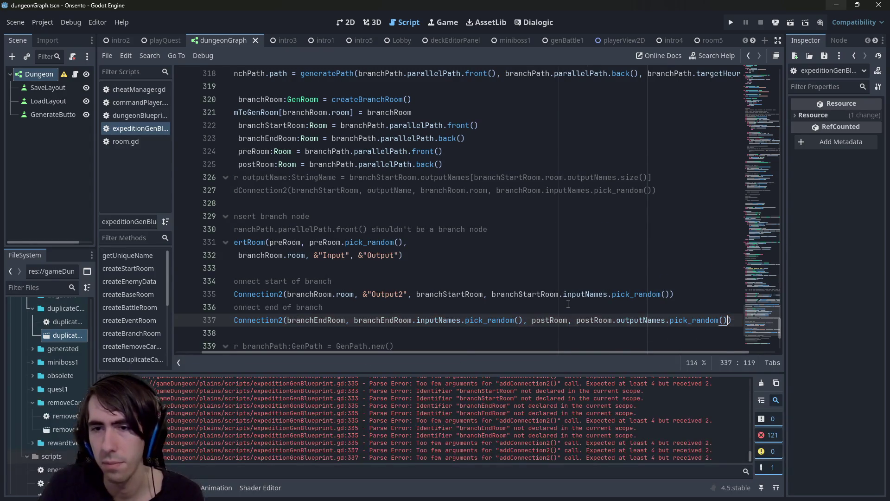
key(ctrl+Left)
key(ctrl+Left)
key(ctrl+Left)
key(ctrl+shift+Right)
text(input)
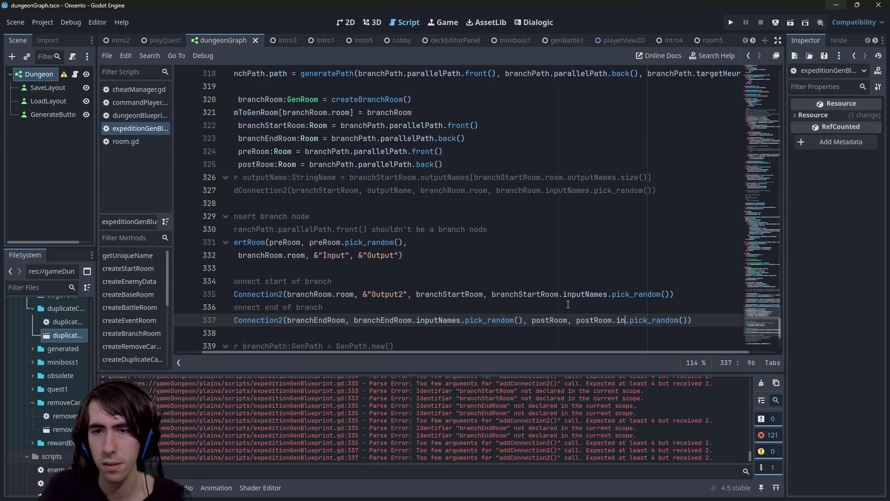
key(Return)
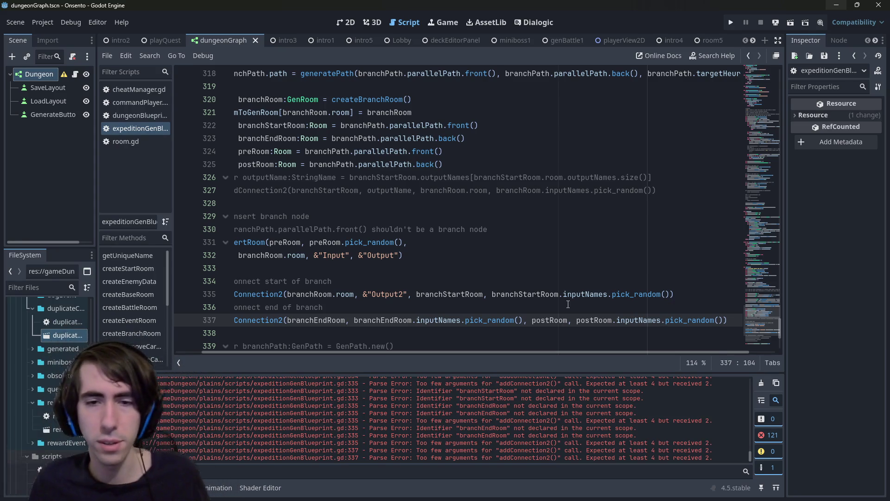
- Change branchEndRoom's list in that connection from inputNames to outputNames
click(430, 320)
key(ctrl+d)
text(out)
key(Return)
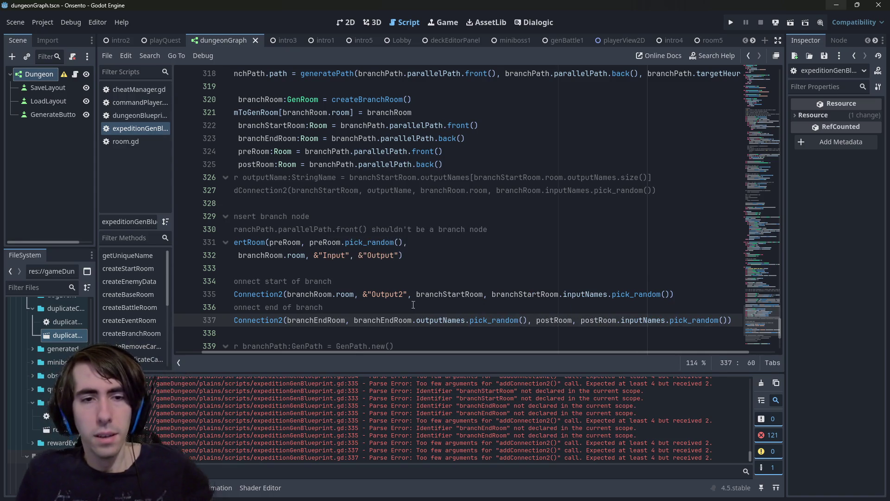
- Delete the two commented-out connection lines and tidy the leftover blank line
scroll(175, 290, down, 1)
click(174, 291)
click(319, 267)
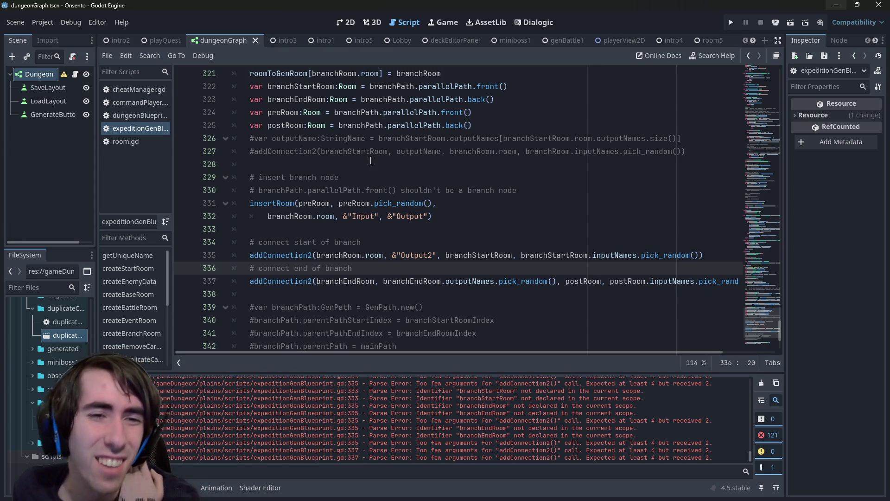
click(291, 203)
double_click(291, 203)
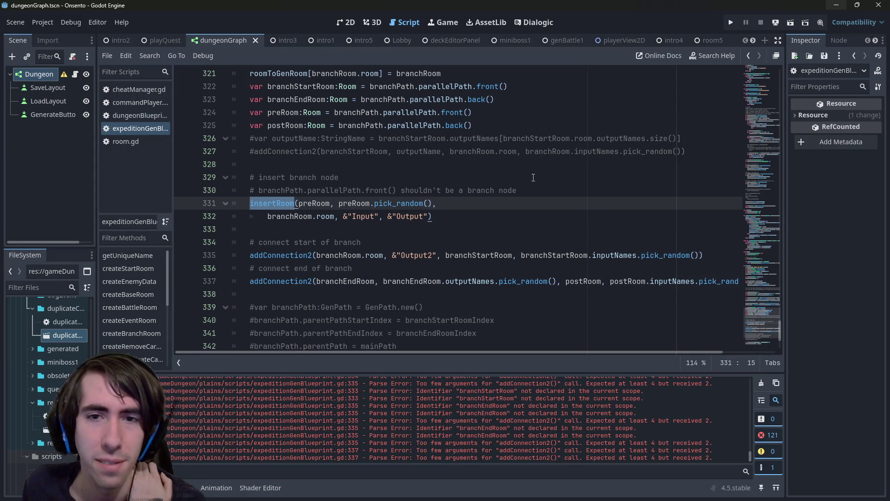
mouse_move(253, 164)
mouse_down()
mouse_move(325, 151)
mouse_move(234, 138)
mouse_up()
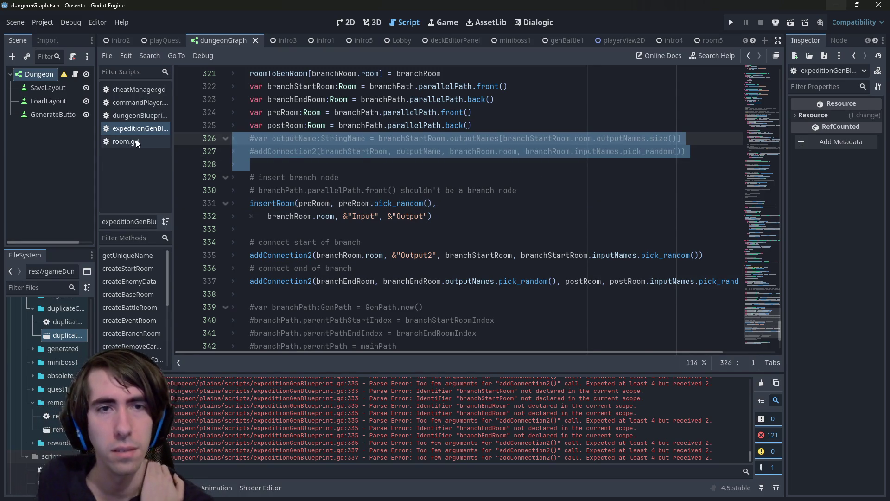
key(BackSpace)
key(BackSpace)
key(Return)
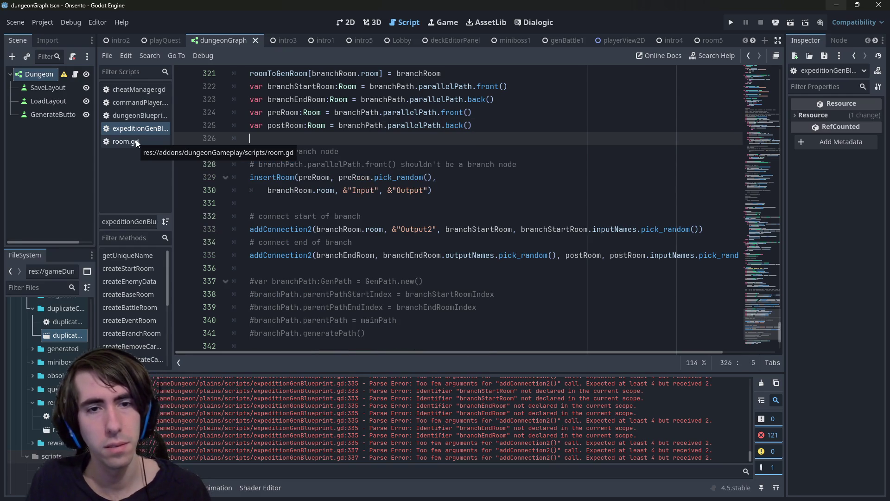
- Review the branch-room probability block, then go to insertRoom's definition in dungeonBlueprint.gd from line 329
scroll(384, 157, down, 2)
scroll(362, 245, up, 2)
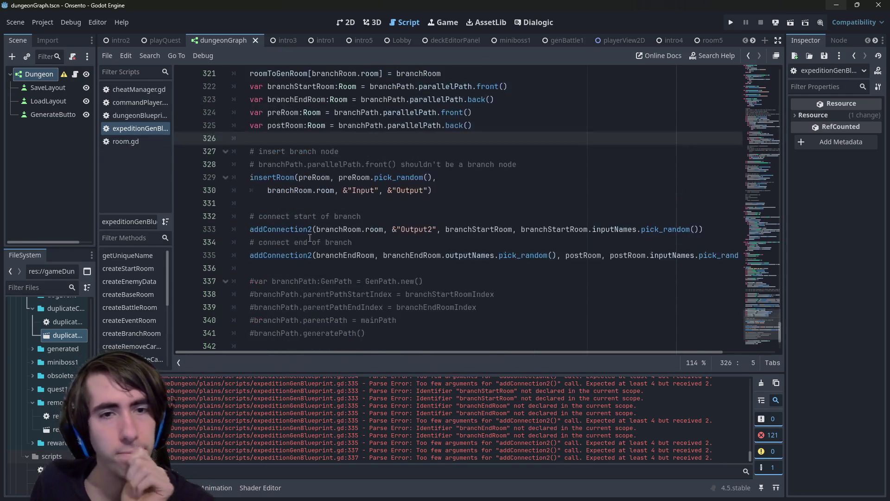
scroll(288, 225, up, 14)
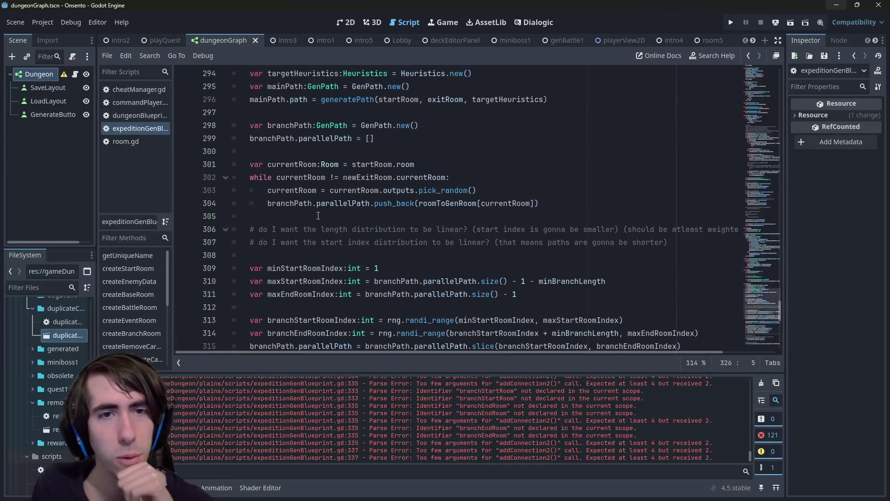
scroll(318, 216, up, 20)
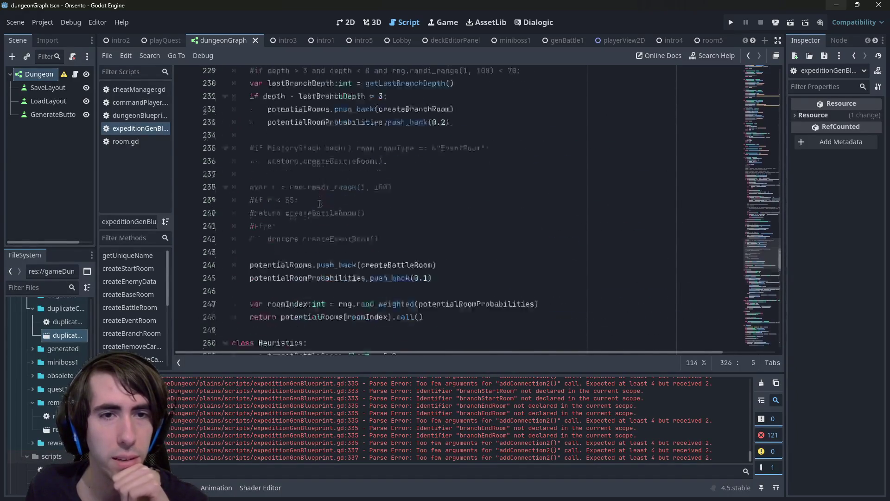
scroll(445, 262, down, 4)
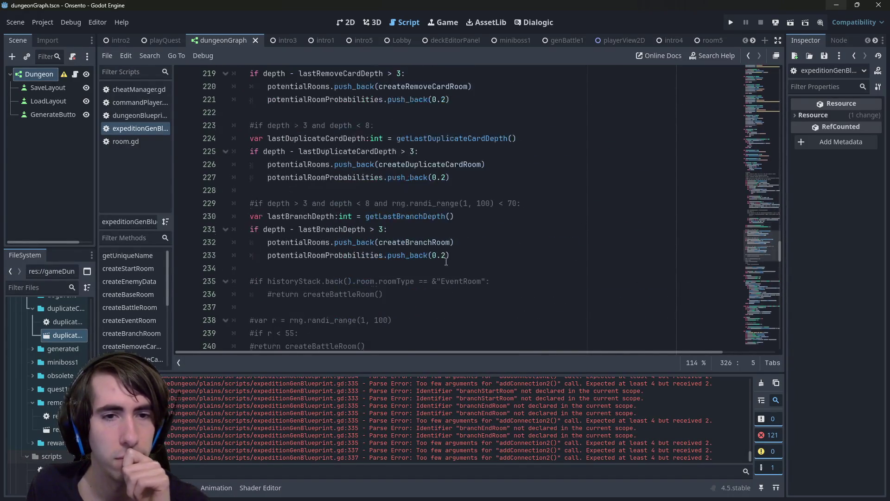
mouse_move(466, 254)
mouse_down()
mouse_move(223, 217)
mouse_move(81, 207)
mouse_up()
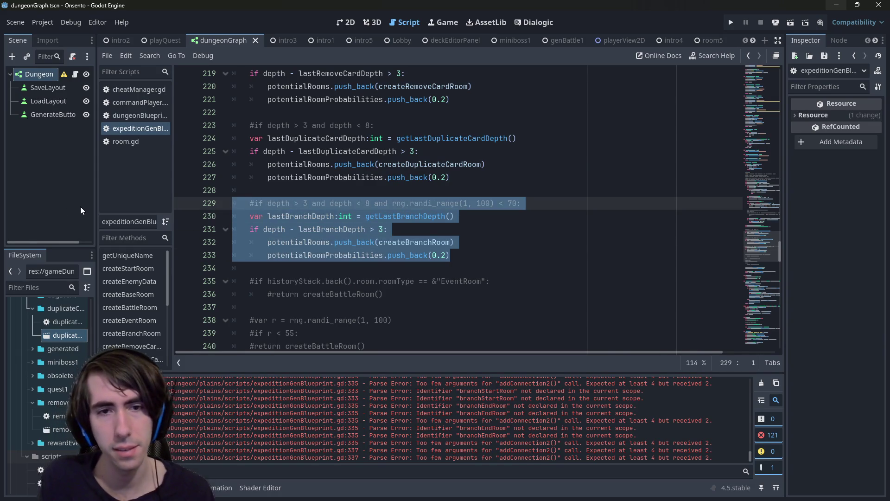
scroll(203, 269, down, 20)
scroll(207, 255, down, 10)
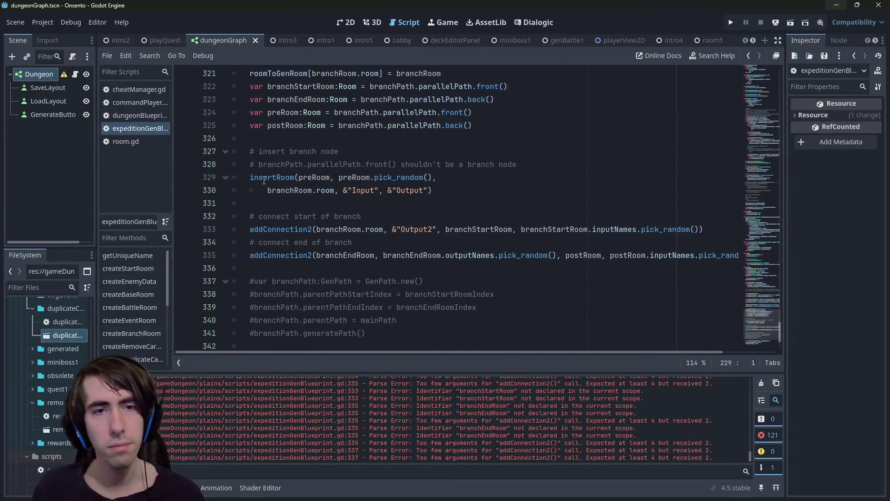
click(263, 178)
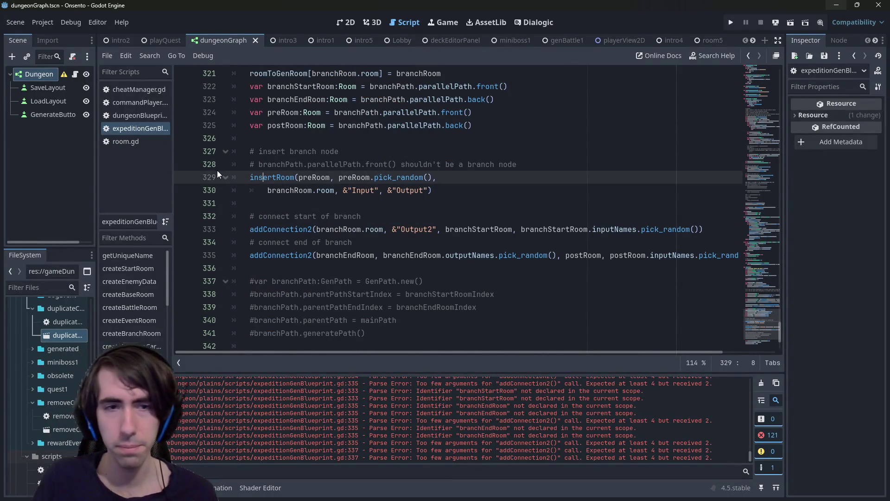
ctrl+click(262, 177)
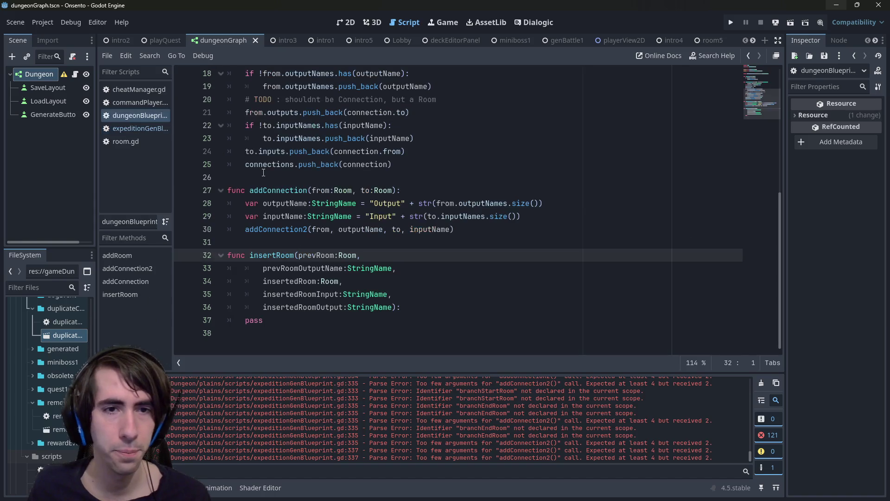
- Replace insertRoom's placeholder pass with the declaration 'var nextRoom:Room'
scroll(339, 294, up, 5)
scroll(339, 294, down, 5)
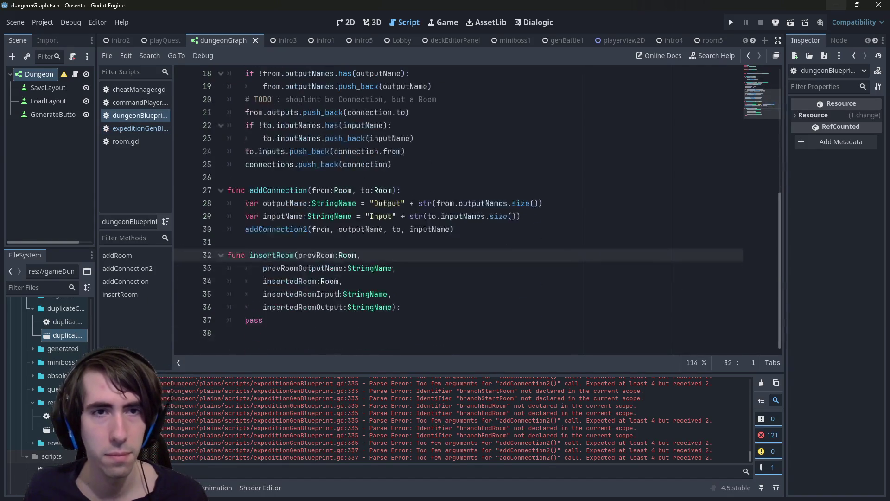
click(284, 326)
key(BackSpace)
key(BackSpace)
key(BackSpace)
key(Return)
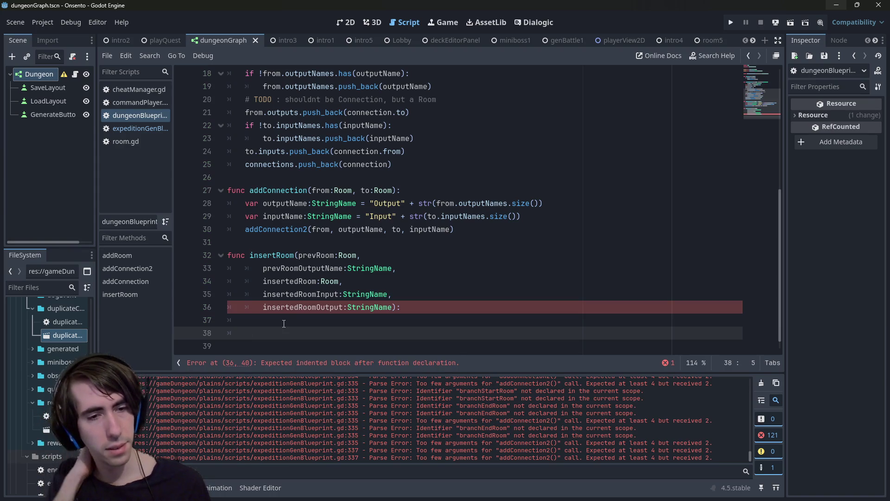
text(var )
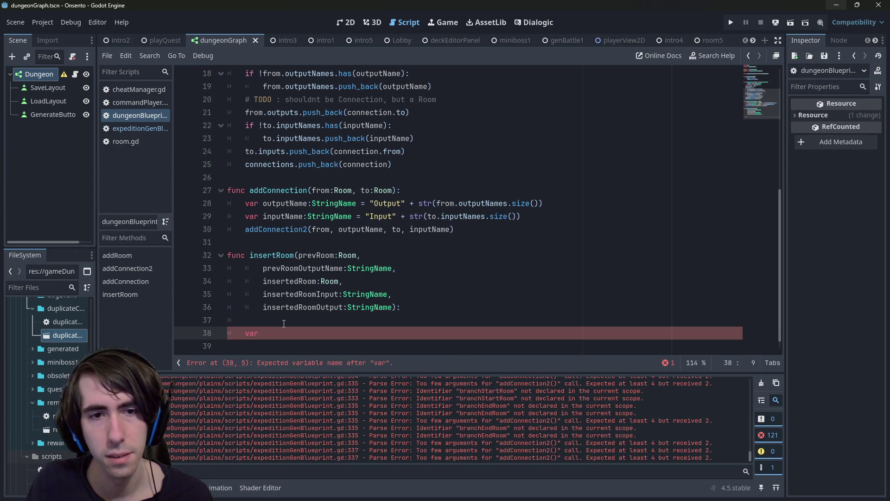
text(nextRoom)
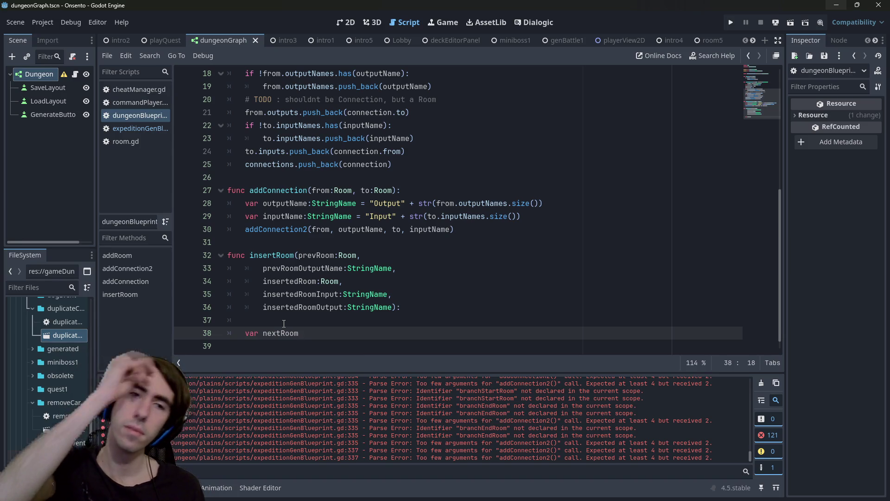
text(:)
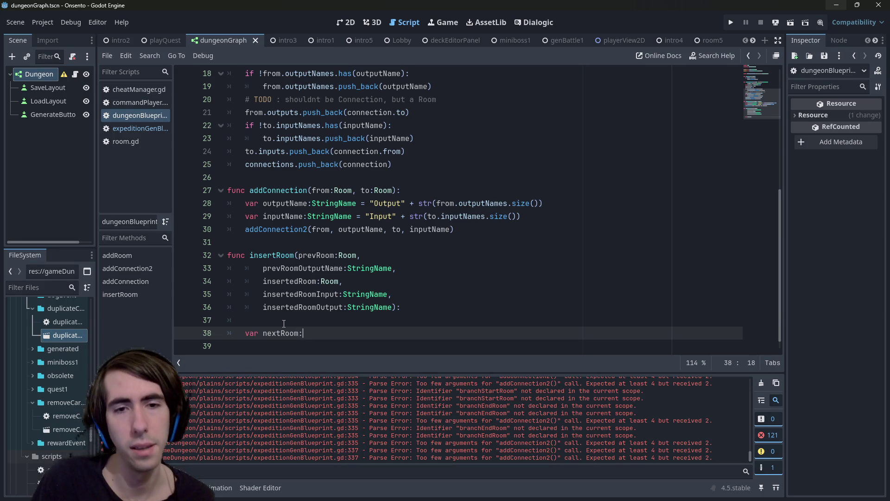
text(Room)
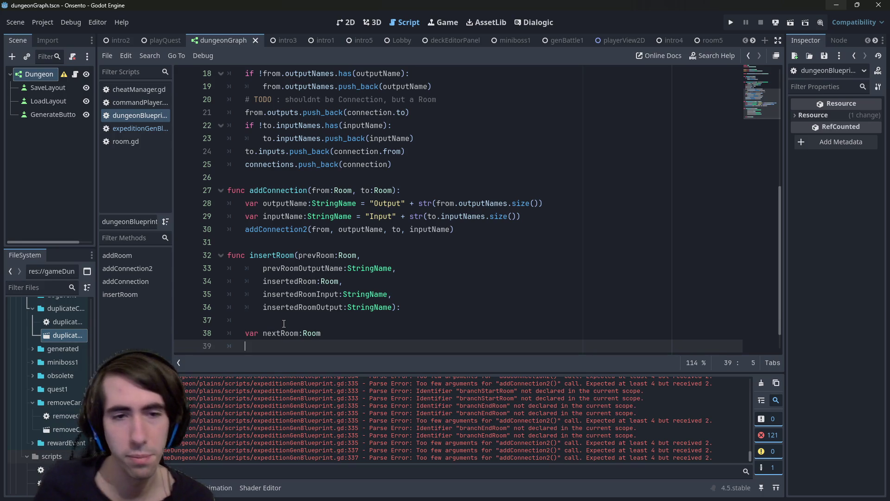
key(Return)
- Write the lookup 'prevRoom.inputs[prevRoom.inputNames.find(prevRoomOutputName)]' on the next line
double_click(290, 255)
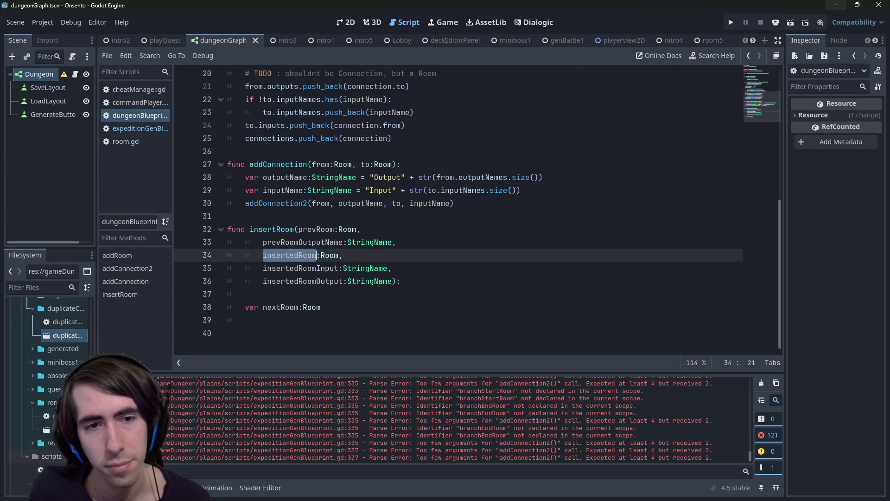
click(281, 268)
double_click(324, 229)
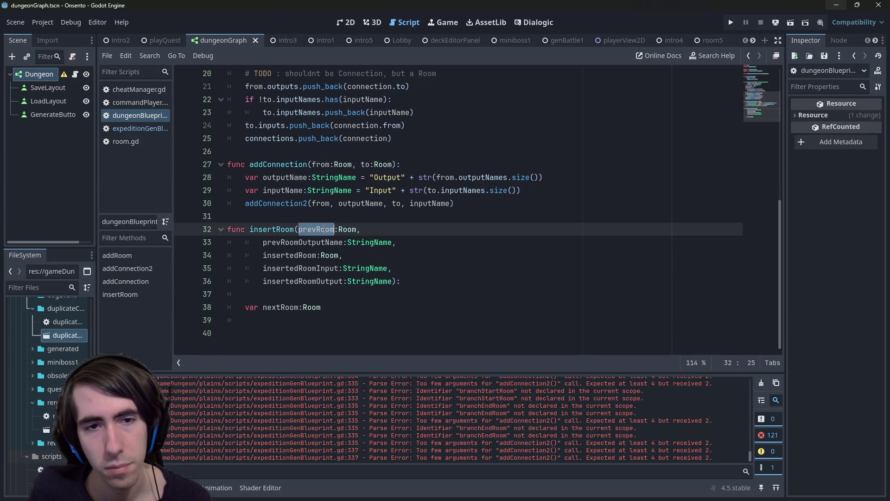
key(ctrl+c)
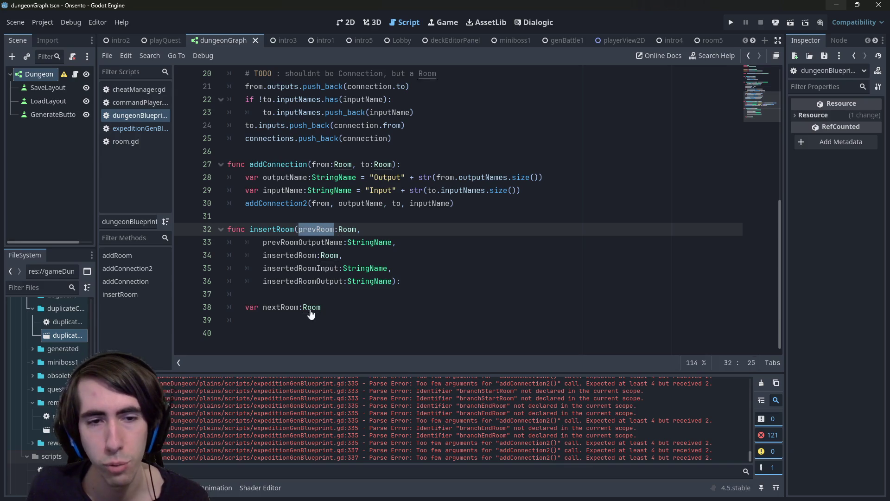
click(314, 320)
key(ctrl+v)
text(.inputs)
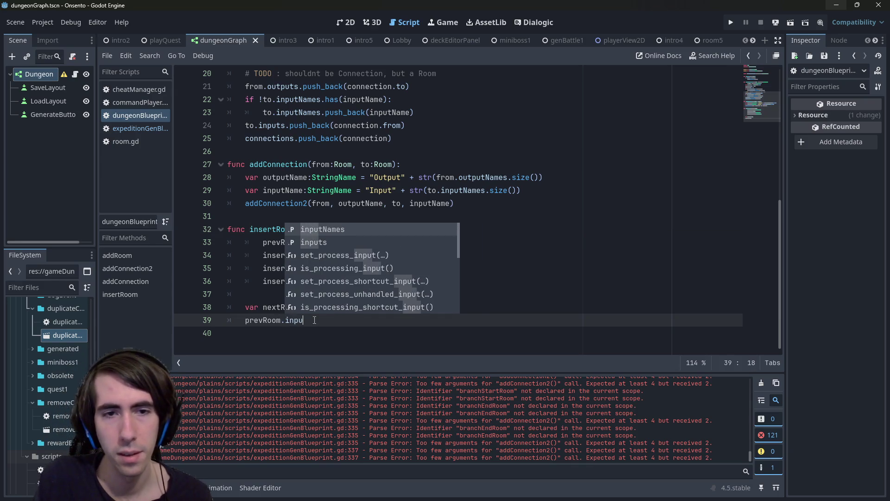
key(Escape)
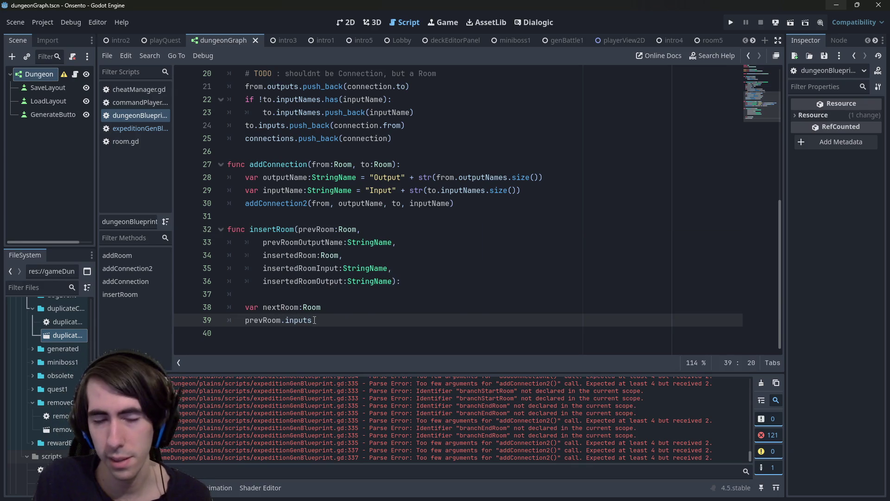
text([)
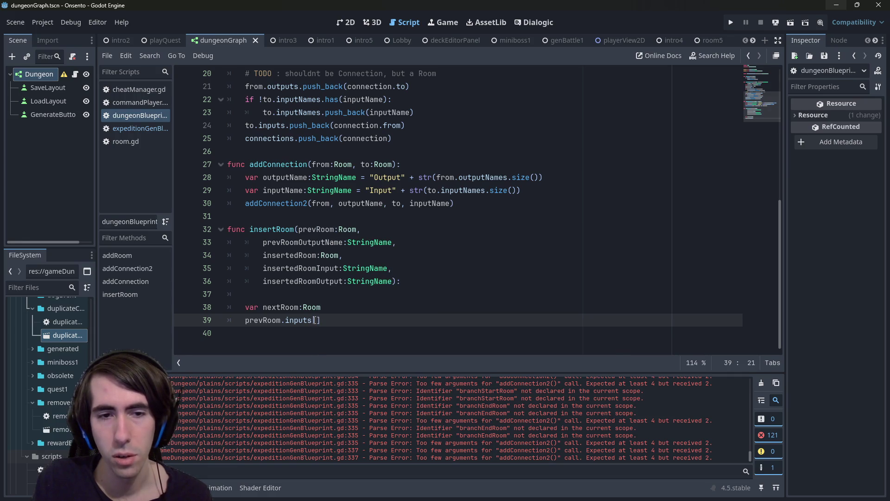
text(prevRoom)
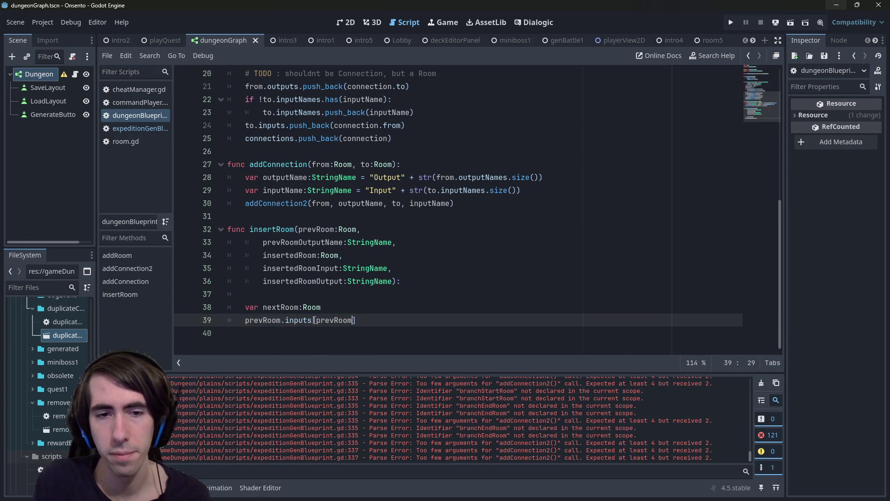
text(.inputNames.)
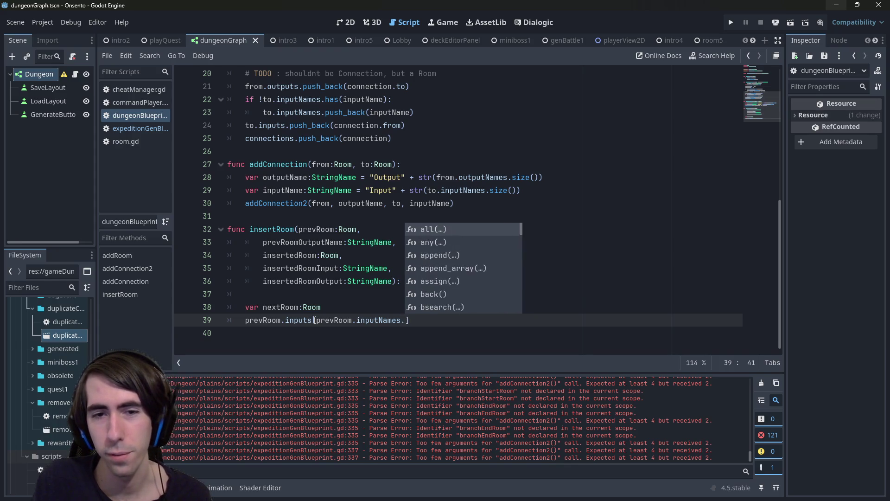
text(find()
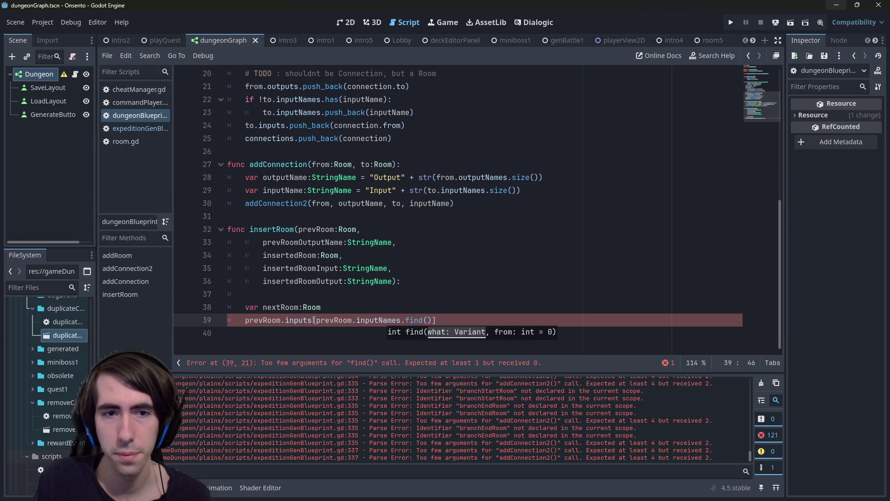
text(prevRoomO)
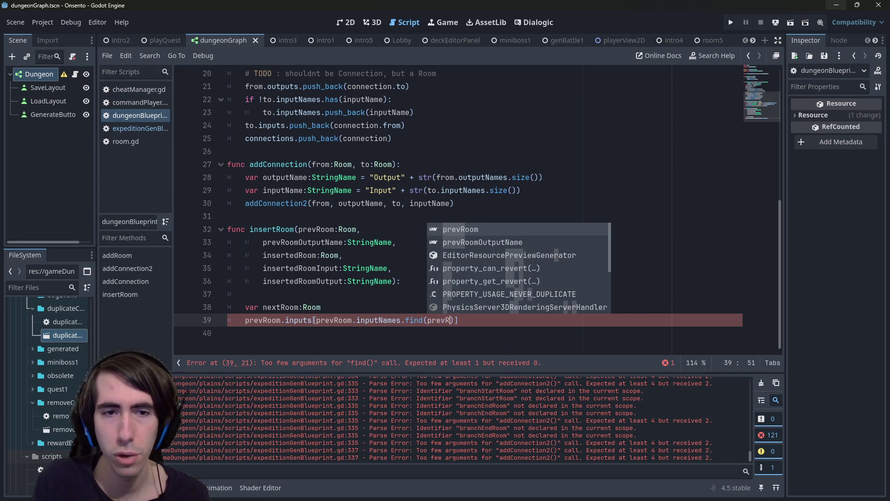
text(utputName)
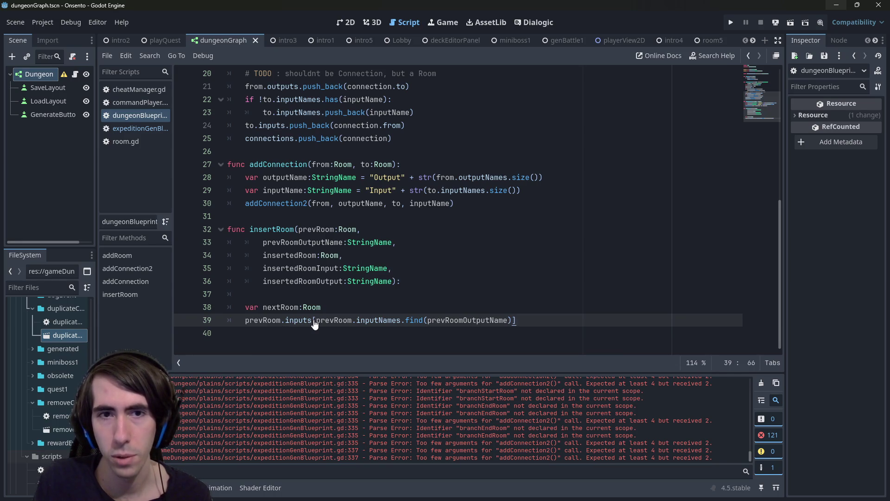
key(Return)
- Join the lookup onto the nextRoom declaration with '=', save, and add a blank line above
key(Up)
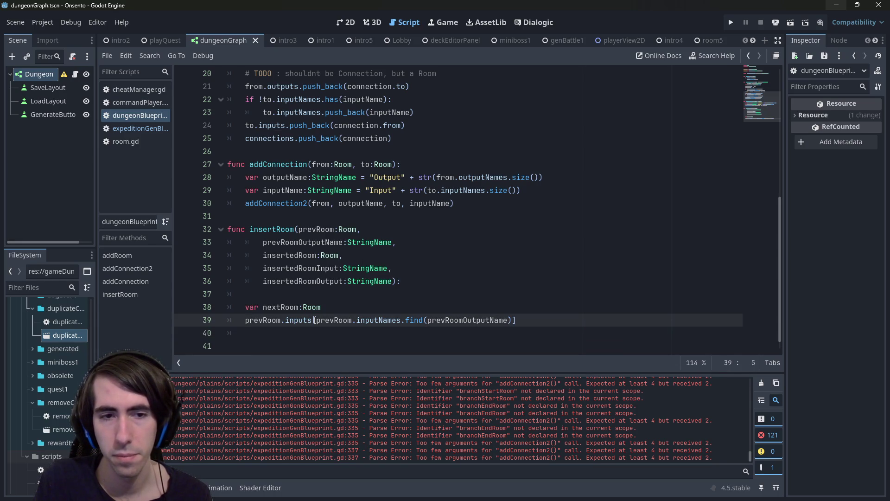
key(Up)
key(Down)
key(BackSpace)
key(BackSpace)
text(=)
click(314, 320)
key(ctrl+s)
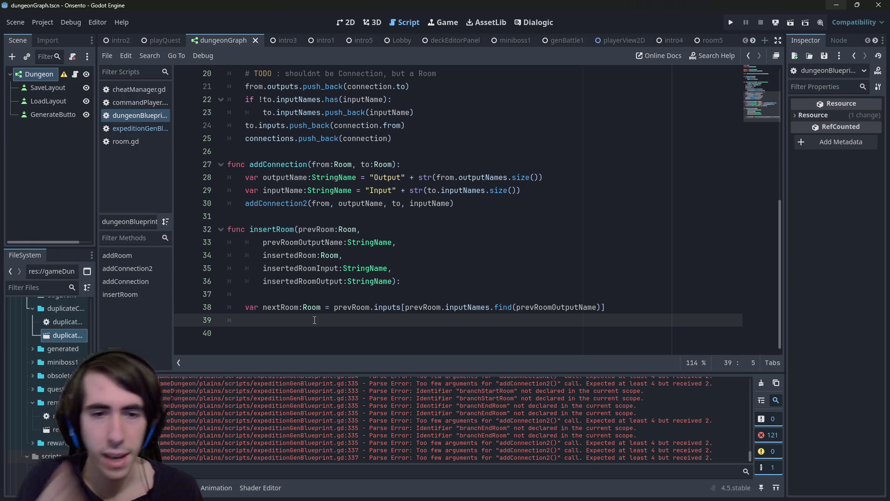
key(Up)
key(Up)
key(Return)
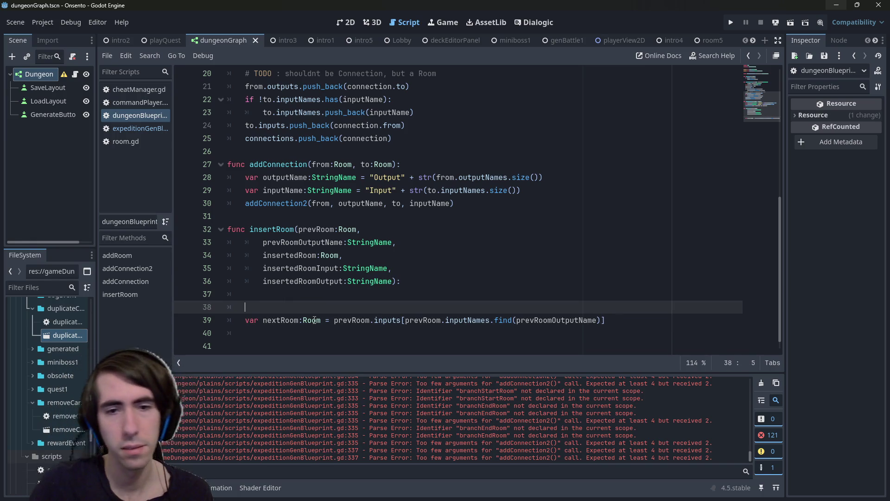
- Start a new variable line and change the nextRoom lookup to use outputs and outputNames
text(var input)
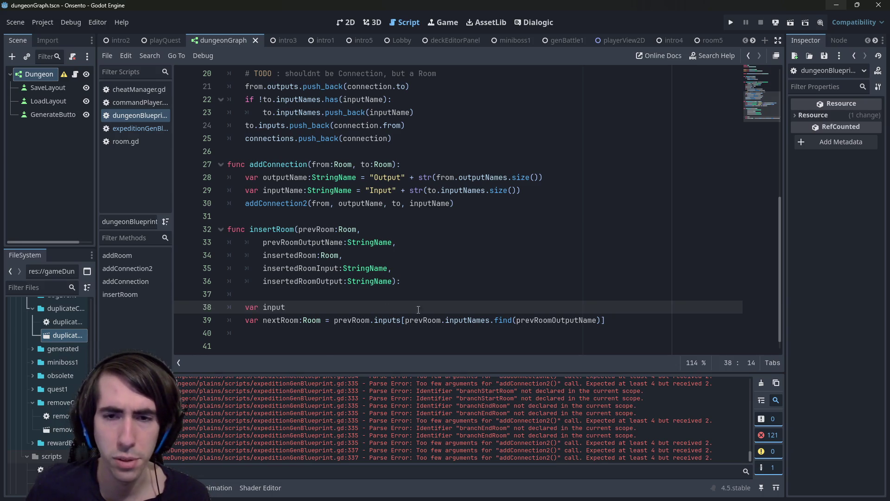
double_click(295, 242)
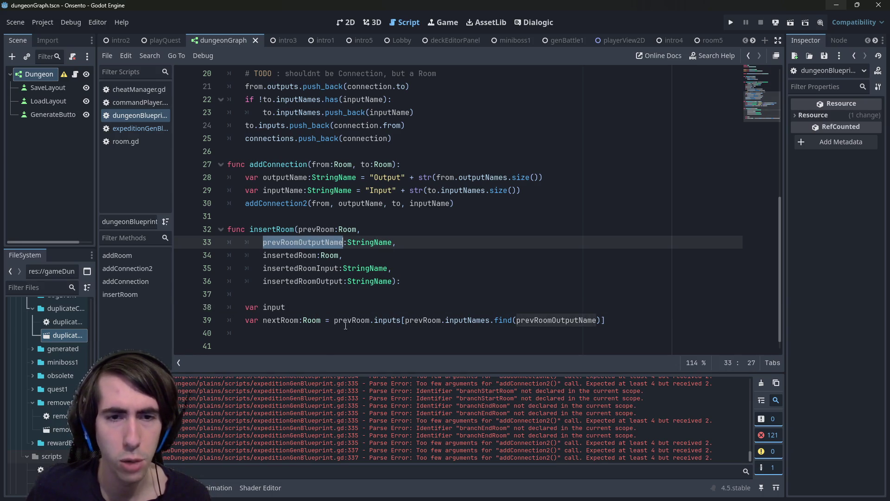
double_click(382, 321)
key(BackSpace)
text(oup)
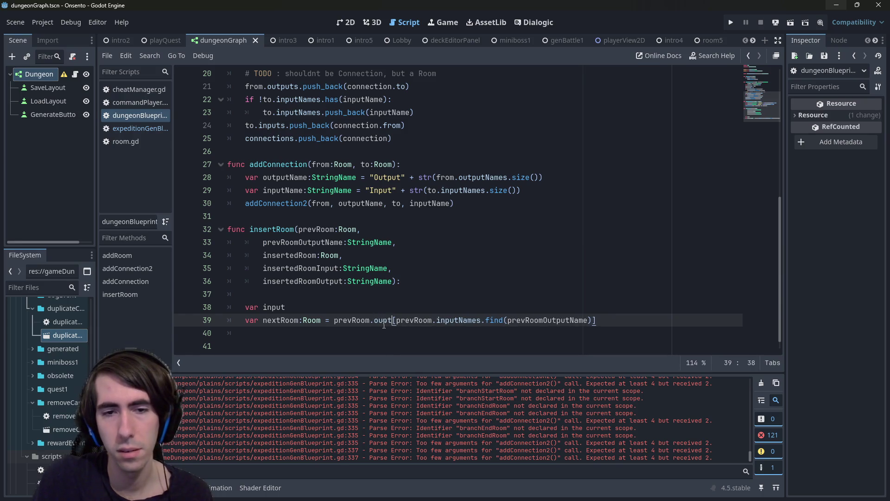
key(BackSpace)
text(tpu)
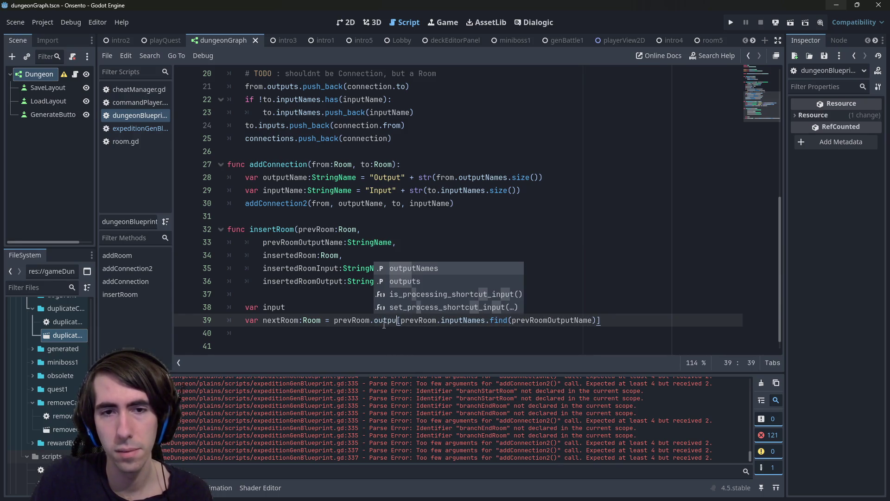
text(ts)
key(ctrl+Right)
key(ctrl+Right)
key(ctrl+shift+Right)
text(outpu)
key(Return)
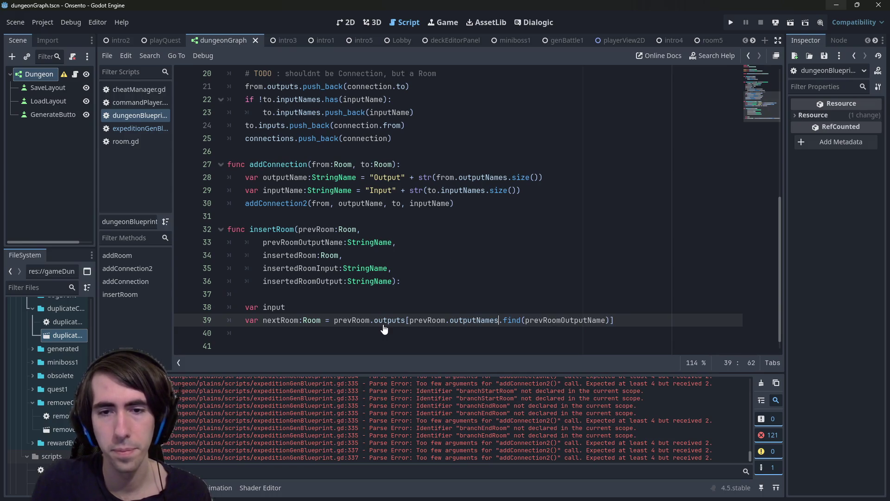
- Name the new variable outputIndex, assign it prevRoom.outputNames.find(prevRoomOutputName), and save
double_click(328, 307)
text(outp)
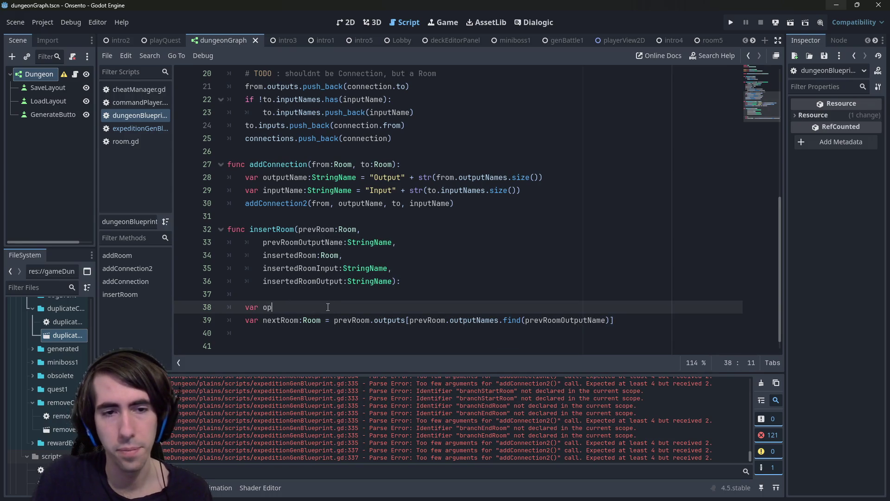
text(utN)
key(BackSpace)
text(Index =)
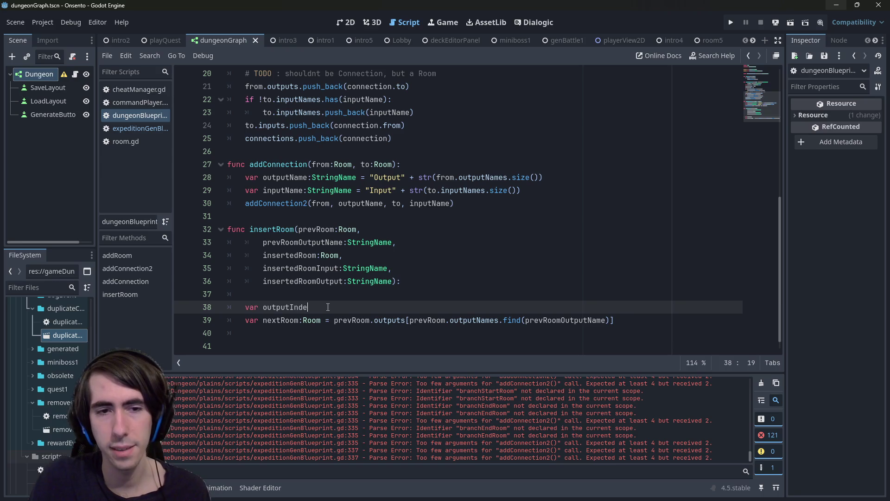
key(Down)
key(ctrl+shift+Right)
key(ctrl+shift+Right)
key(ctrl+shift+Right)
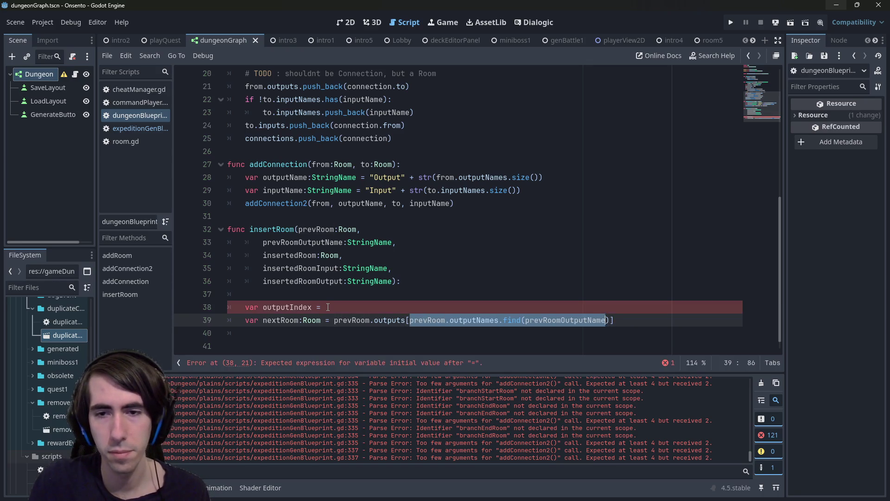
key(ctrl+c)
key(Up)
key(ctrl+v)
key(ctrl+s)
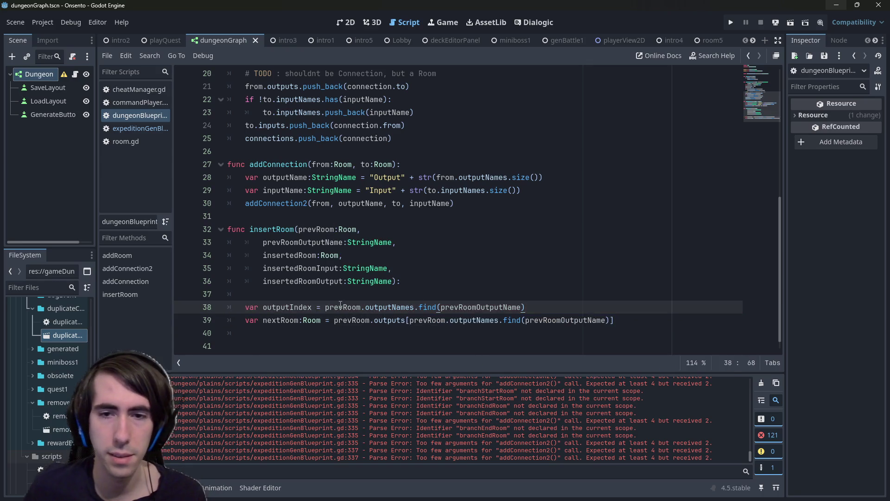
- Give outputIndex the type int
click(321, 307)
key(Left)
key(Left)
text(:int)
key(End)
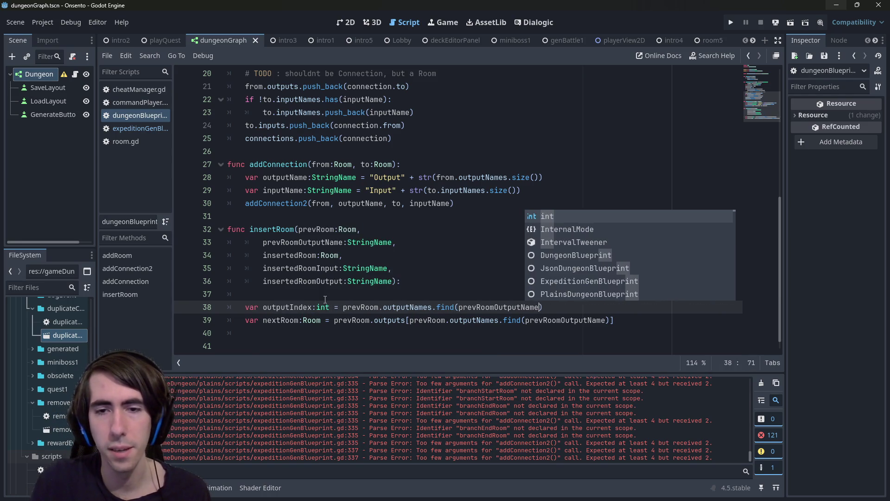
key(Escape)
- Add 'assert(outputIndex != -1)' below the outputIndex line
key(Return)
text(assert()
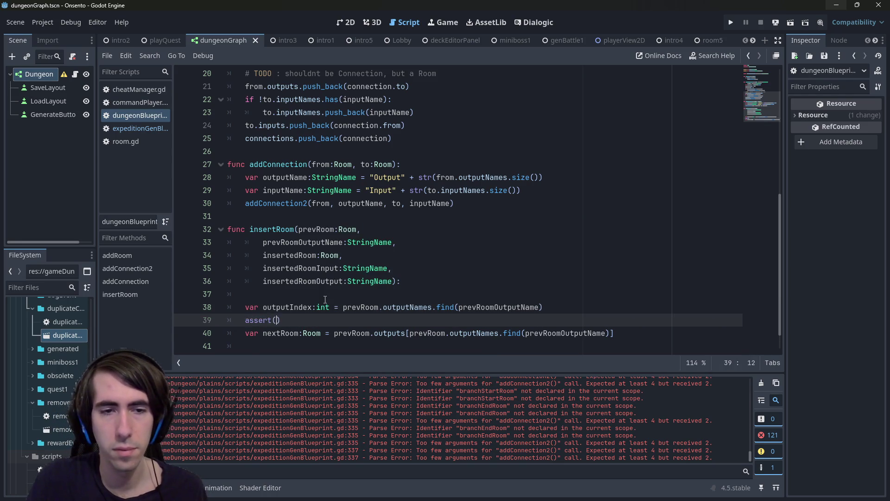
key(Up)
key(ctrl+d)
key(ctrl+c)
key(Down)
key(Left)
key(ctrl+v)
text(!= -1)
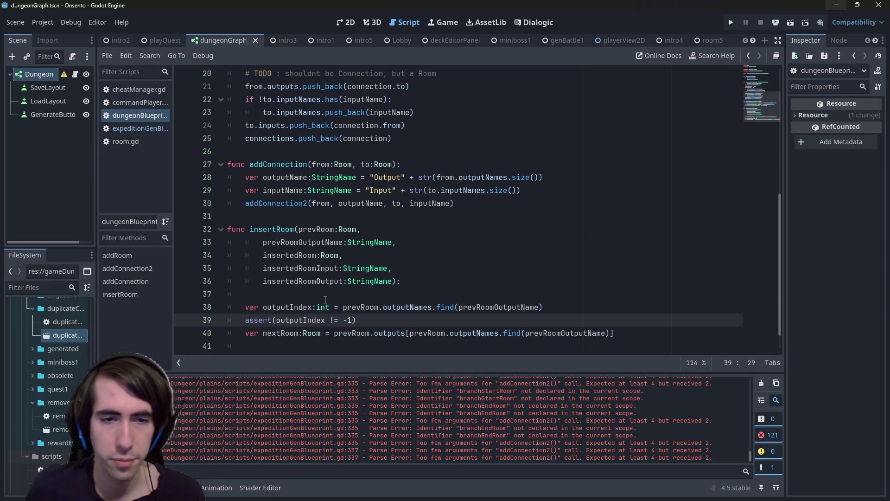
- Set nextRoom to prevRoom.outputs[outputIndex], save, and add a new line below
double_click(271, 307)
drag(409, 333, 614, 333)
key(ctrl+v)
key(ctrl+s)
key(Return)
key(Return)
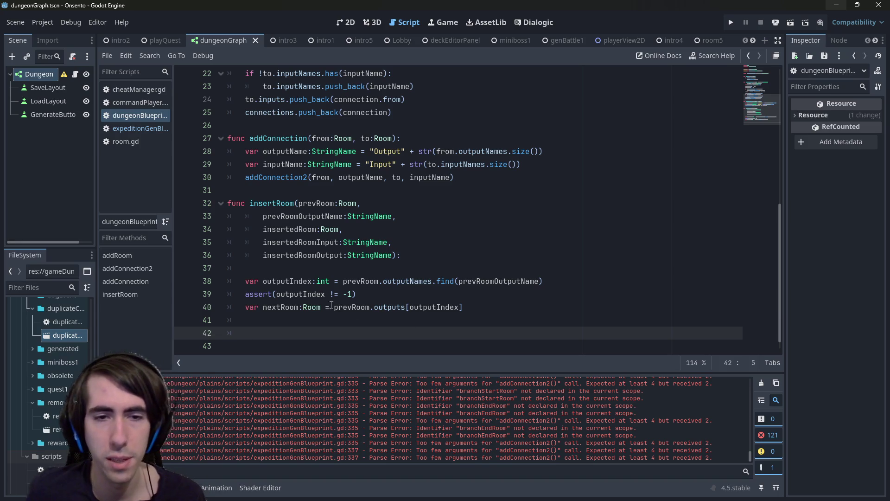
- Add the line 'prevRoom.outputs[outputIndex] = insertedRoom'
drag(335, 307, 506, 302)
key(ctrl+c)
key(Down)
key(ctrl+v)
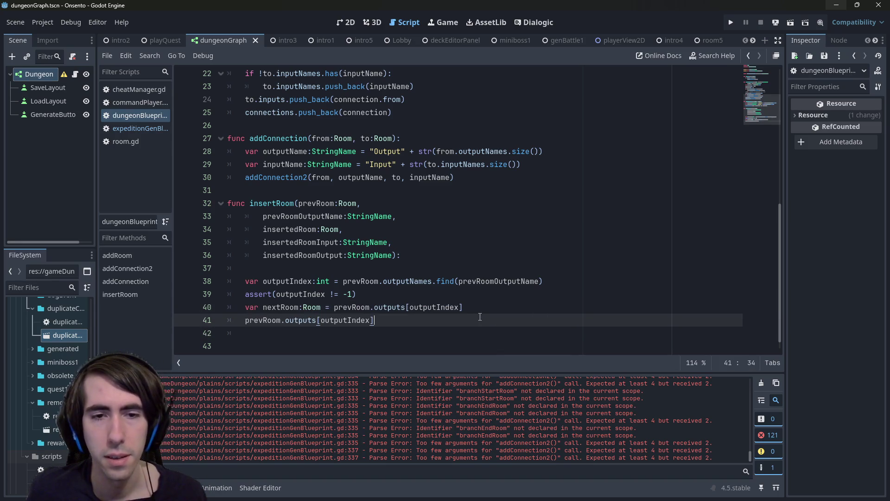
text(=)
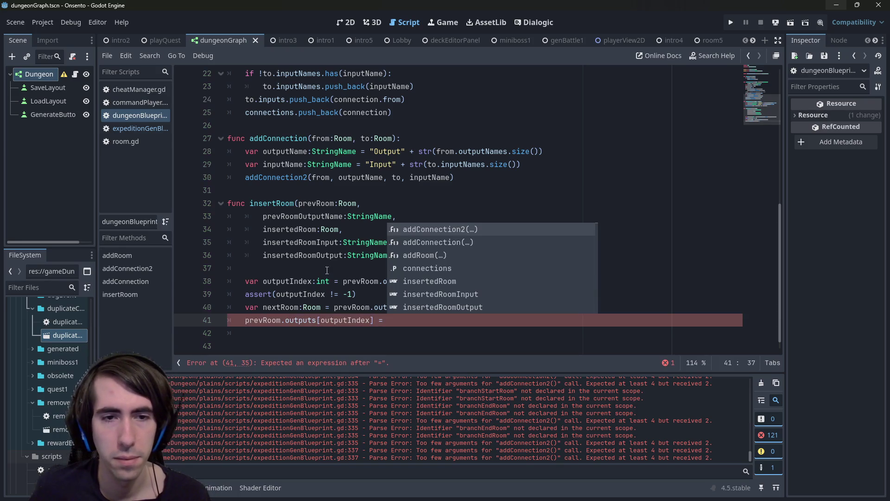
double_click(307, 229)
key(ctrl+c)
click(463, 320)
key(ctrl+v)
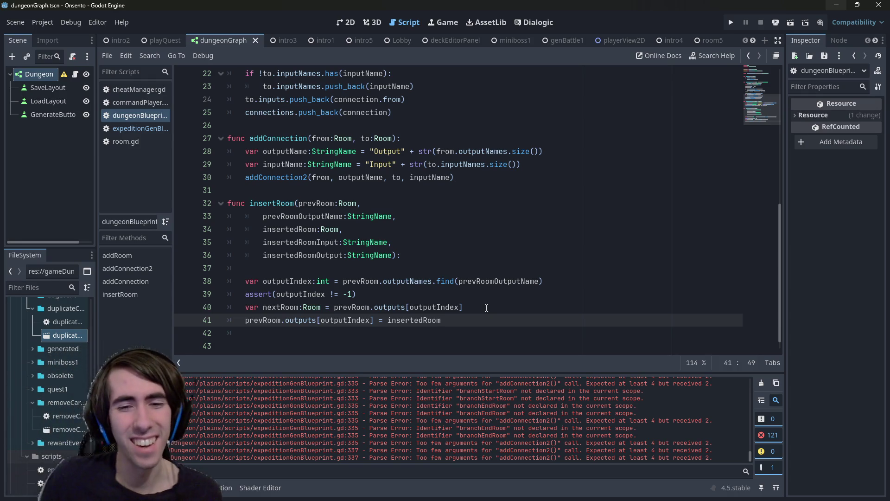
key(Return)
- Begin an insertedRoom line and check where outputs is declared in room.gd
text(insertedRoom.)
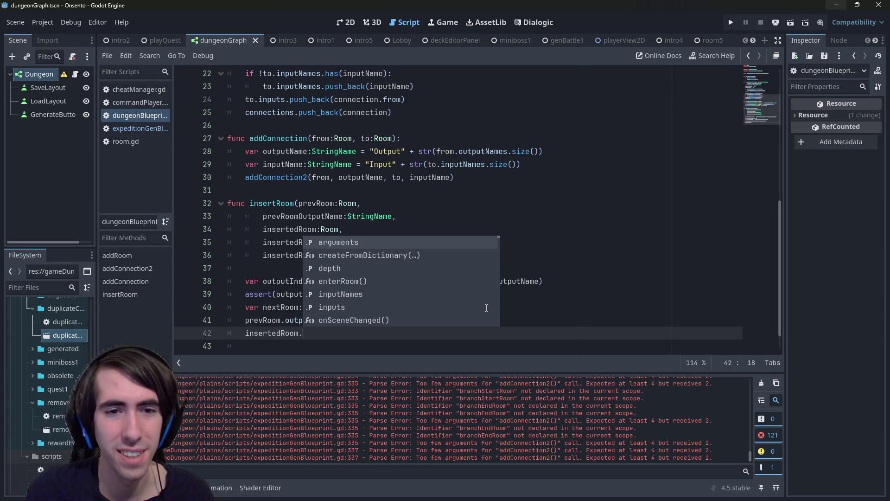
key(Escape)
key(BackSpace)
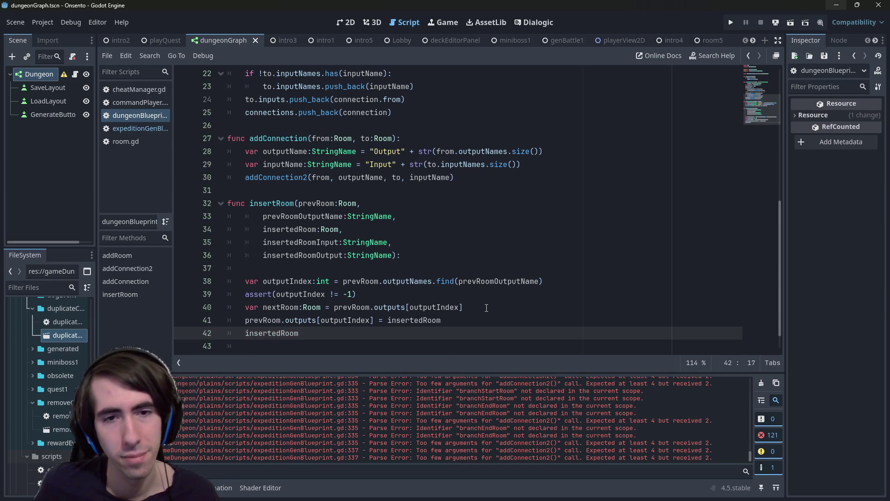
double_click(298, 242)
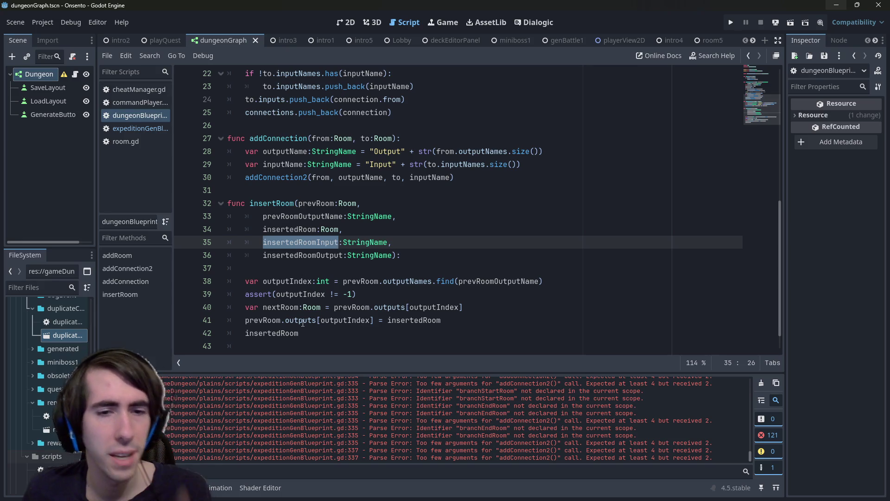
ctrl+click(302, 320)
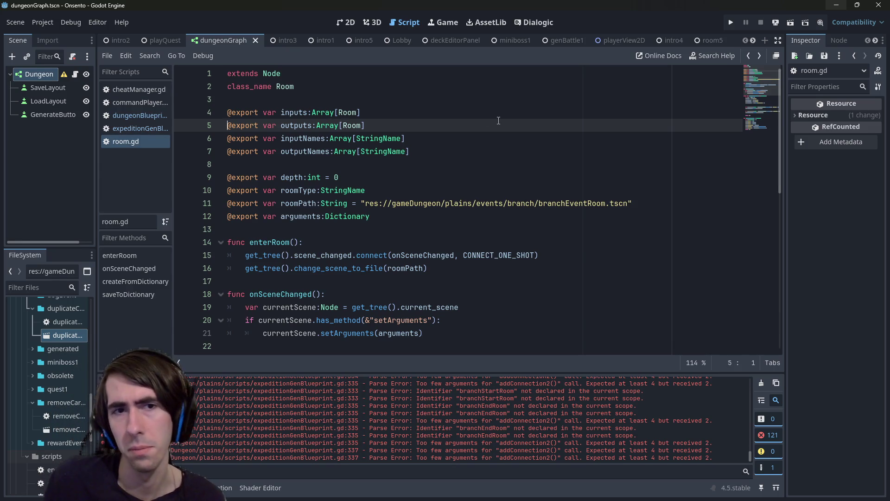
key(alt+Left)
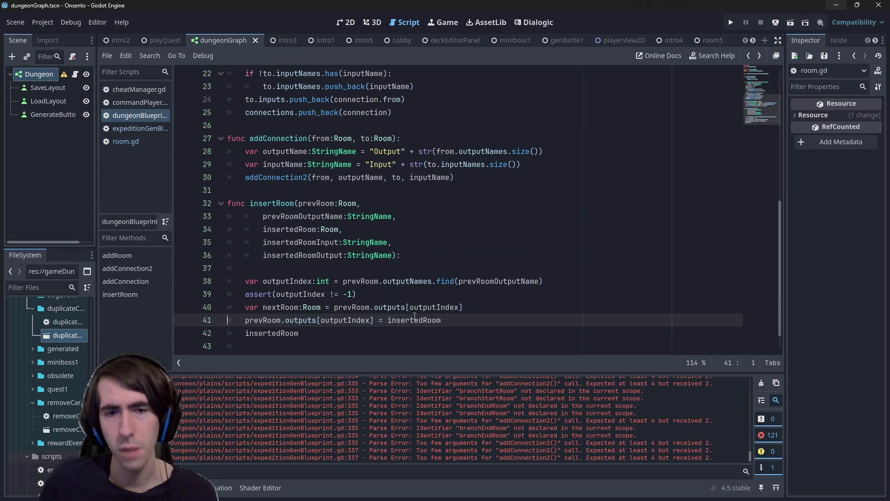
click(435, 331)
double_click(318, 242)
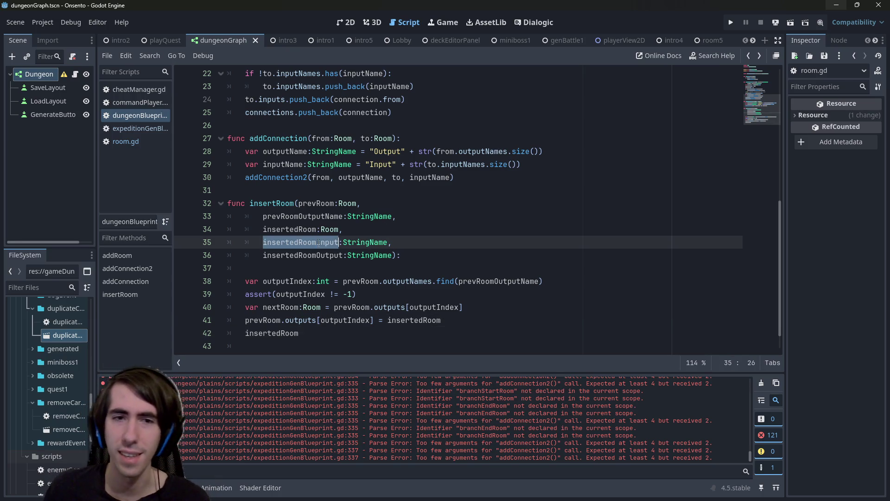
click(366, 333)
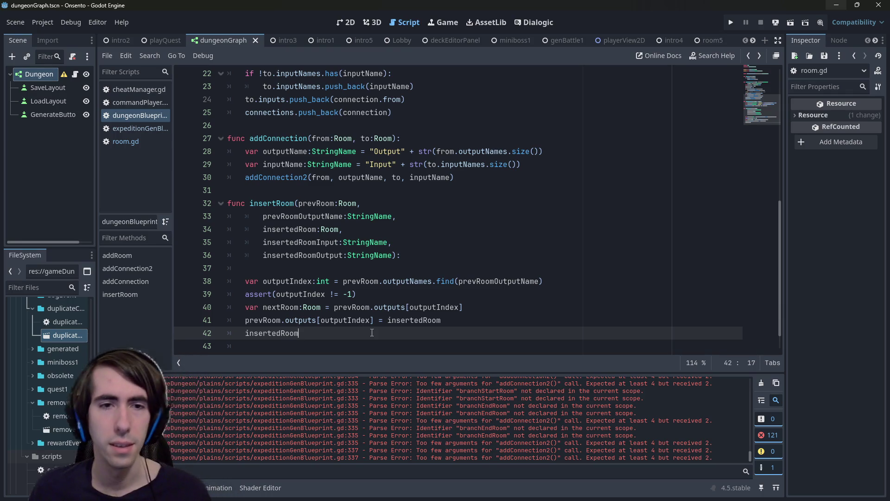
drag(314, 243, 403, 247)
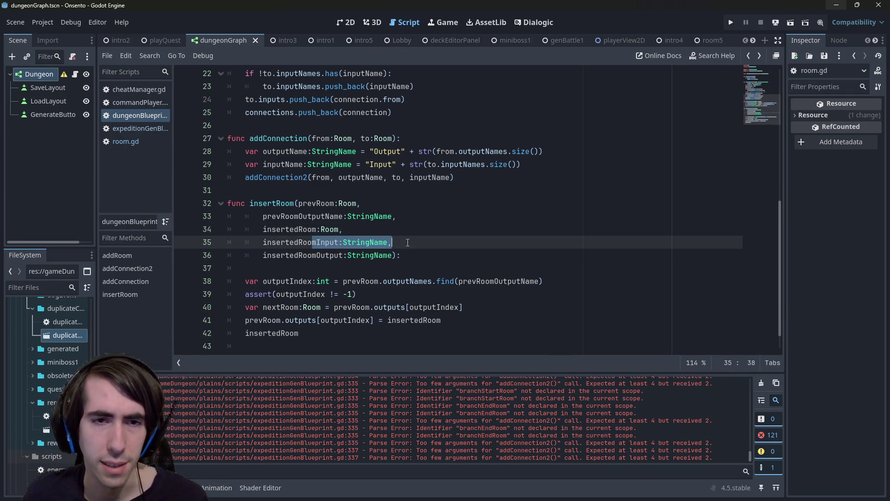
click(339, 334)
- Rename every outputIndex in insertRoom to prevOutputIndex using multi-cursor editing
double_click(287, 281)
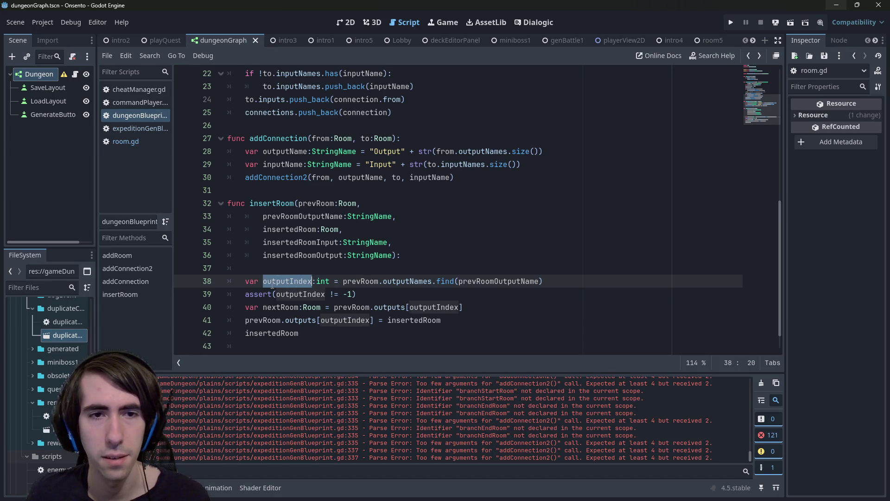
key(ctrl+d)
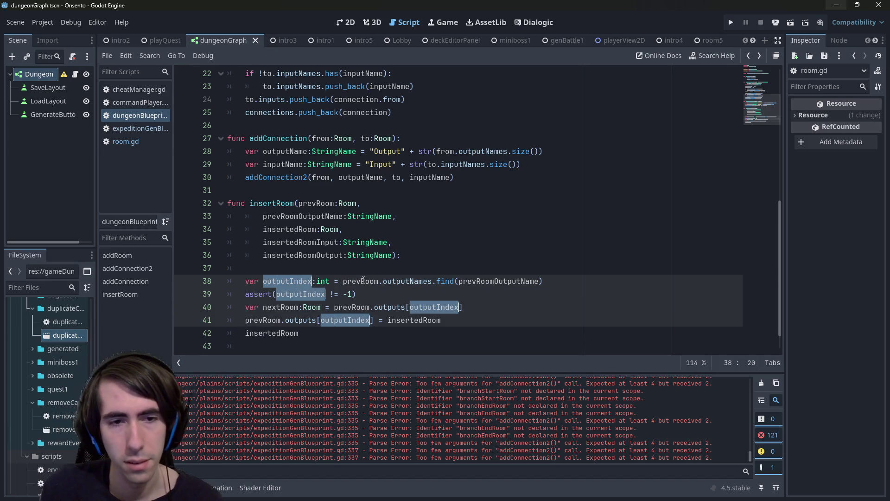
key(Left)
key(Delete)
text(prevO)
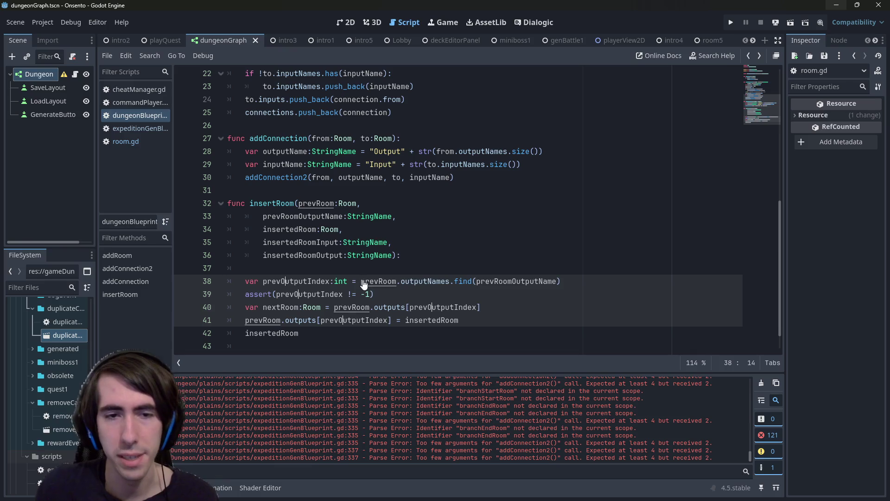
click(520, 314)
key(Return)
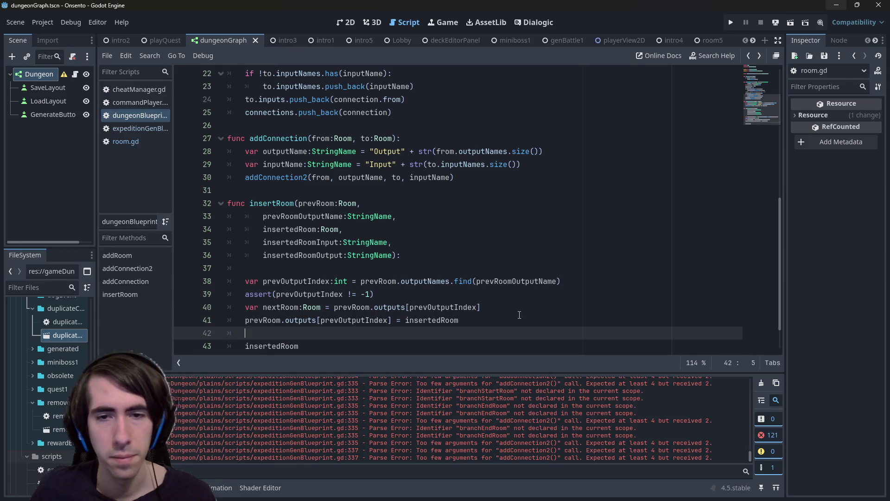
- Duplicate the three output-index lookup lines below and rename prevOutputIndex to insertedOutputIndex
click(501, 306)
key(Return)
scroll(501, 304, down, 1)
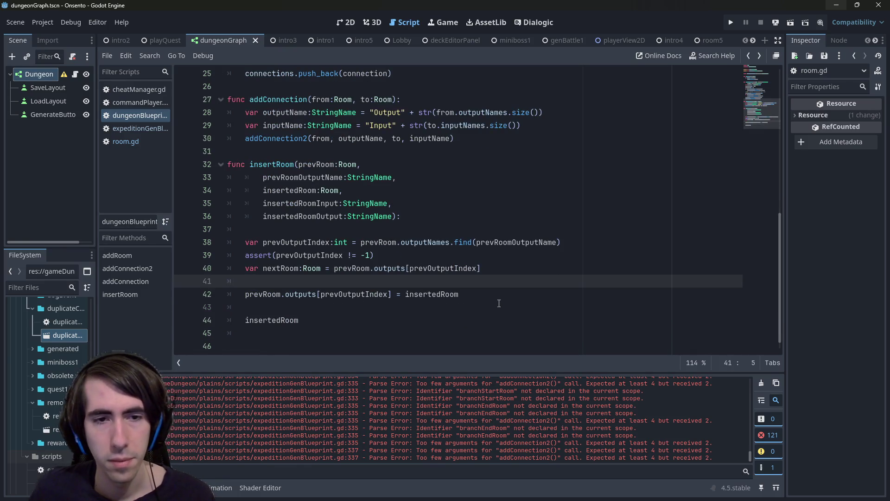
drag(595, 267, 232, 242)
key(ctrl+c)
click(295, 305)
key(Return)
key(ctrl+v)
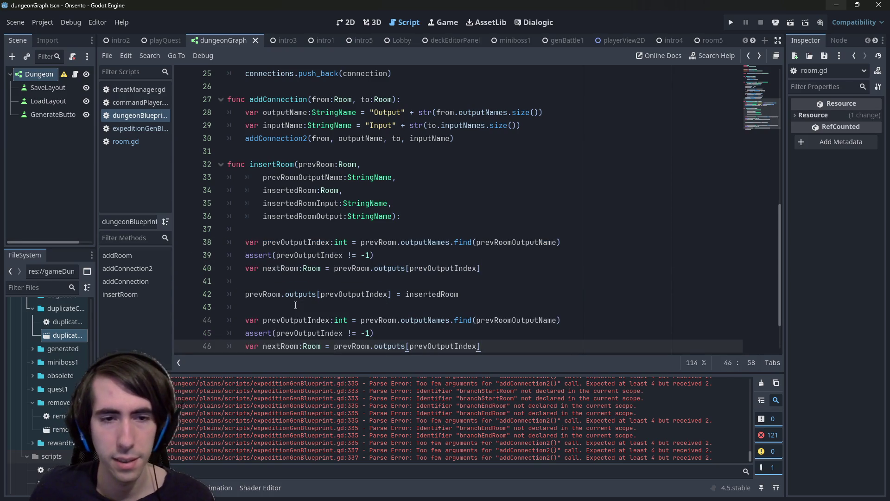
scroll(292, 282, down, 1)
double_click(289, 263)
scroll(290, 263, up, 1)
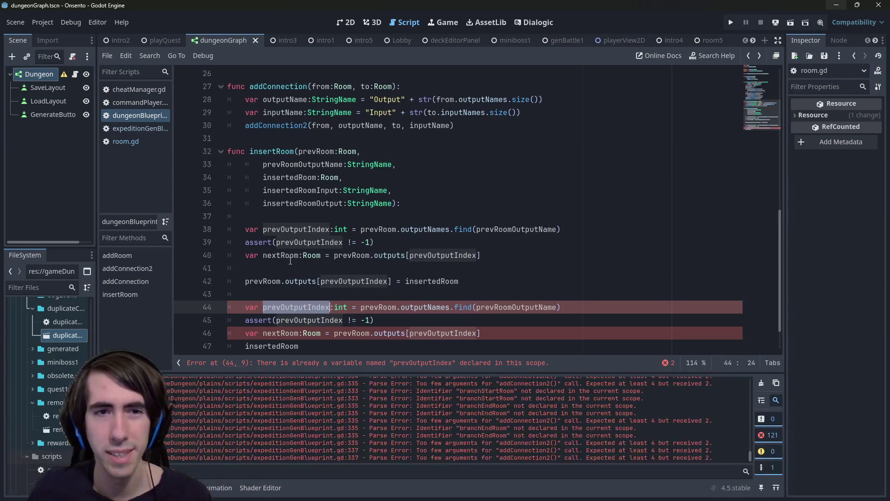
key(ctrl+d)
key(ctrl+d)
key(Left)
key(Delete)
key(Delete)
key(Delete)
text(inserted)
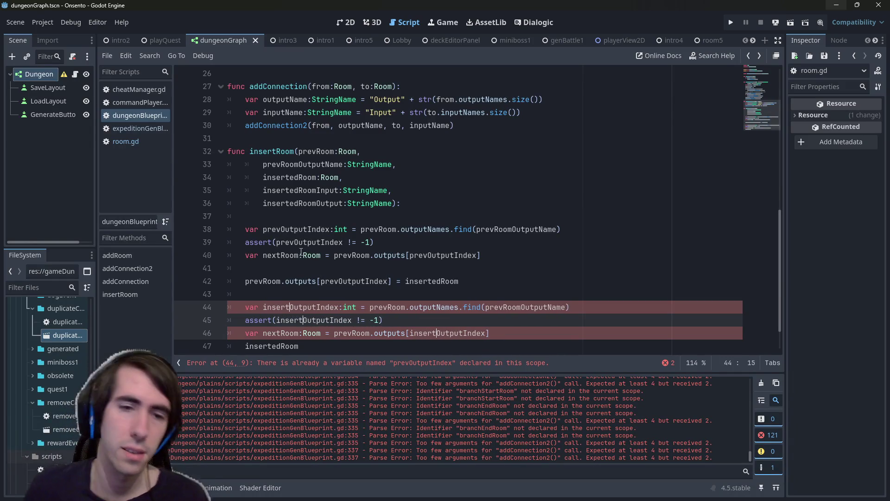
- On line 44, swap prevRoom for insertedRoom and prevRoomOutputName for insertedRoomOutput, then save
scroll(356, 252, down, 1)
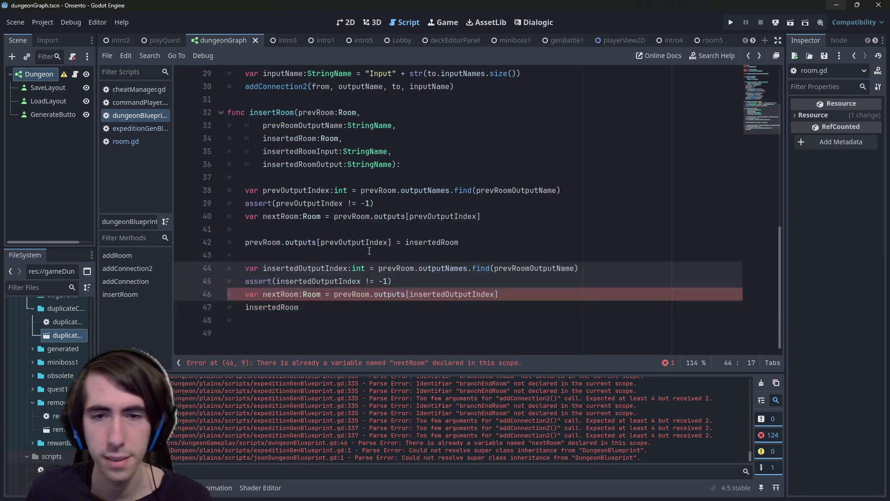
scroll(357, 255, up, 1)
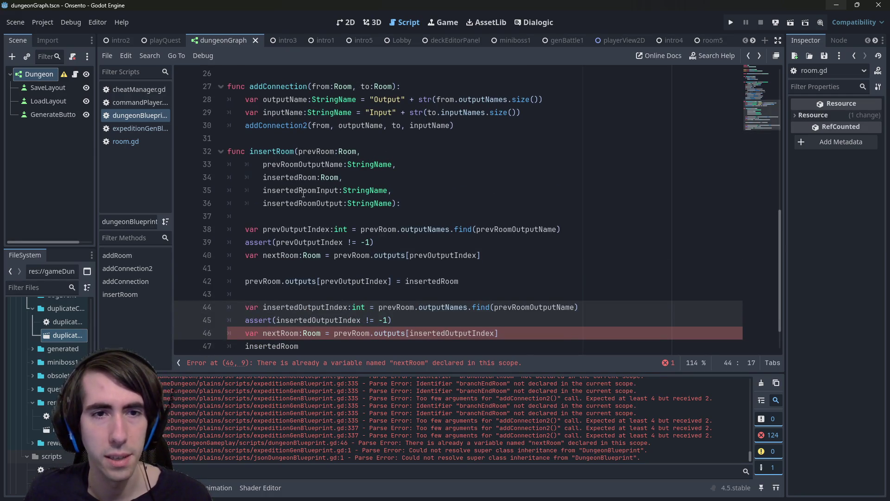
double_click(292, 177)
double_click(396, 307)
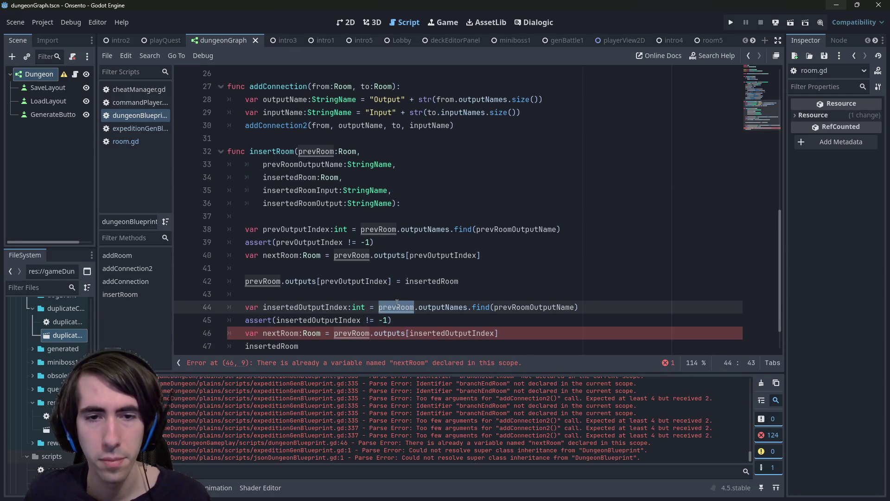
key(ctrl+v)
key(ctrl+s)
double_click(307, 203)
key(ctrl+c)
double_click(527, 307)
key(ctrl+v)
key(ctrl+s)
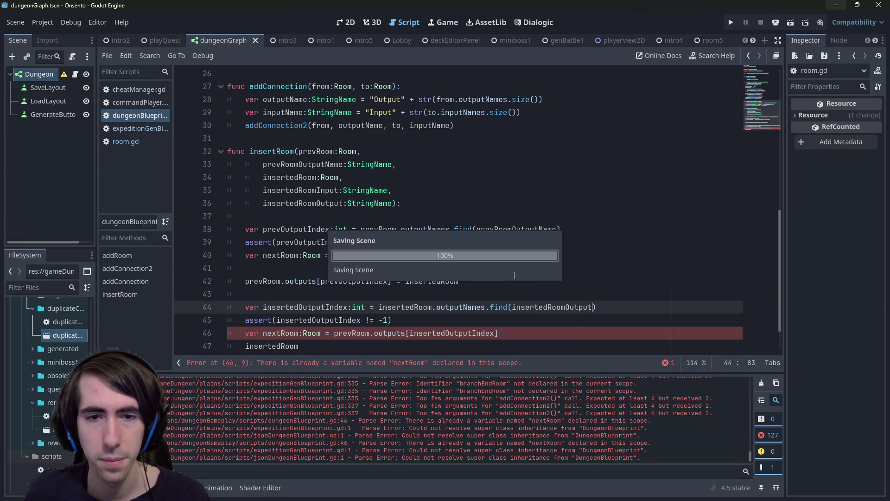
- Check where insertedOutputIndex, outputName, inputName and insertedRoom are used in the script
scroll(453, 261, down, 1)
double_click(325, 267)
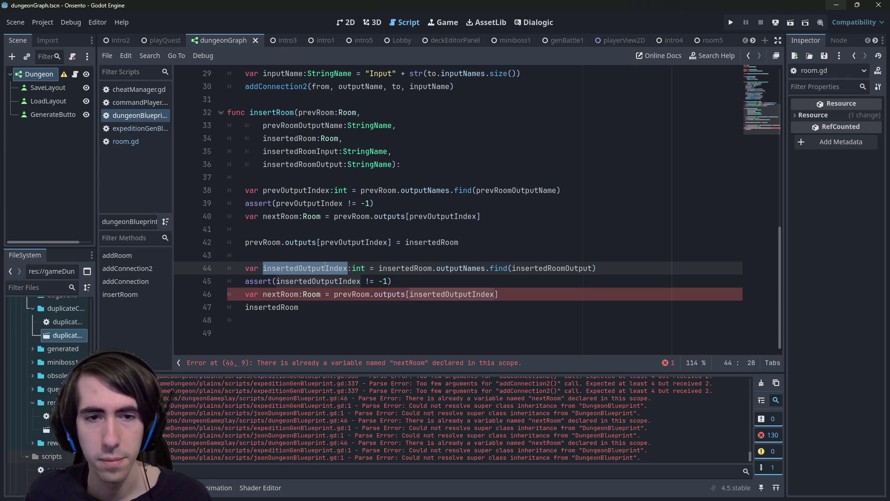
double_click(321, 282)
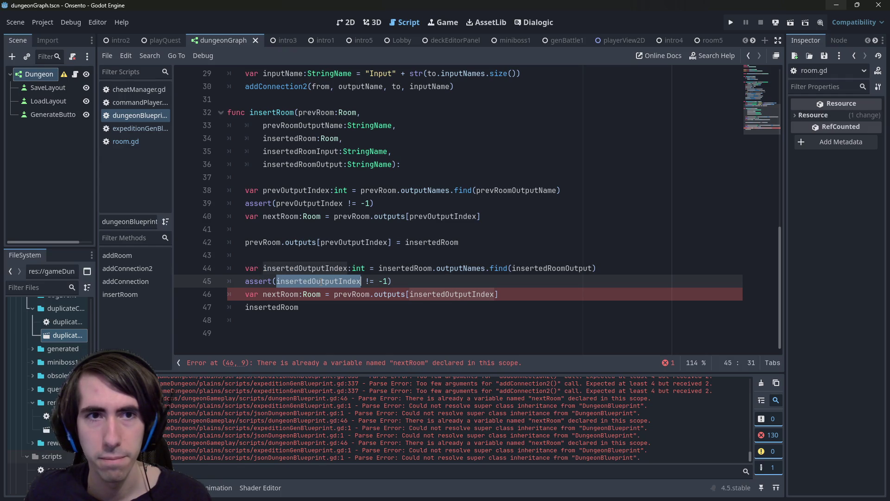
scroll(321, 281, up, 5)
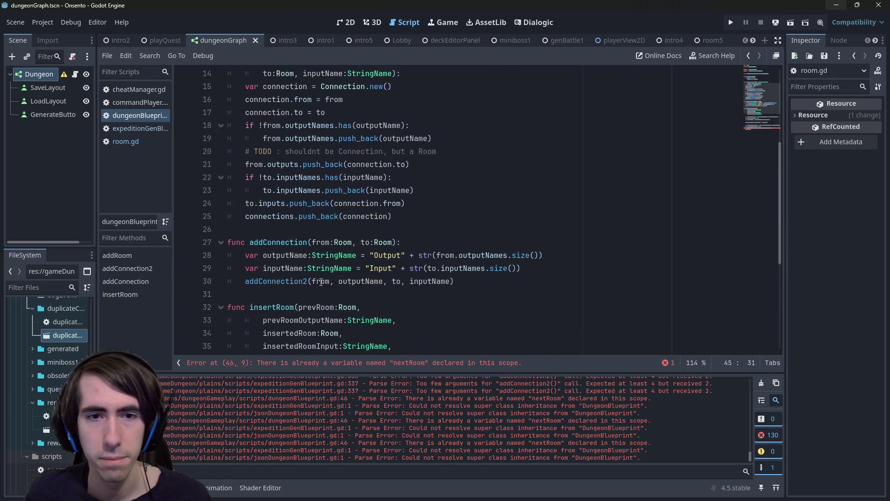
click(366, 281)
double_click(367, 281)
double_click(436, 282)
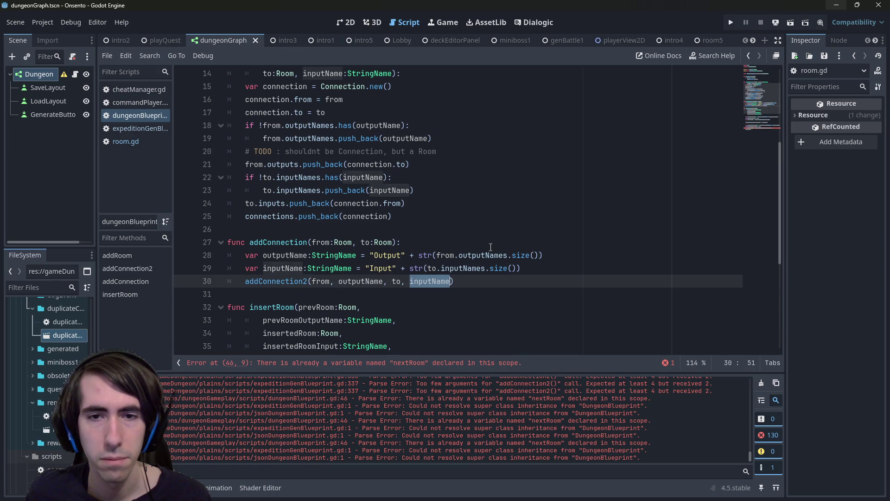
scroll(462, 262, down, 5)
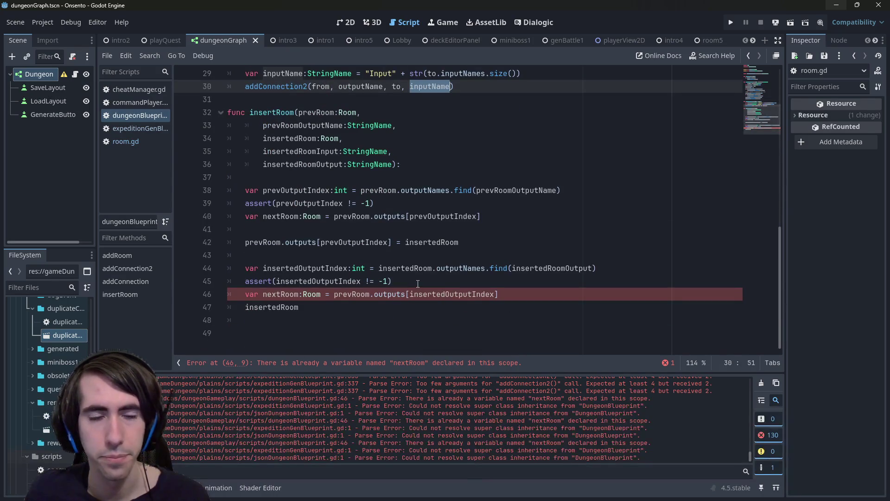
scroll(418, 284, up, 2)
scroll(419, 285, down, 2)
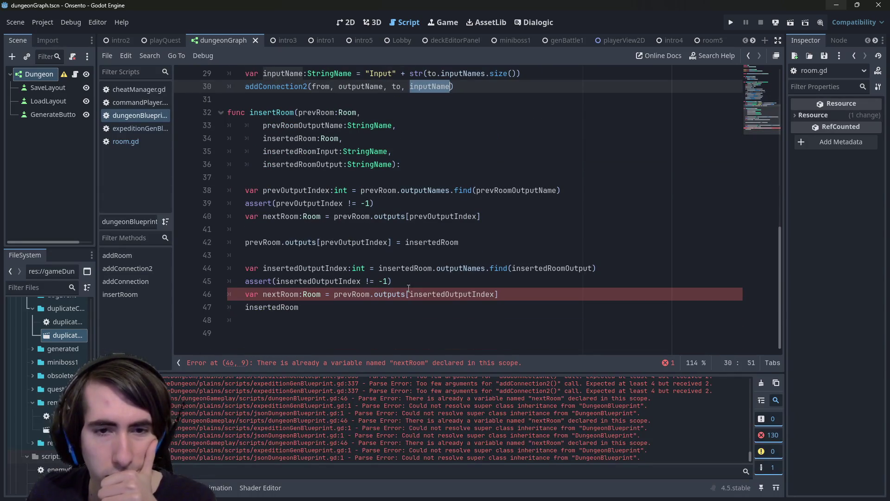
double_click(567, 269)
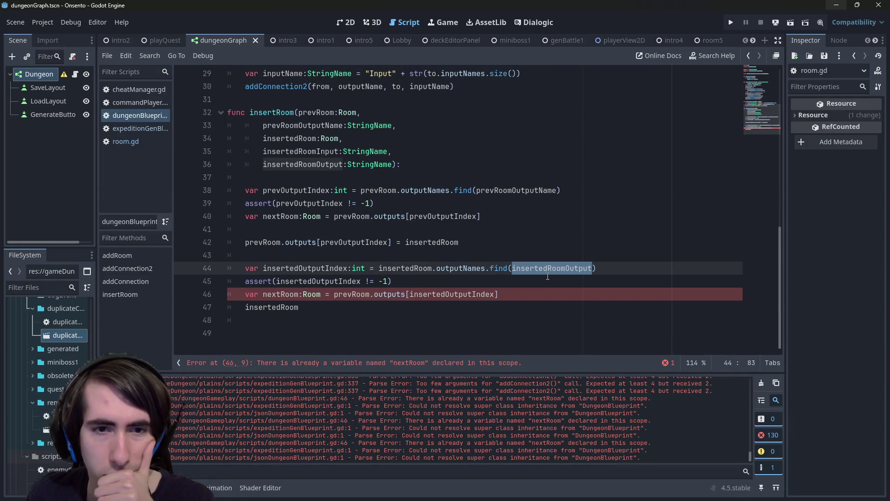
mouse_move(542, 276)
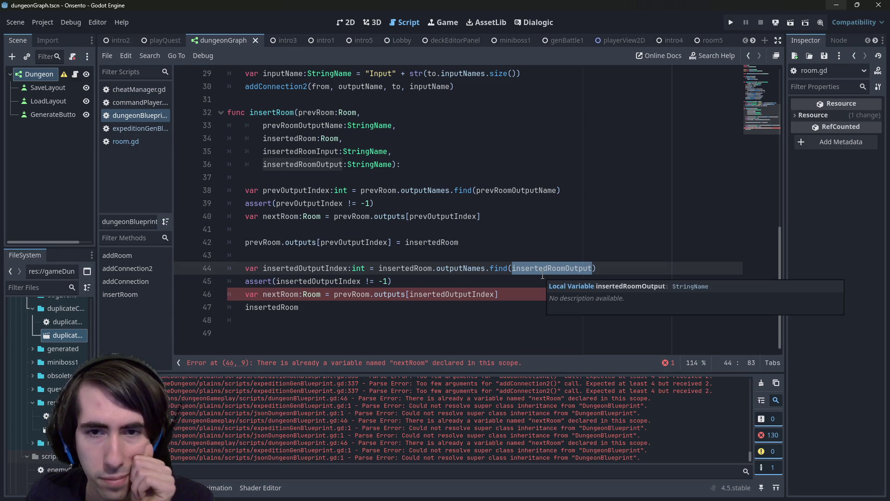
double_click(390, 267)
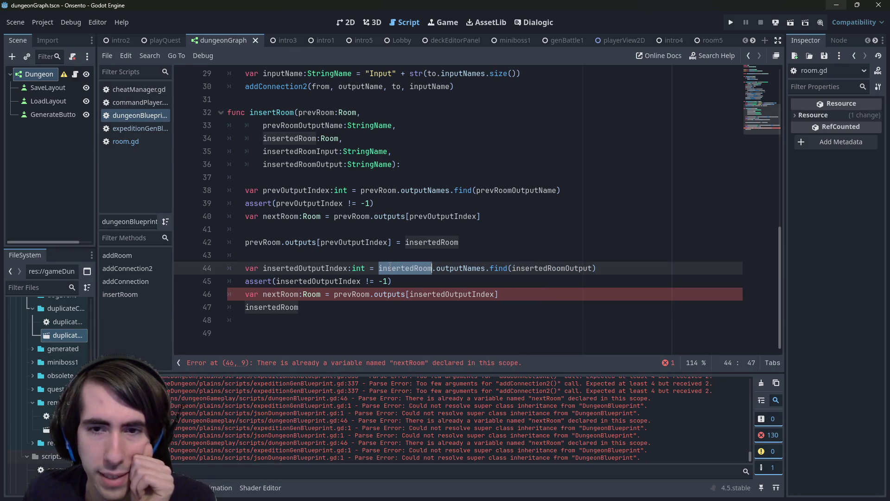
double_click(305, 269)
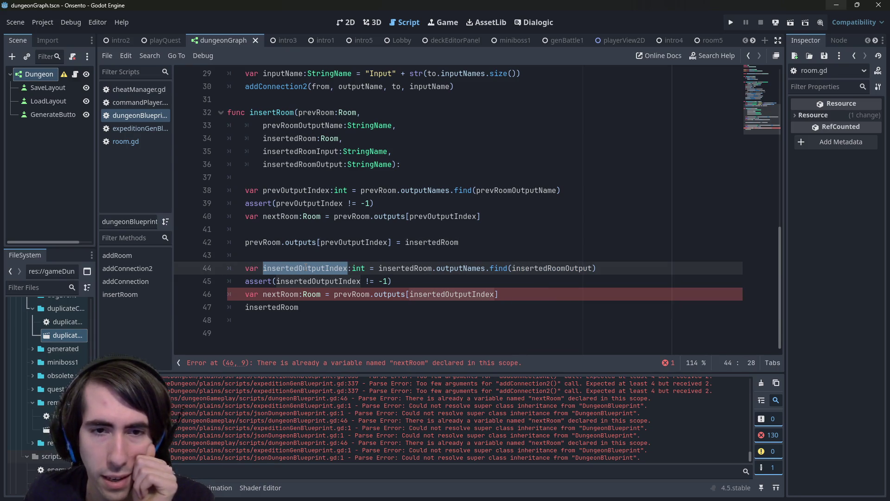
- Rewrite line 46 to assign insertedRoom's output at insertedOutputIndex to nextRoom, and save
double_click(405, 269)
key(ctrl+c)
double_click(358, 295)
key(ctrl+v)
key(ctrl+s)
double_click(295, 294)
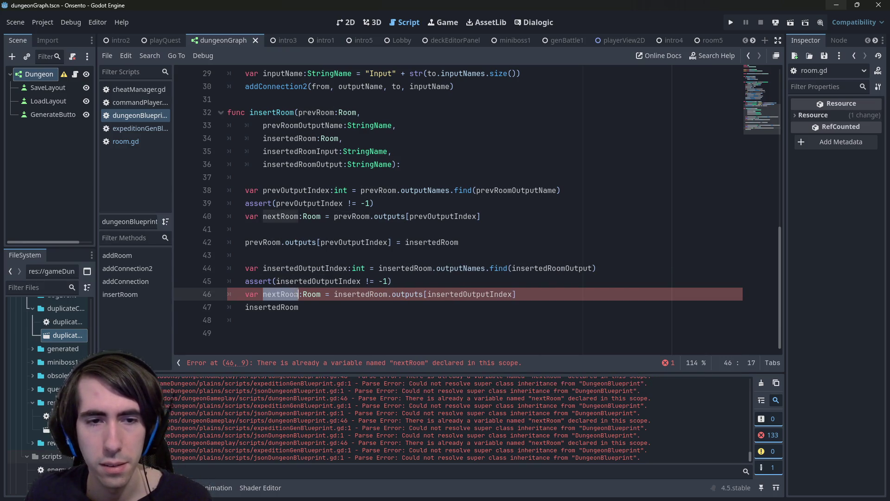
drag(334, 294, 249, 297)
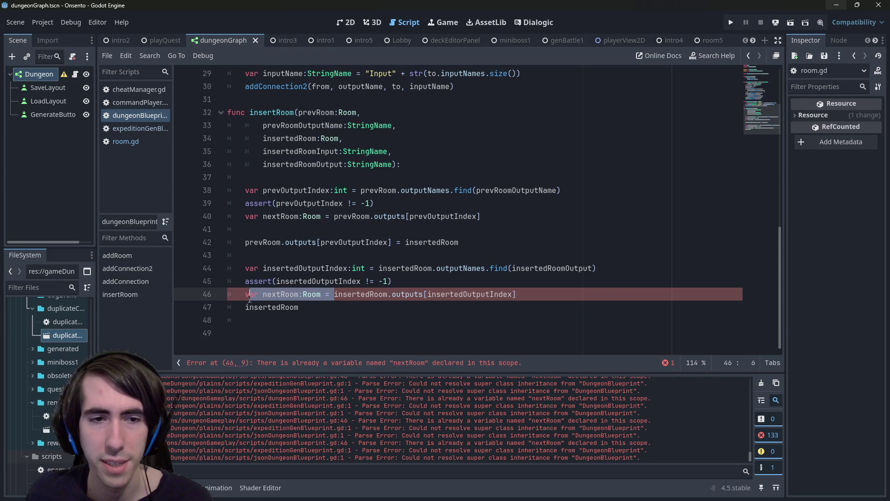
key(BackSpace)
key(BackSpace)
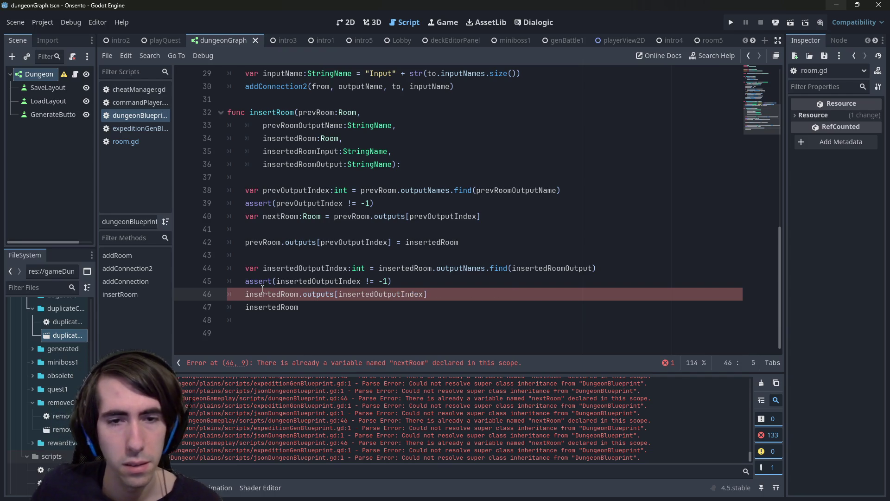
click(426, 294)
text(= )
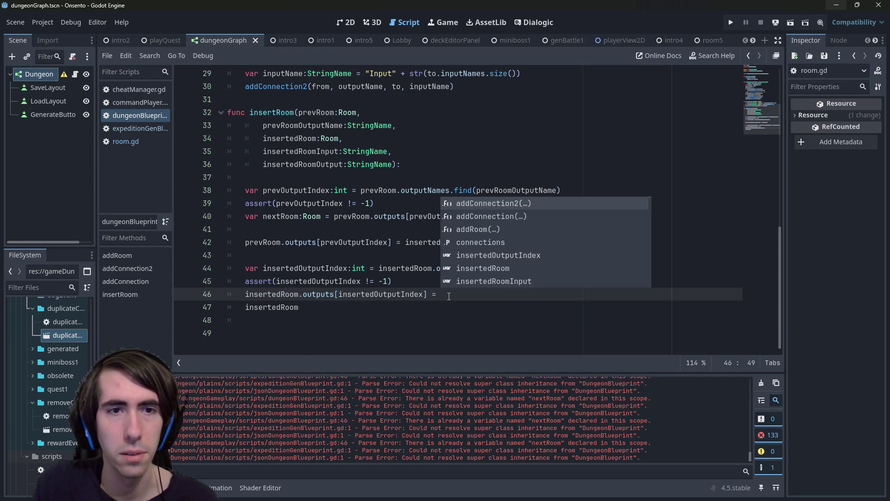
text(nextRoom)
key(ctrl+s)
- Delete the trailing insertedRoom statement and the insertedRoomInput parameter
drag(299, 307, 177, 303)
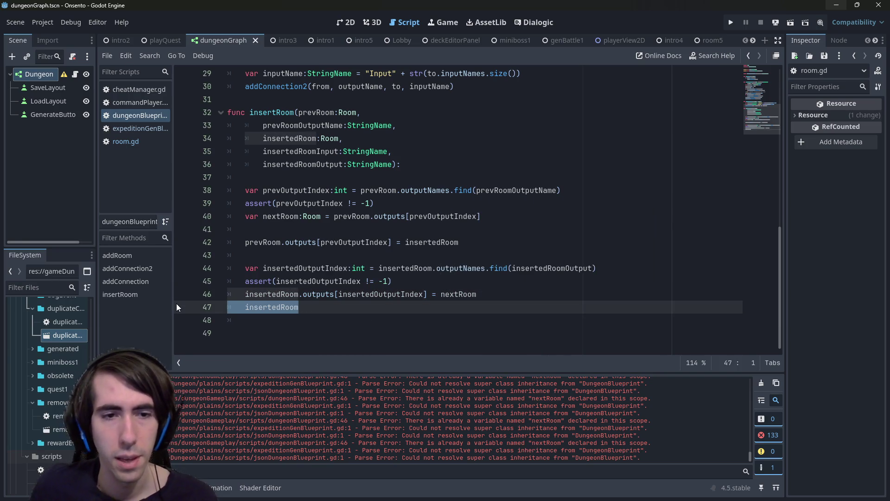
key(BackSpace)
key(Delete)
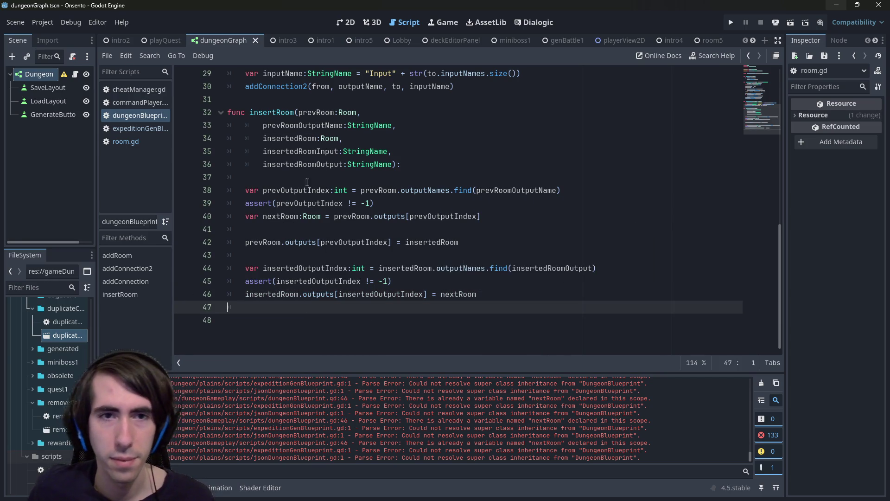
drag(404, 155, 193, 155)
key(BackSpace)
key(BackSpace)
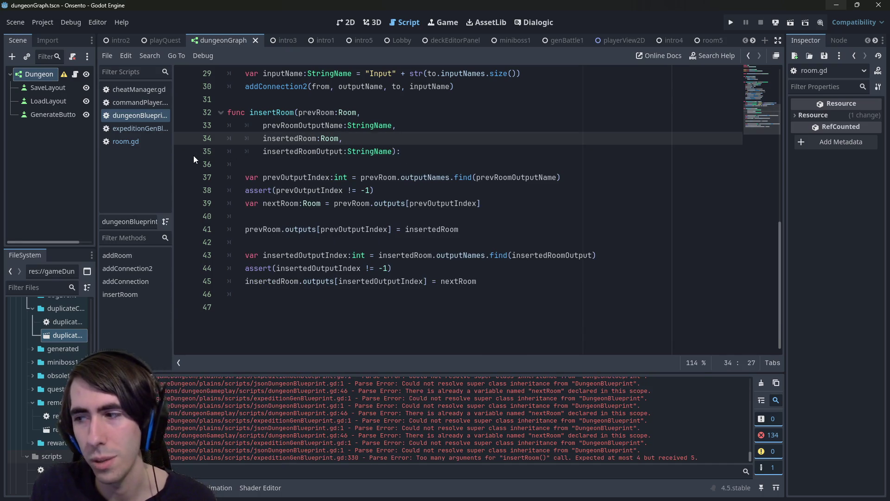
- Drop the extra &"Input" argument from the insertRoom call on line 330, then run the project
key(ctrl+End)
key(Up)
key(Up)
key(Up)
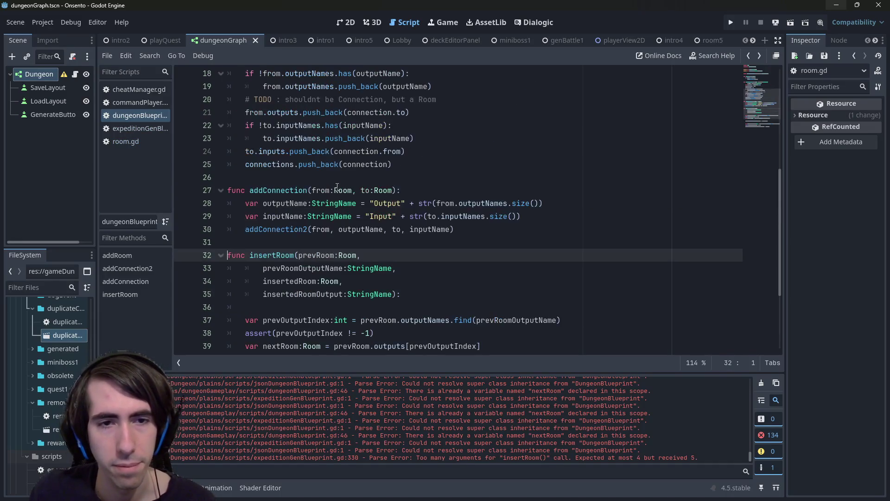
key(alt+Left)
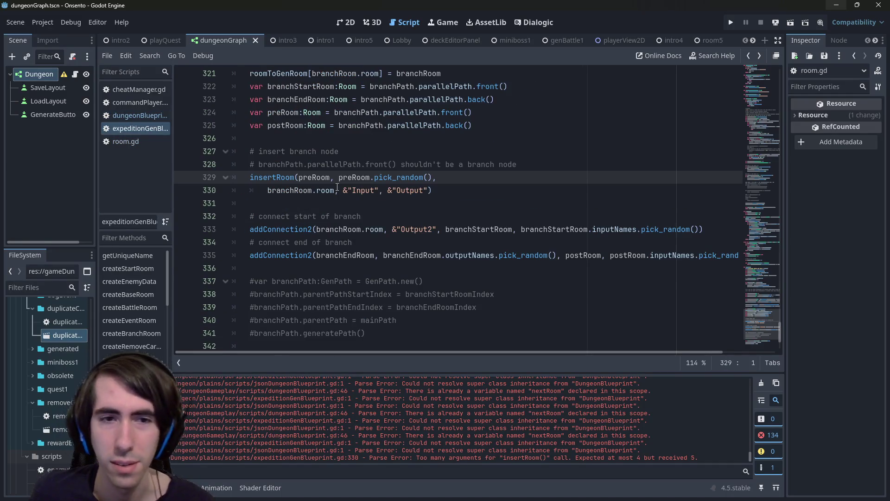
drag(378, 191, 344, 191)
key(Delete)
key(Delete)
key(Delete)
key(Delete)
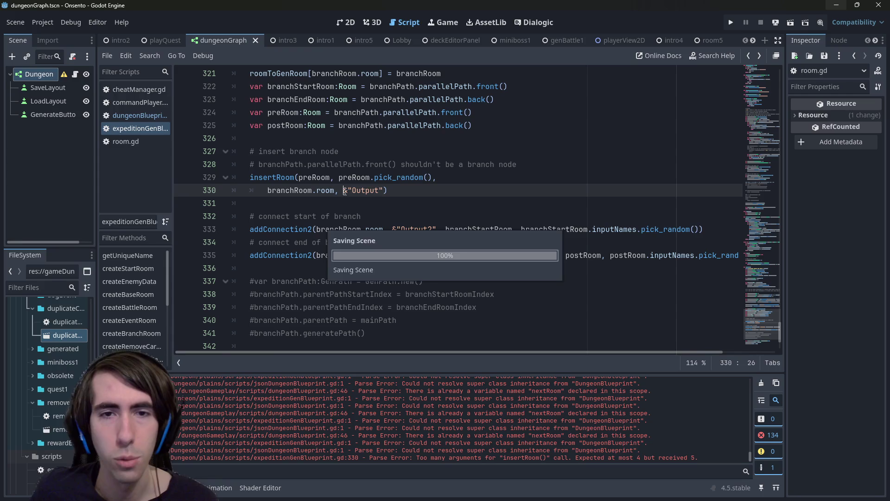
double_click(408, 178)
scroll(407, 200, up, 1)
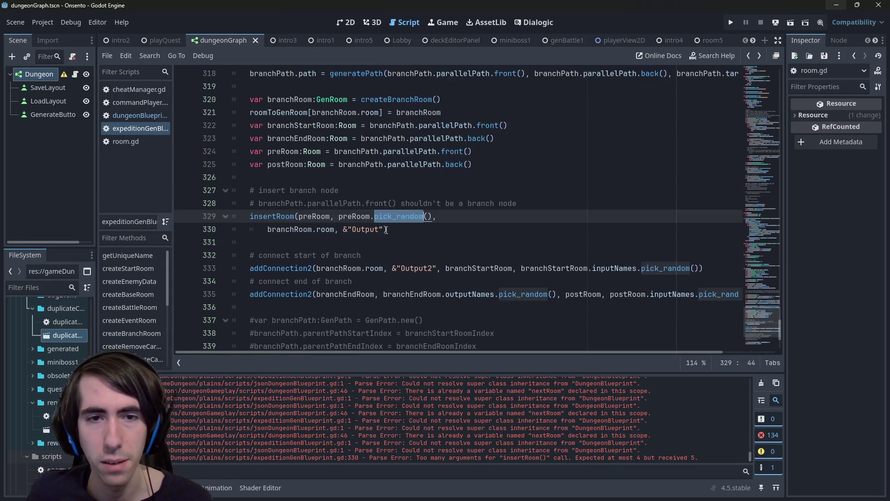
click(382, 230)
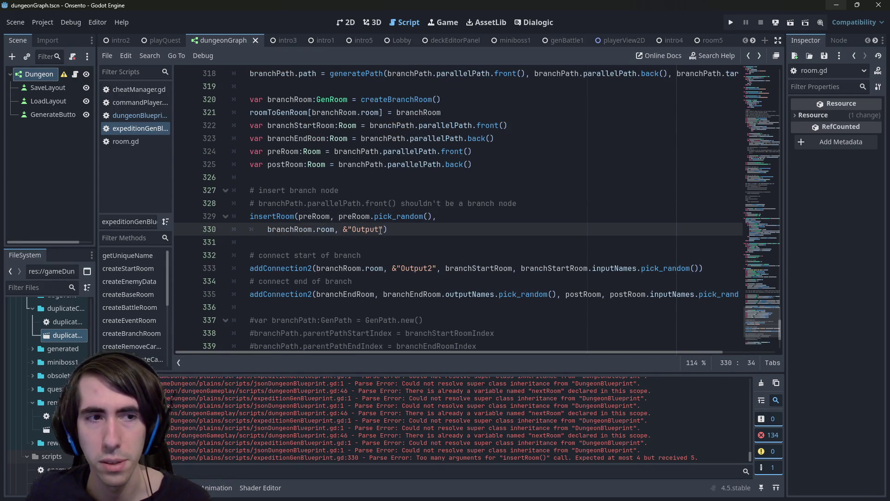
scroll(391, 244, down, 4)
scroll(391, 244, up, 4)
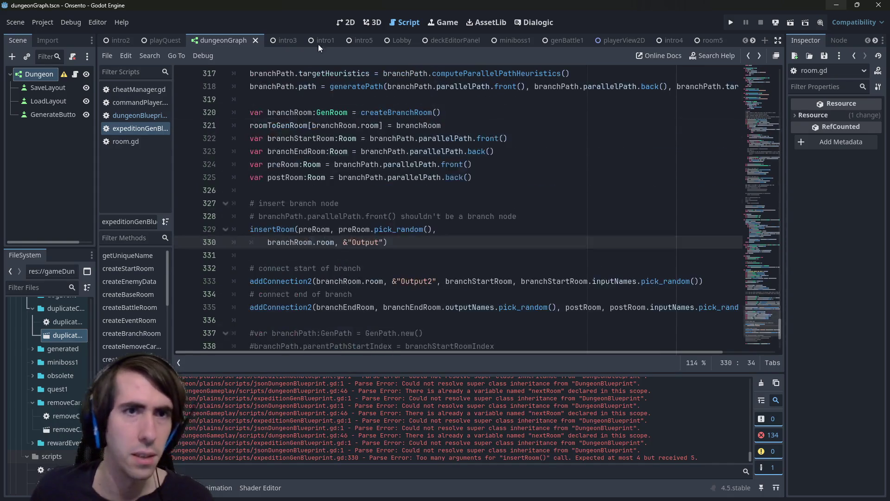
click(791, 22)
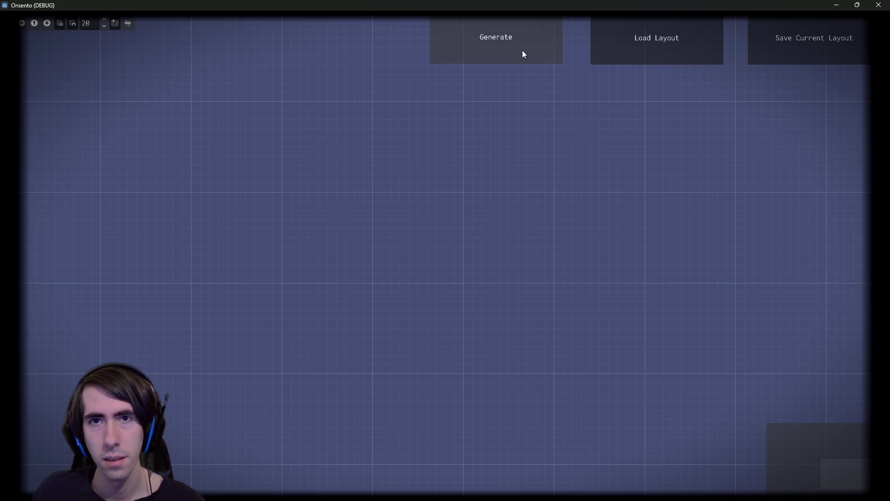
- Generate a dungeon, then inspect the line 98 difficultyCost error and GenRoom's heuristic members
click(523, 50)
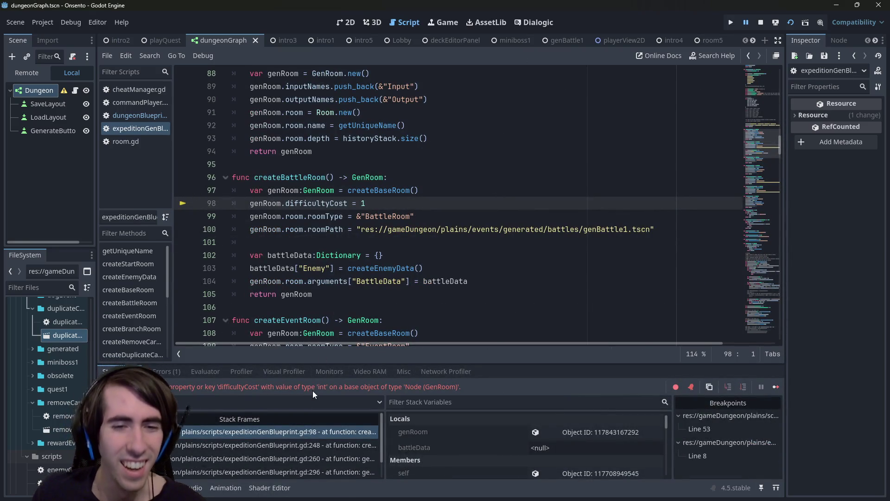
click(332, 203)
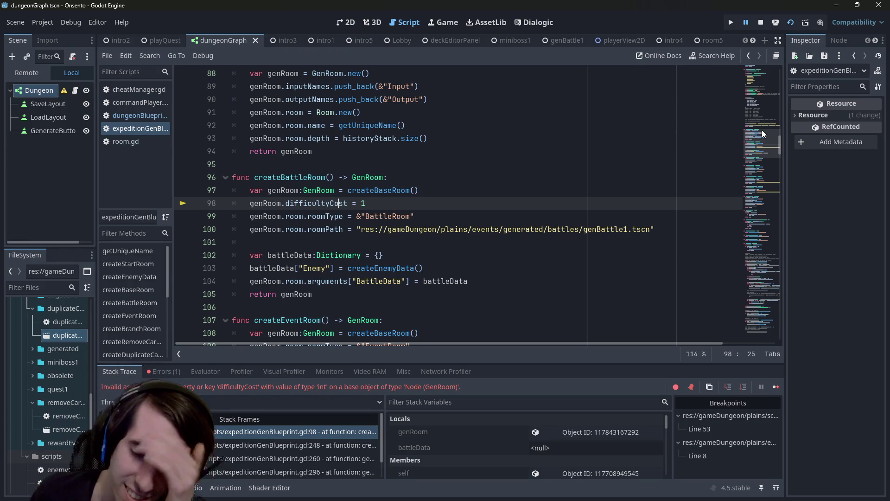
mouse_move(762, 131)
mouse_down()
mouse_move(761, 96)
mouse_move(744, 72)
mouse_move(735, 118)
mouse_move(741, 69)
mouse_move(736, 143)
mouse_move(738, 104)
mouse_move(744, 148)
mouse_up()
double_click(320, 180)
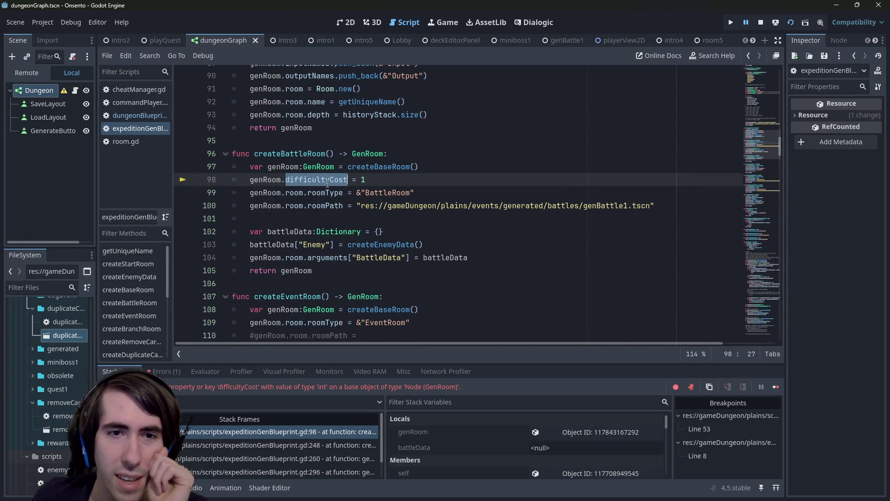
ctrl+click(324, 167)
scroll(296, 222, down, 1)
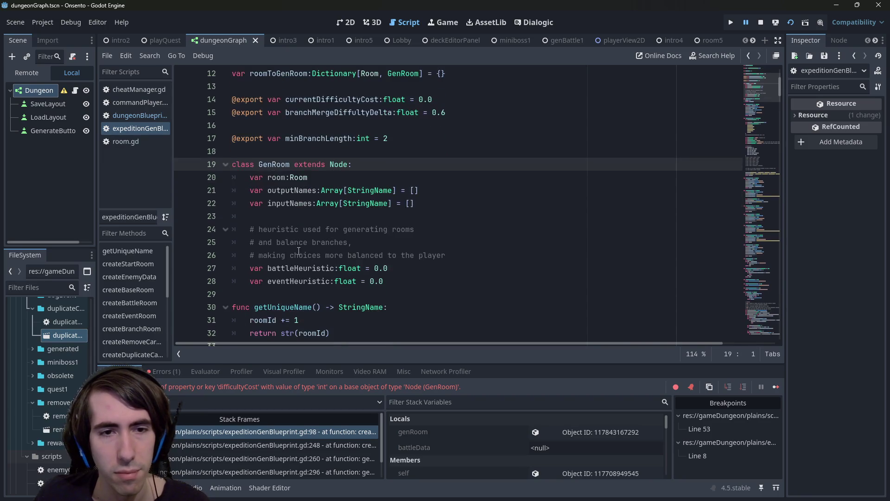
key(alt+Left)
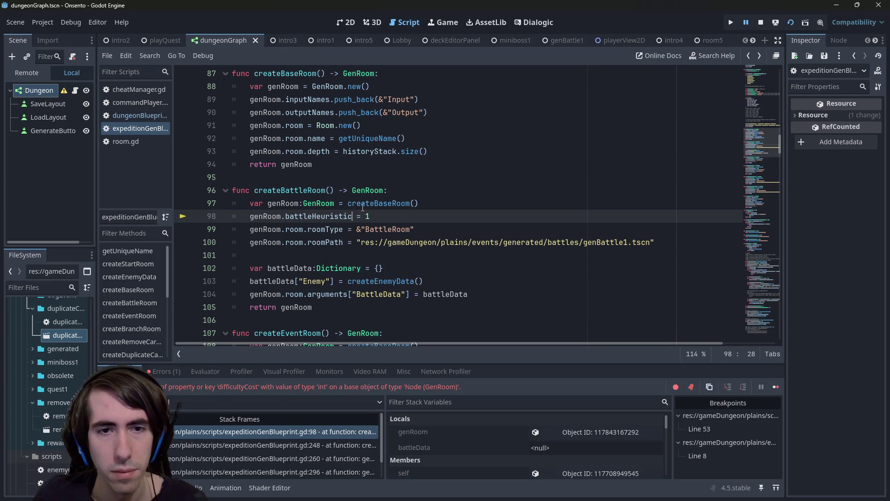
ctrl+click(333, 217)
key(alt+Left)
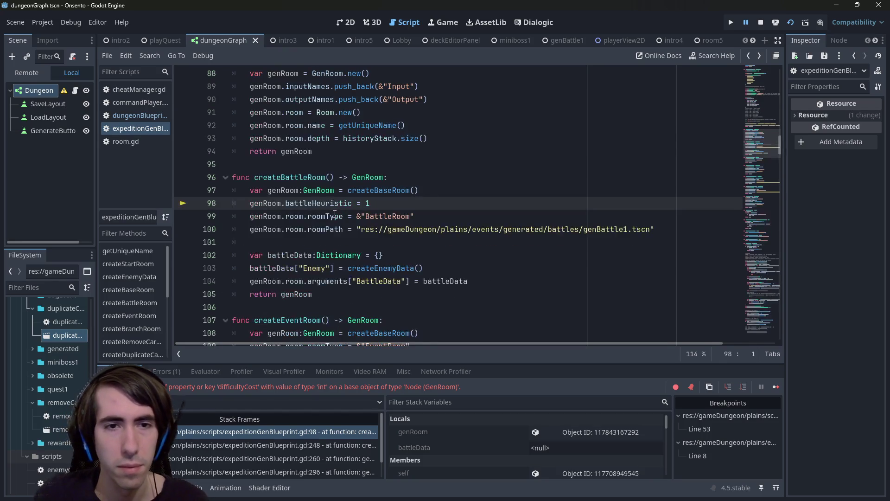
scroll(319, 244, down, 3)
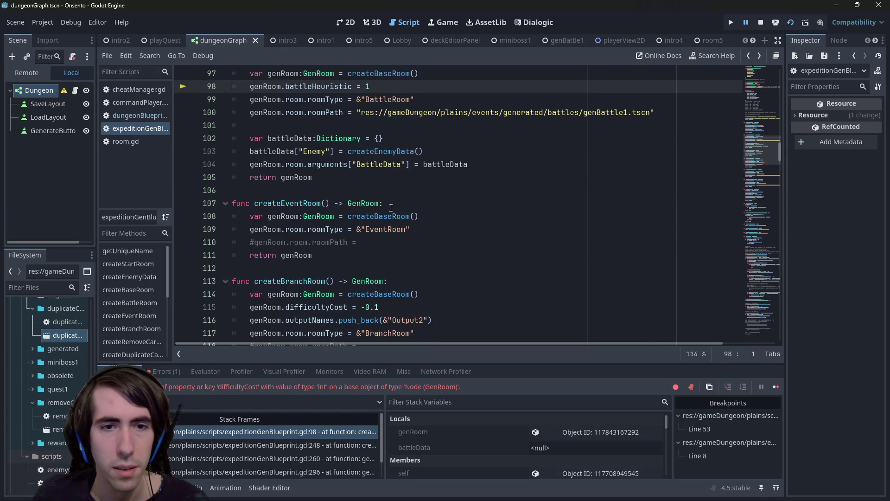
scroll(367, 151, up, 2)
- Add eventHeuristic to createEventRoom and delete createBranchRoom's difficultyCost line
mouse_move(398, 164)
mouse_down()
mouse_move(235, 153)
mouse_move(233, 164)
mouse_up()
key(ctrl+c)
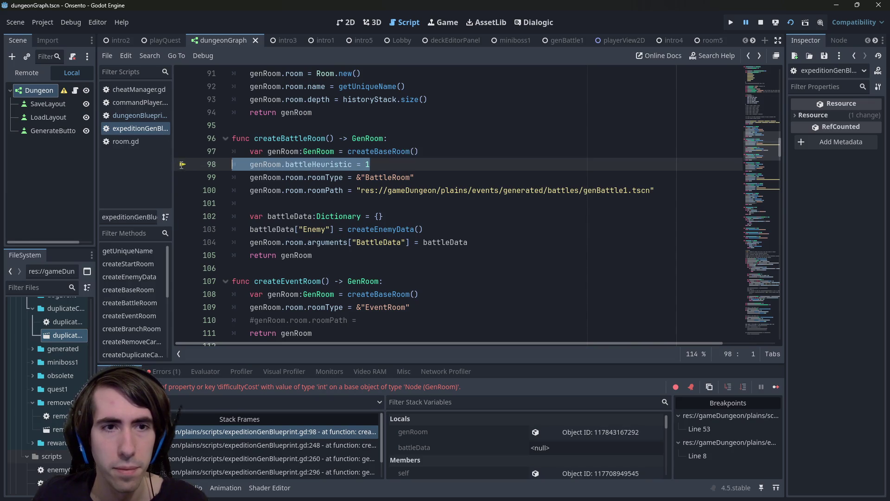
scroll(348, 230, down, 4)
click(434, 138)
key(Return)
key(ctrl+v)
double_click(328, 147)
text(event)
key(Return)
scroll(332, 147, down, 2)
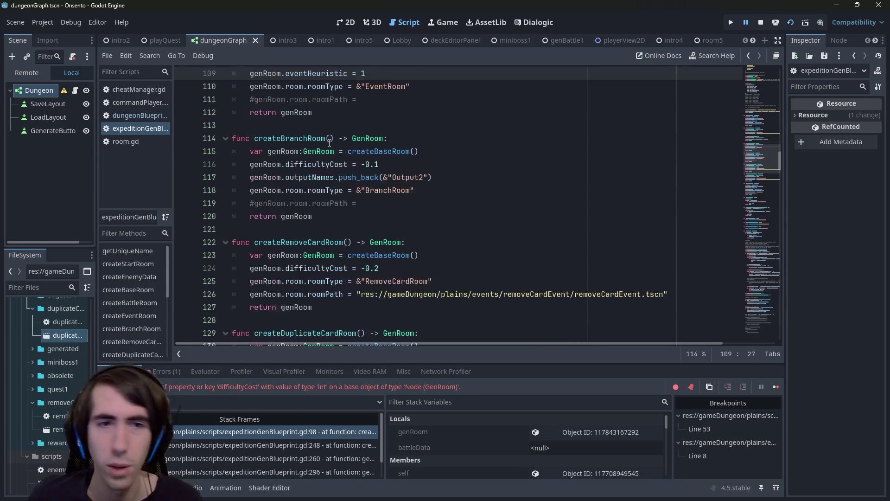
drag(384, 169, 193, 169)
key(BackSpace)
key(BackSpace)
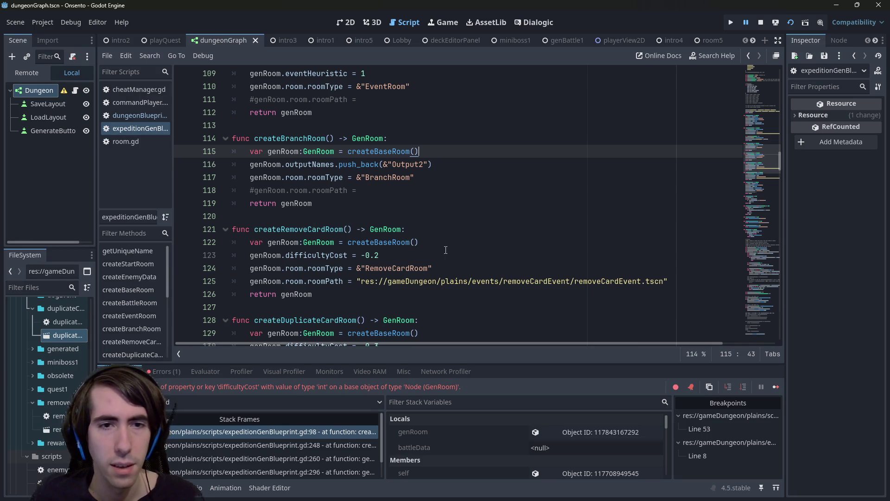
- Replace createRemoveCardRoom's difficultyCost line with genRoom.eventHeuristic = 1
click(445, 249)
key(Return)
text(genRoom.battleHeuristic = 1)
double_click(320, 268)
text(even)
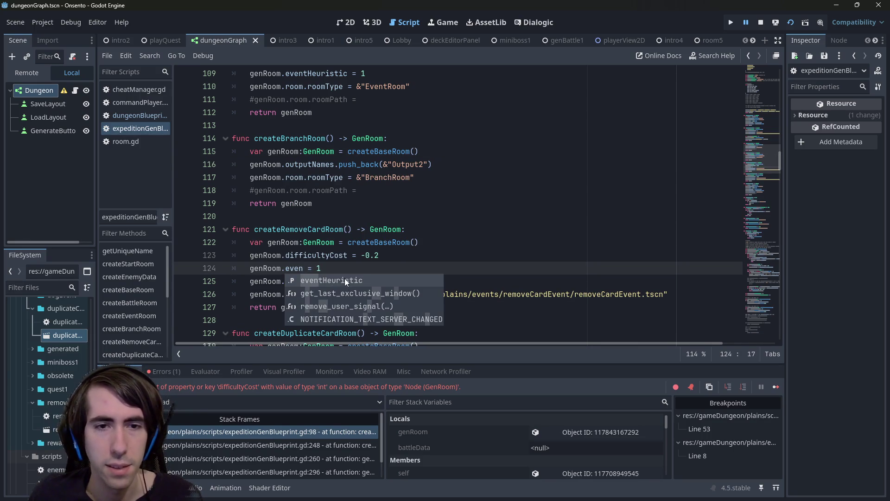
click(344, 280)
drag(419, 242, 379, 255)
key(BackSpace)
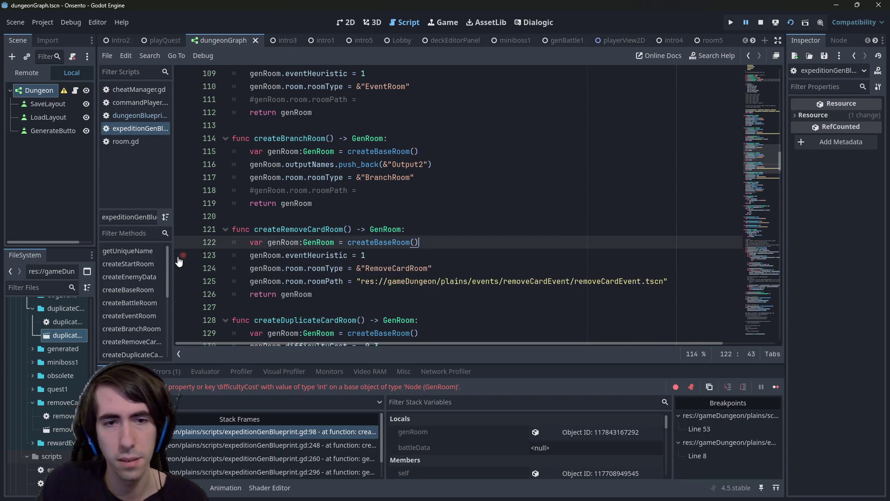
- Replace the -0.3 difficultyCost line in createDuplicateCardRoom with an eventHeuristic assignment
scroll(338, 220, down, 1)
scroll(376, 303, down, 2)
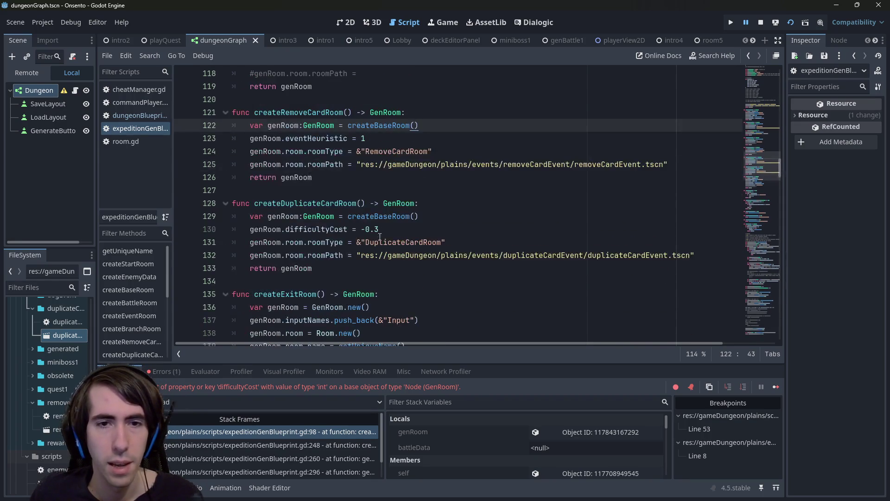
drag(379, 230, 170, 227)
key(ctrl+v)
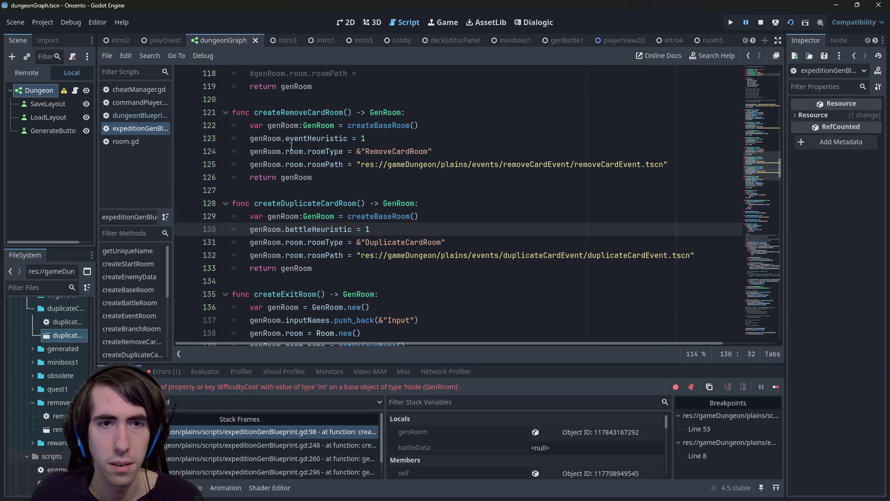
double_click(316, 139)
key(ctrl+c)
double_click(325, 230)
key(ctrl+v)
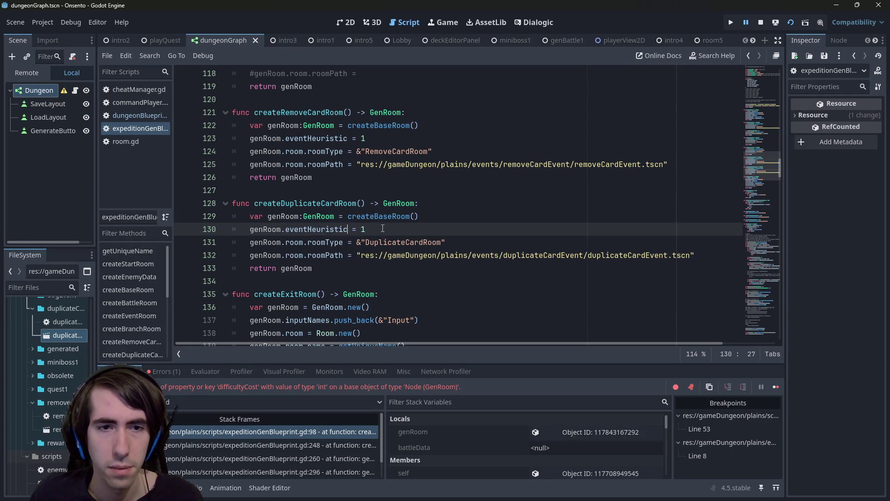
drag(369, 229, 177, 224)
scroll(383, 256, down, 5)
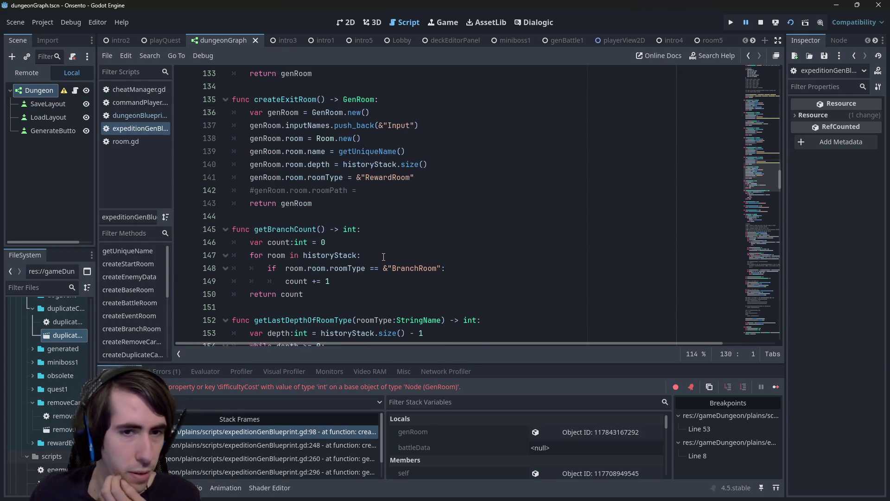
drag(233, 216, 366, 229)
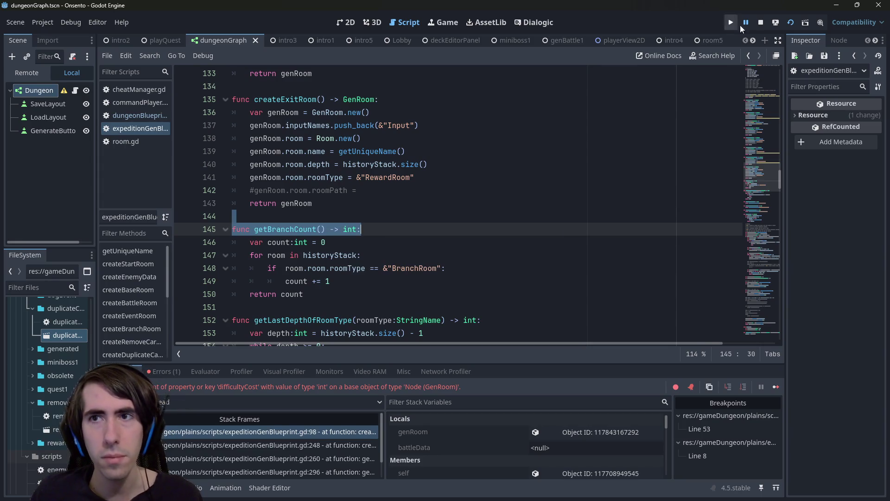
- Stop and relaunch the project with F5, generate a dungeon, and inspect the line 265 difficultyCost error
click(760, 24)
scroll(504, 184, down, 5)
scroll(504, 184, down, 5)
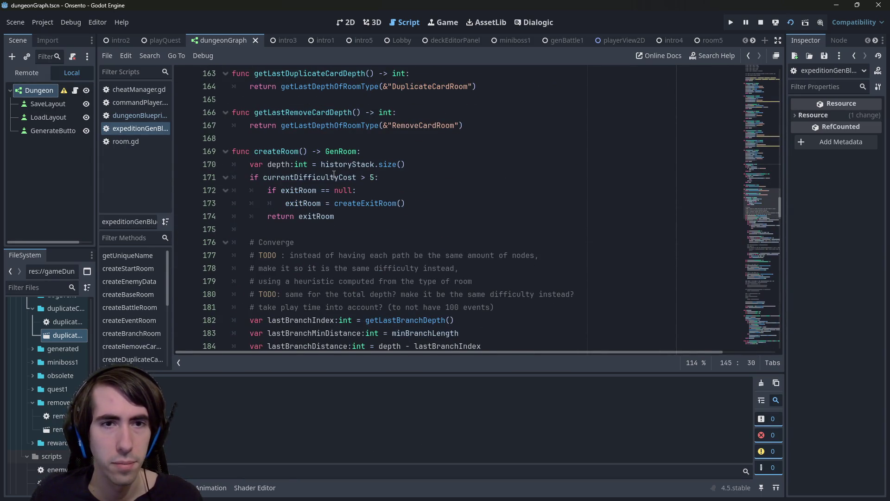
scroll(354, 174, down, 1)
key(F5)
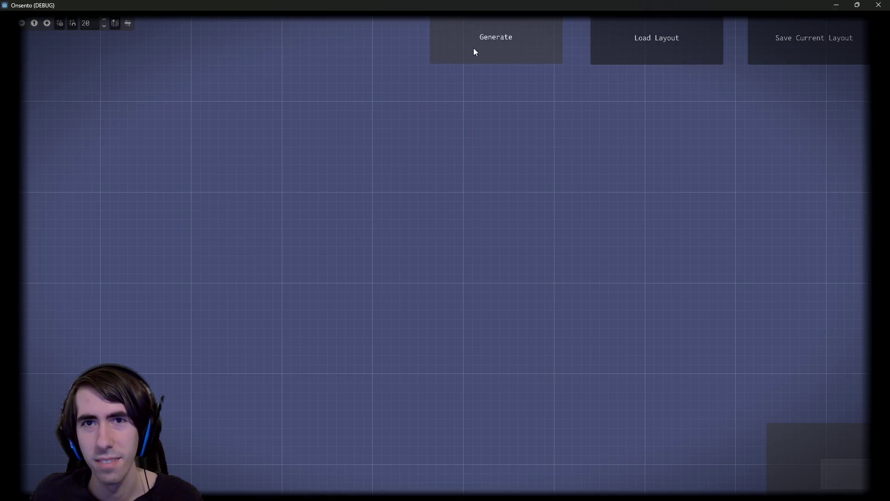
click(474, 48)
scroll(405, 215, up, 1)
double_click(462, 242)
double_click(362, 242)
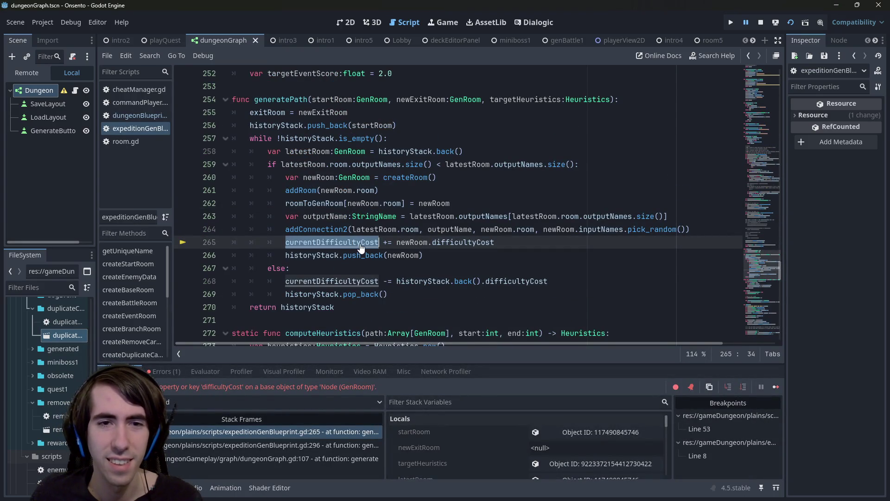
- Replace difficultyCost with battleHeuristic on lines 265 and 268 of generatePath
key(ctrl+f)
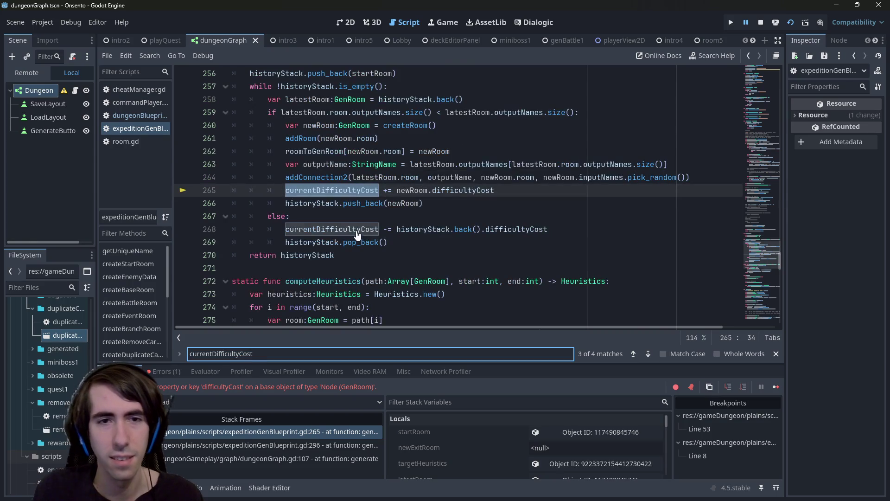
key(Return)
key(Return)
key(Return)
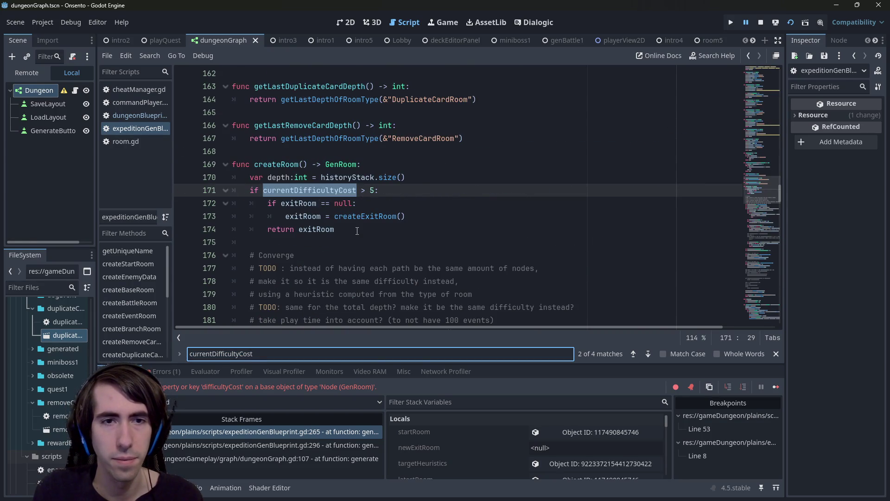
key(Return)
double_click(462, 190)
text(battleHeuristic)
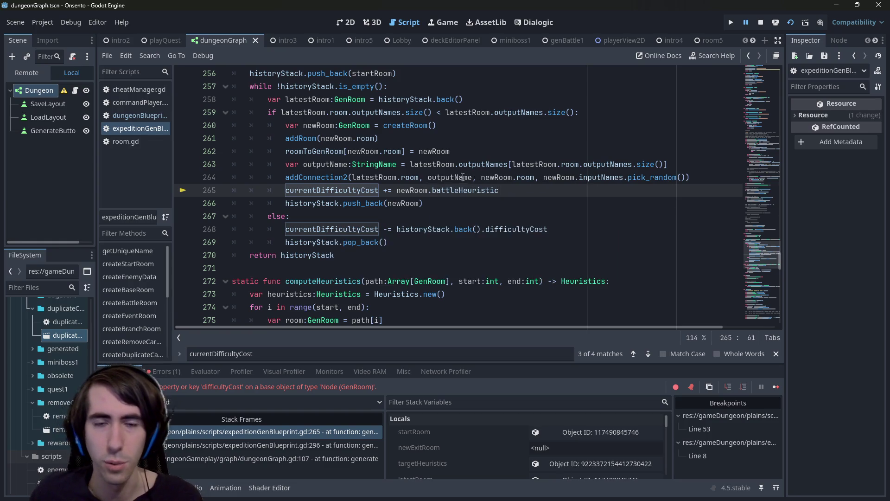
scroll(410, 233, up, 1)
double_click(501, 267)
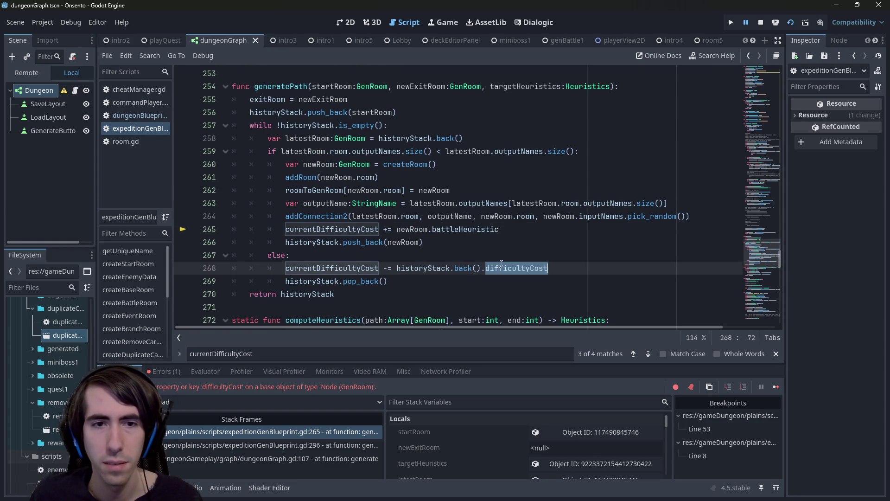
text(batt)
key(Return)
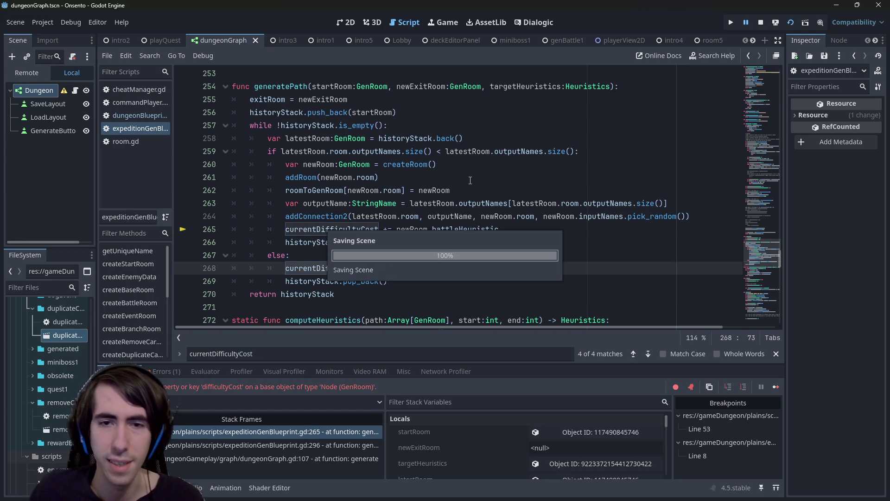
- Review the currentDifficultyCost matches, then stop, relaunch with F5 and generate a dungeon
double_click(337, 229)
key(ctrl+f)
key(Return)
key(Return)
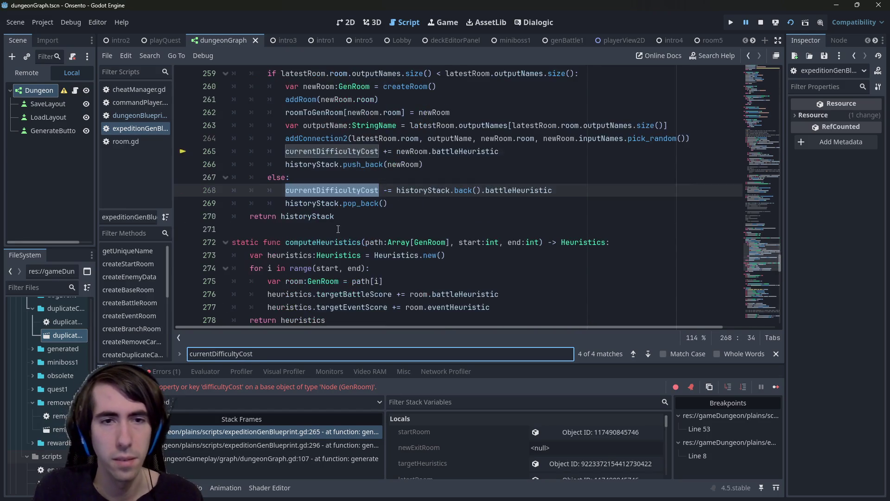
key(Return)
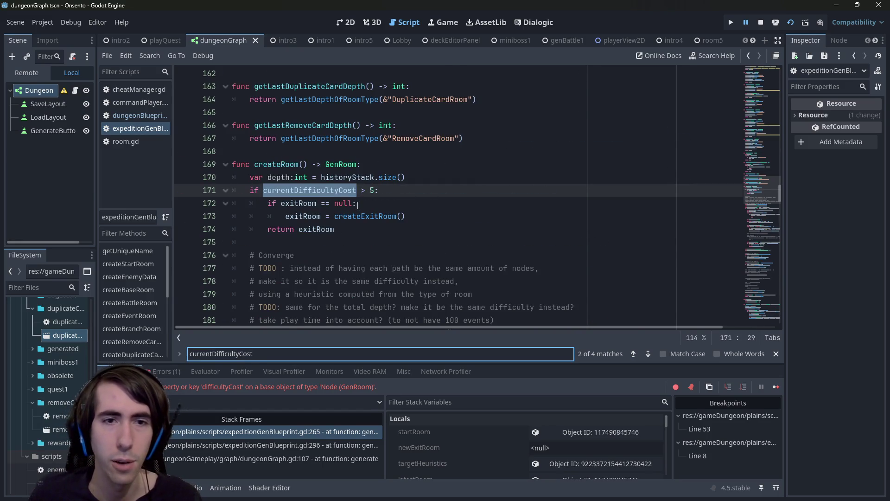
click(388, 203)
click(762, 25)
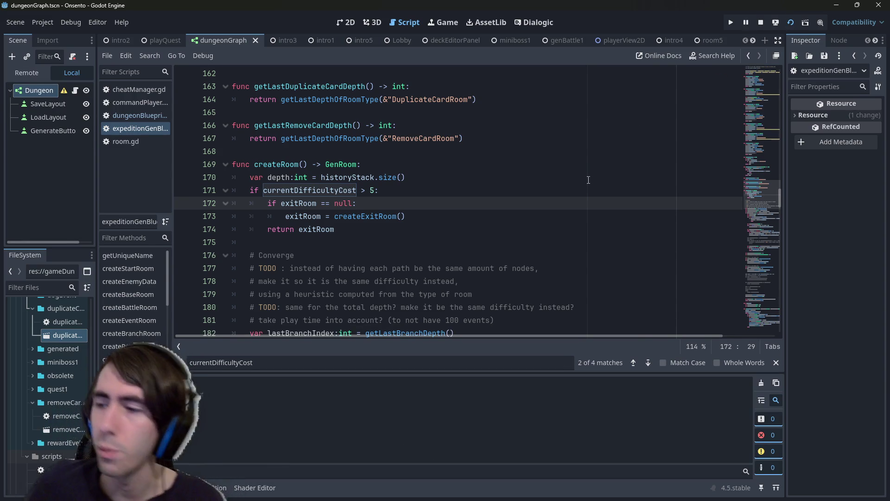
key(F5)
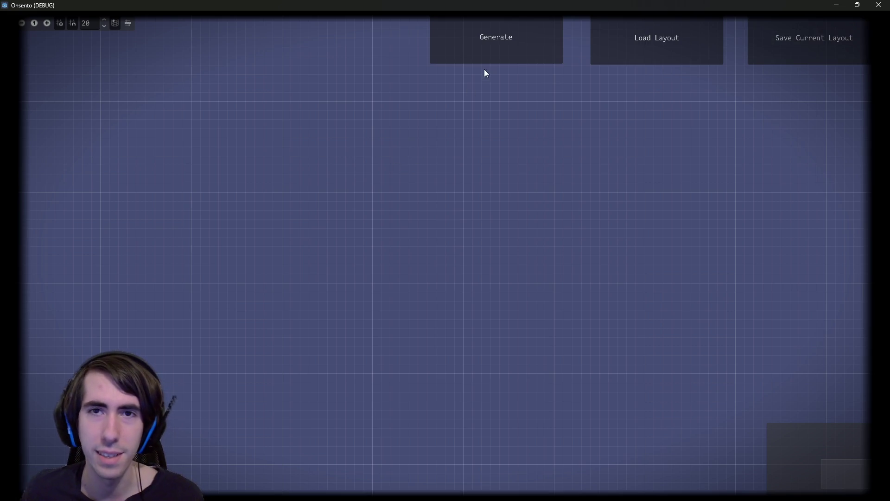
click(486, 47)
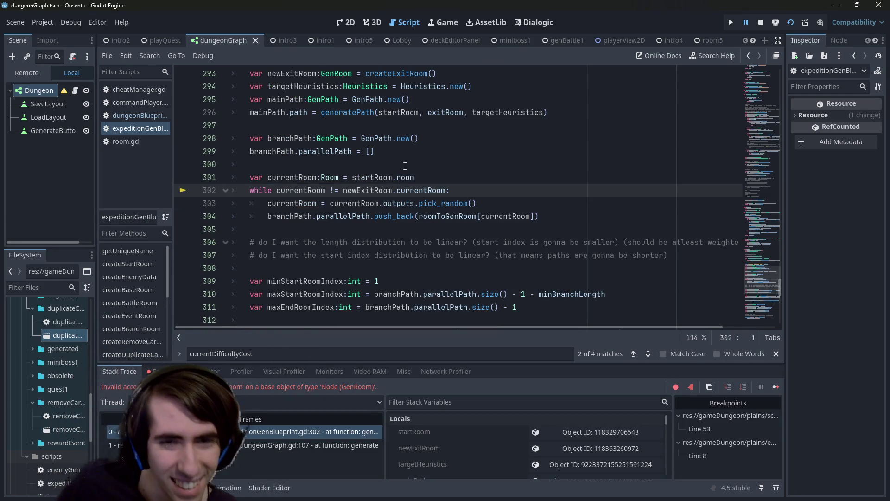
- Change line 302's while loop to compare against newExitRoom.room instead of newExitRoom.currentRoom
double_click(321, 190)
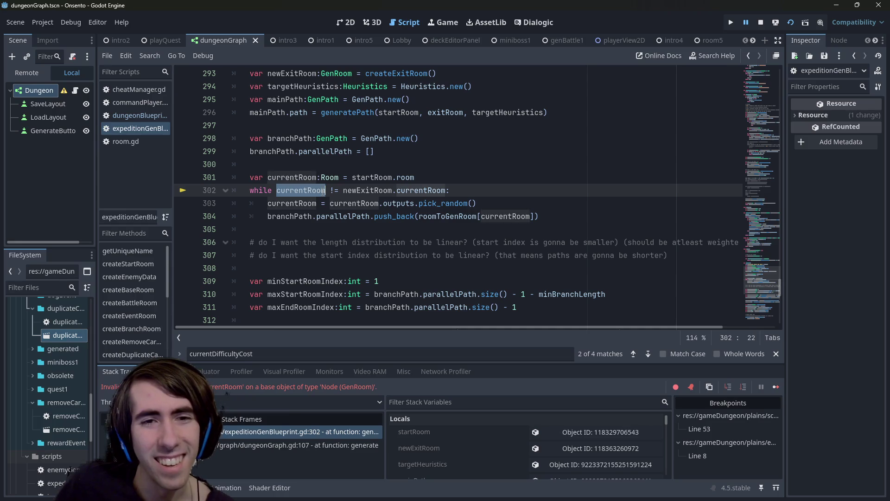
double_click(366, 190)
scroll(376, 200, up, 1)
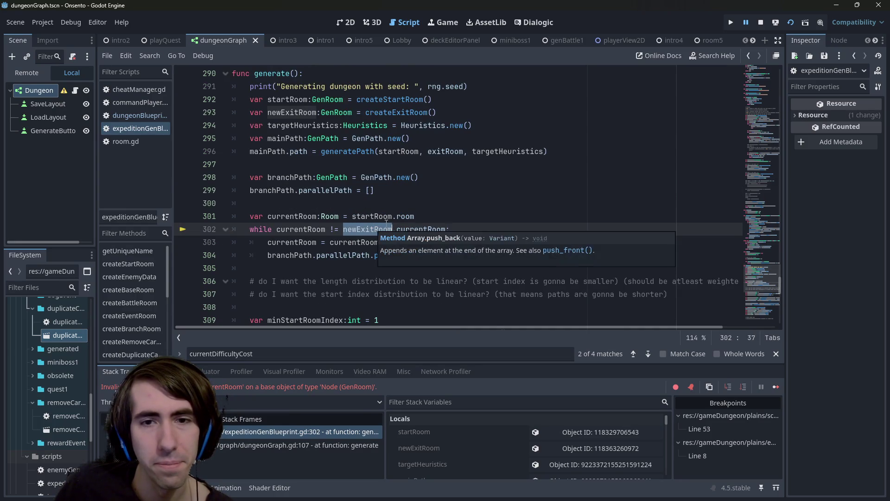
double_click(422, 229)
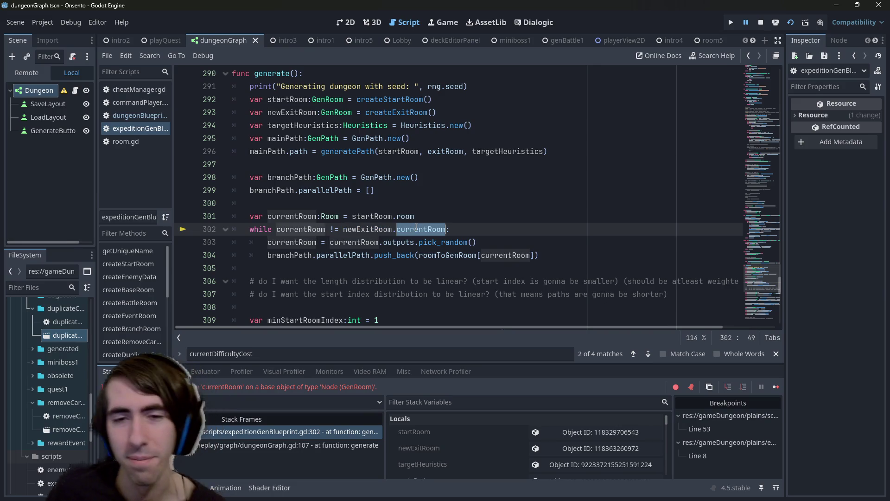
click(428, 229)
double_click(423, 229)
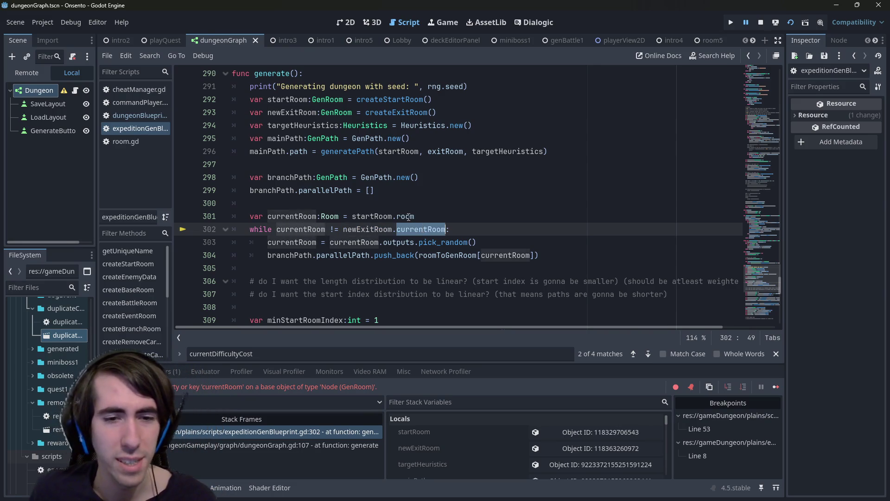
text(room)
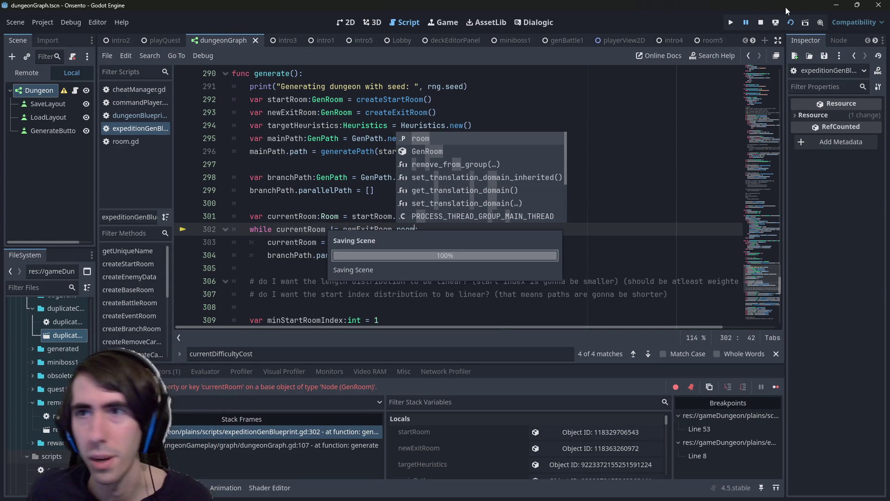
- Stop the debug session, rerun the game, and generate a dungeon to test the fix
click(761, 22)
click(611, 232)
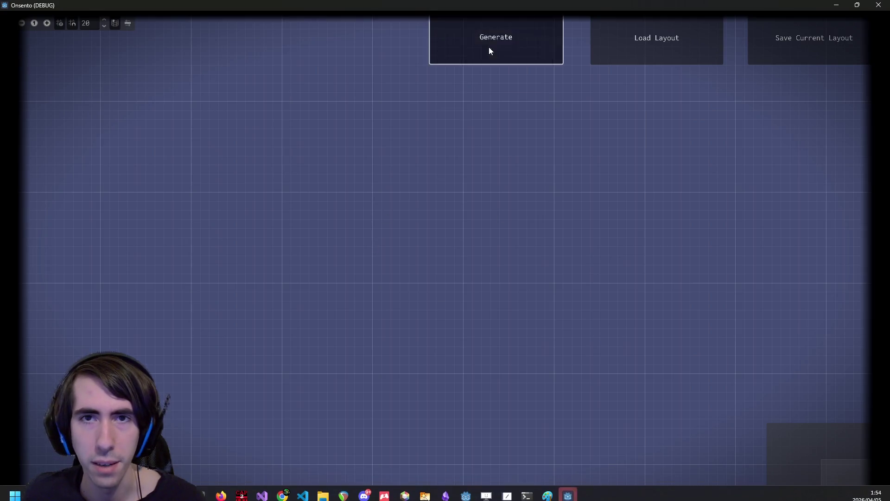
click(489, 49)
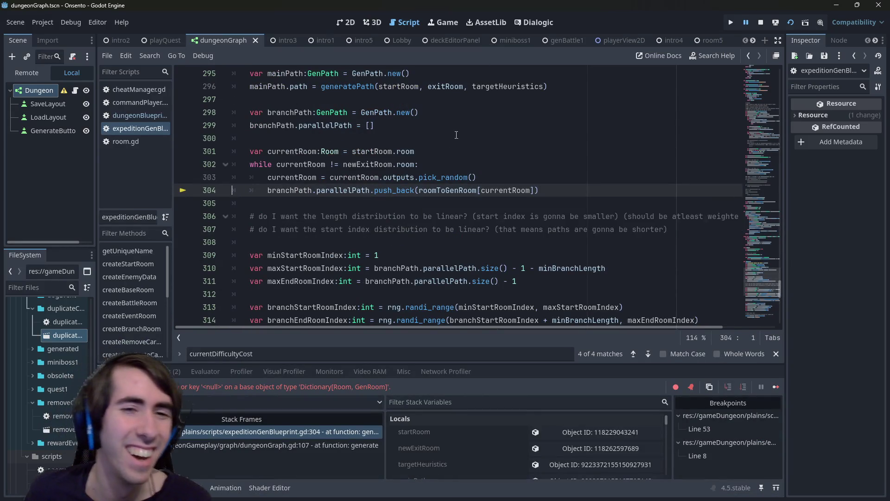
- Inspect the startRoom object's members in the debugger, widening the inspector panel
scroll(459, 176, up, 2)
scroll(440, 216, down, 1)
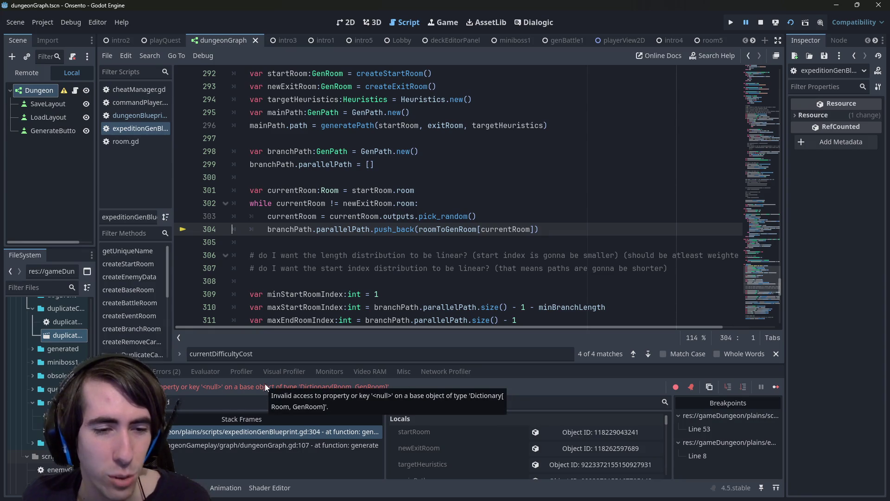
click(437, 269)
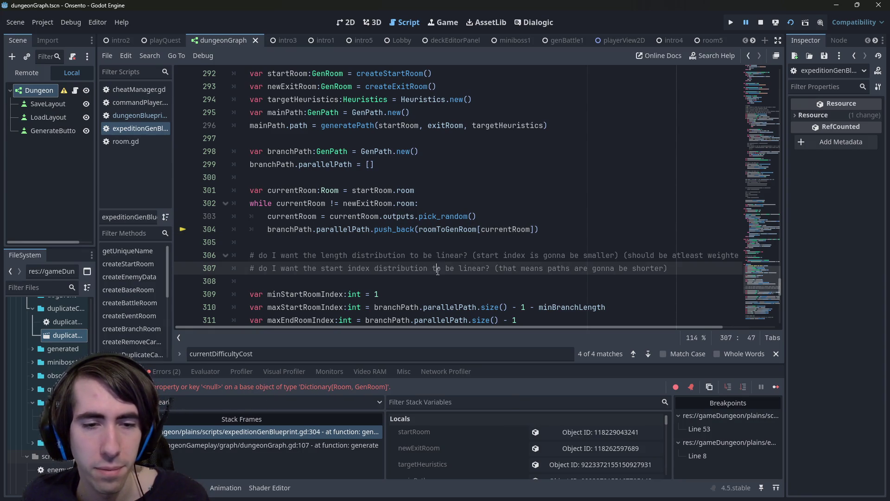
double_click(503, 230)
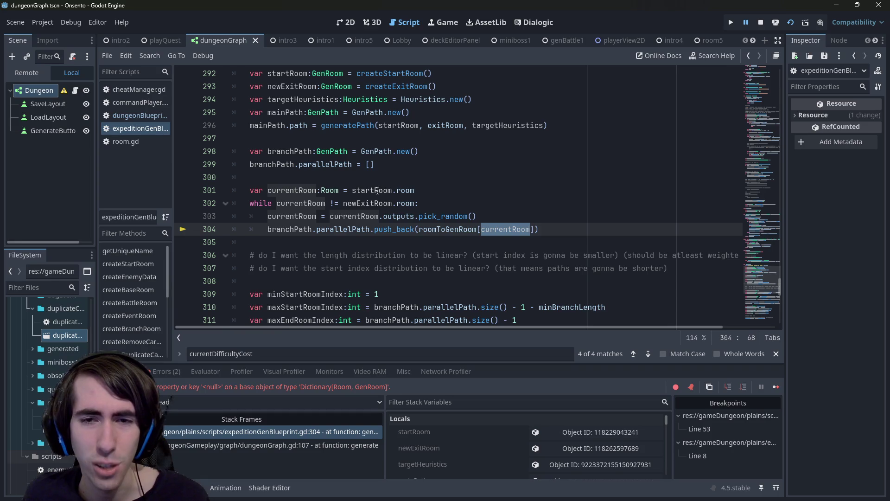
key(Up)
key(Up)
key(Up)
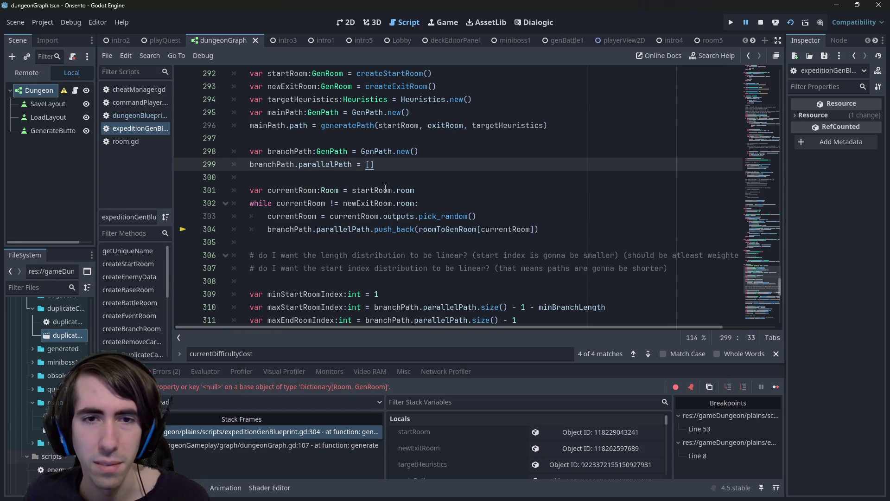
mouse_move(386, 187)
click(414, 172)
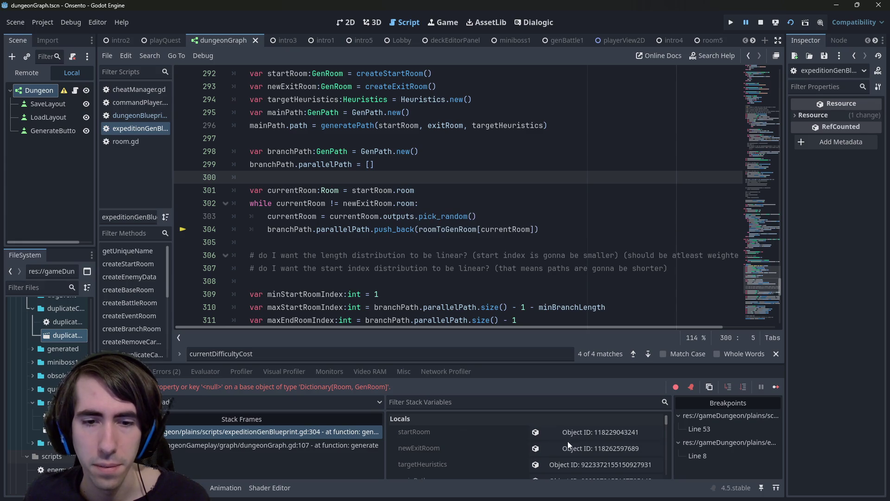
click(598, 431)
drag(786, 185, 684, 186)
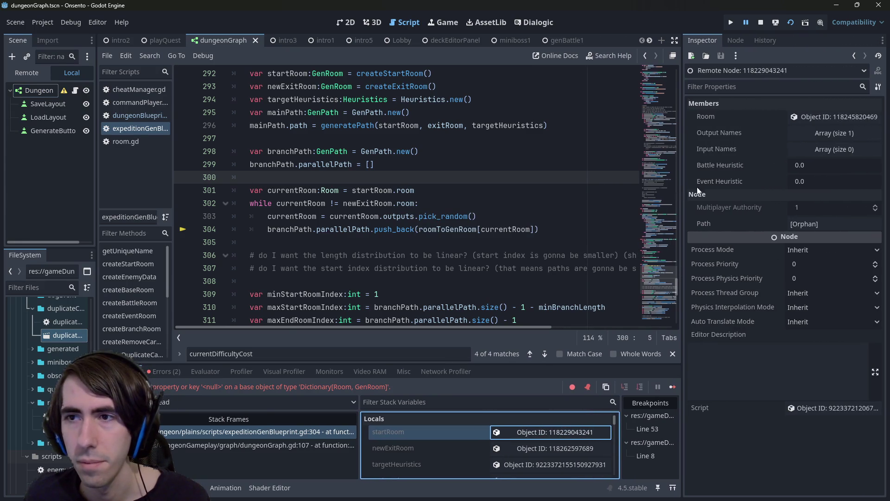
- Check the runtime values of currentRoom, startRoom and newExitRoom around lines 301–302
double_click(296, 191)
mouse_move(295, 193)
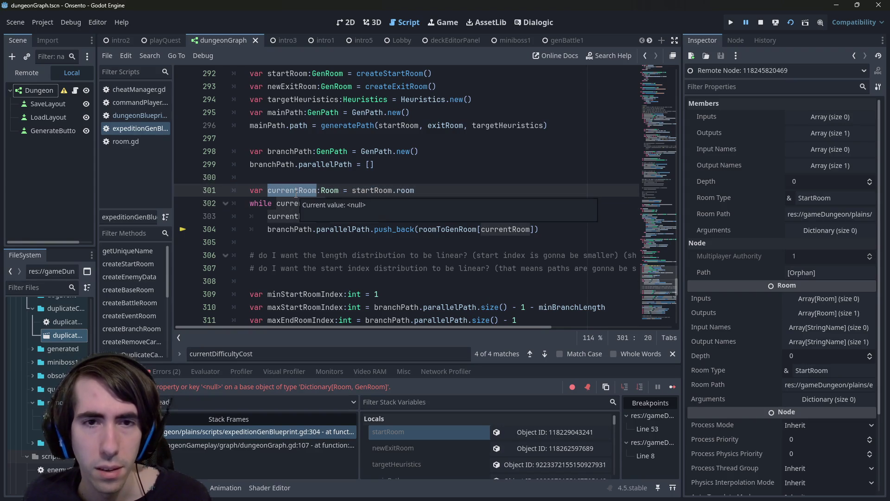
scroll(352, 219, up, 1)
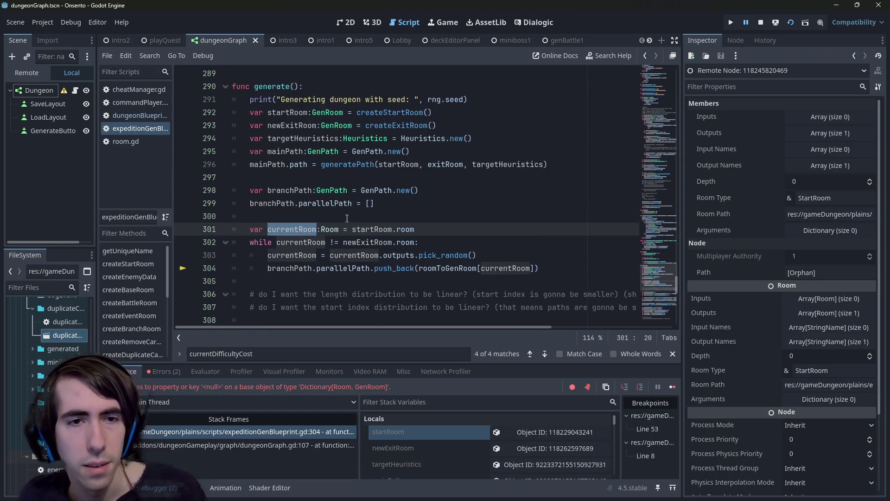
scroll(302, 230, up, 1)
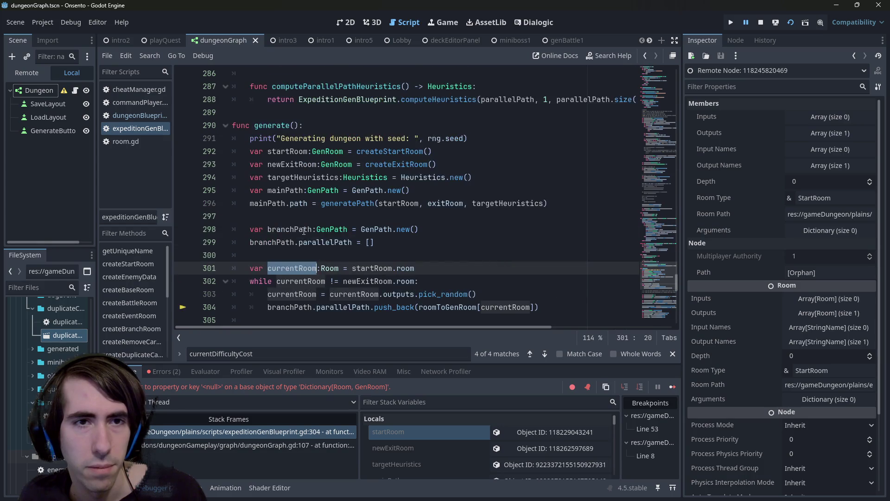
scroll(302, 230, down, 1)
mouse_move(302, 230)
scroll(406, 214, down, 2)
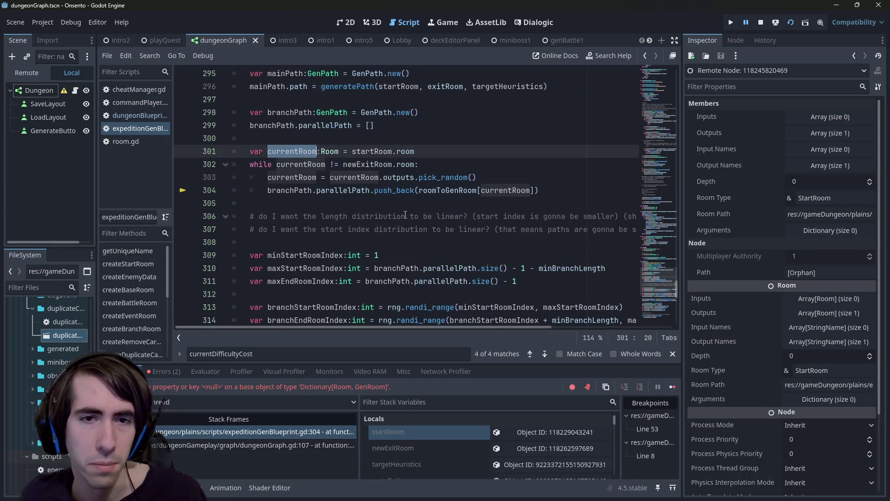
scroll(404, 214, up, 1)
click(393, 190)
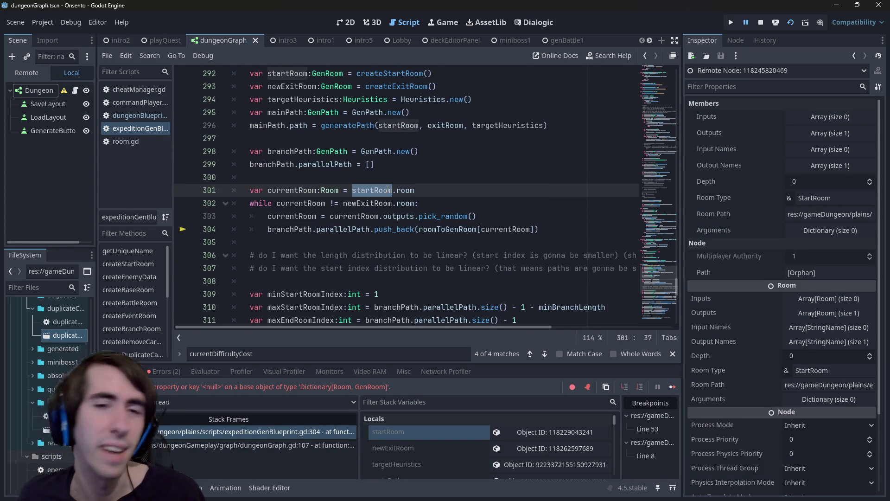
mouse_move(393, 190)
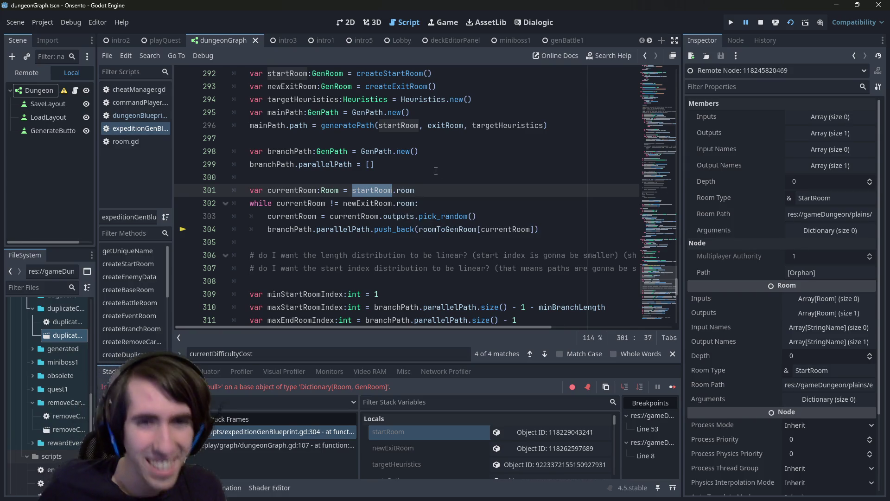
click(391, 204)
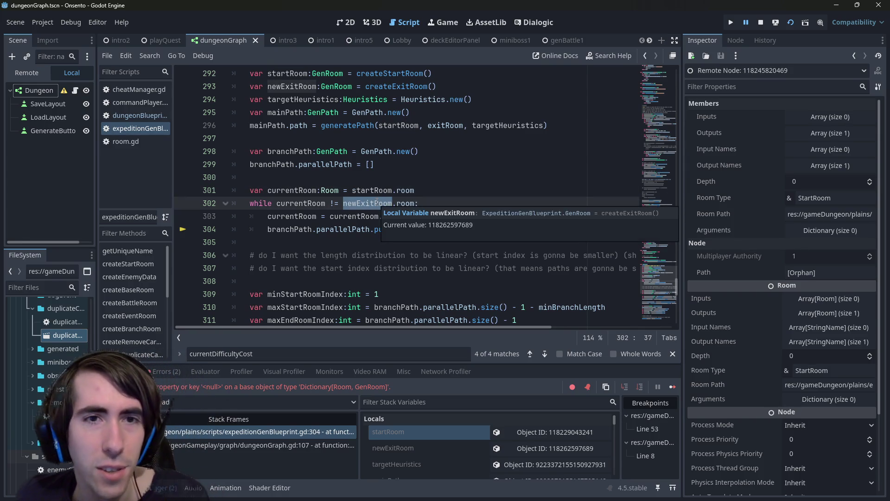
scroll(370, 190, up, 1)
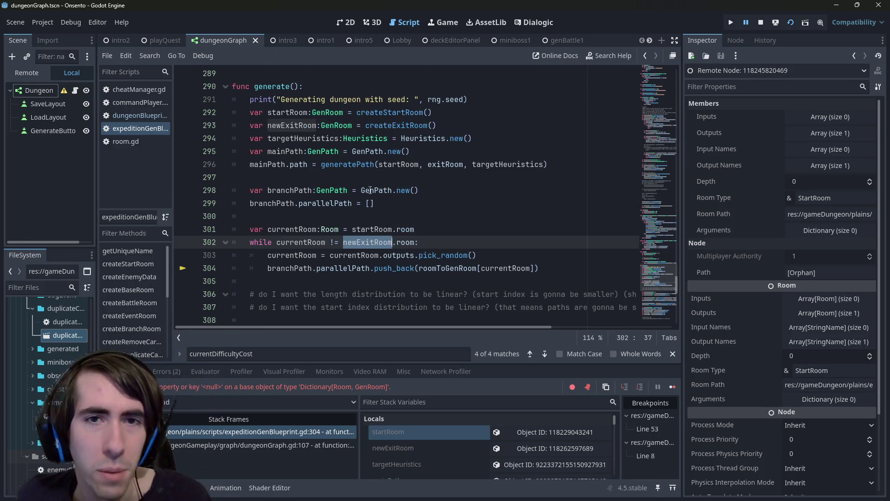
- Pass newExitRoom instead of exitRoom to generatePath on line 296 and restart the game
double_click(315, 124)
key(ctrl+c)
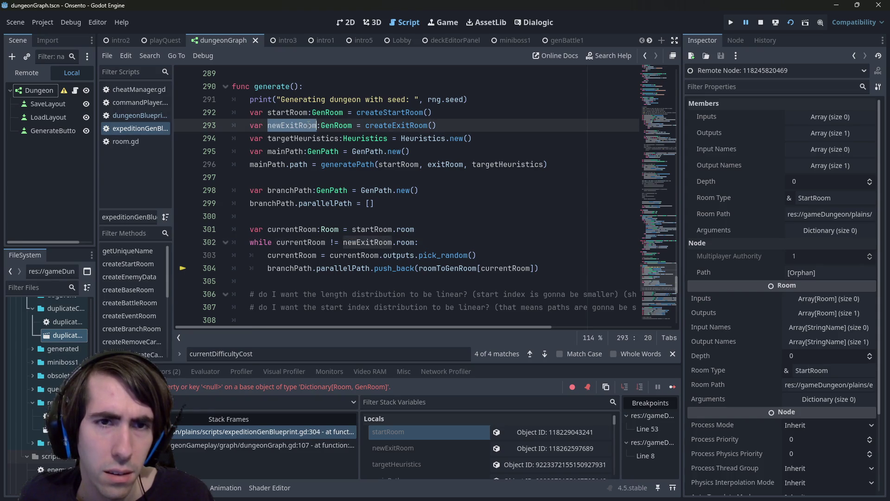
double_click(444, 165)
key(alt+Left)
click(442, 167)
double_click(443, 165)
key(ctrl+v)
click(790, 22)
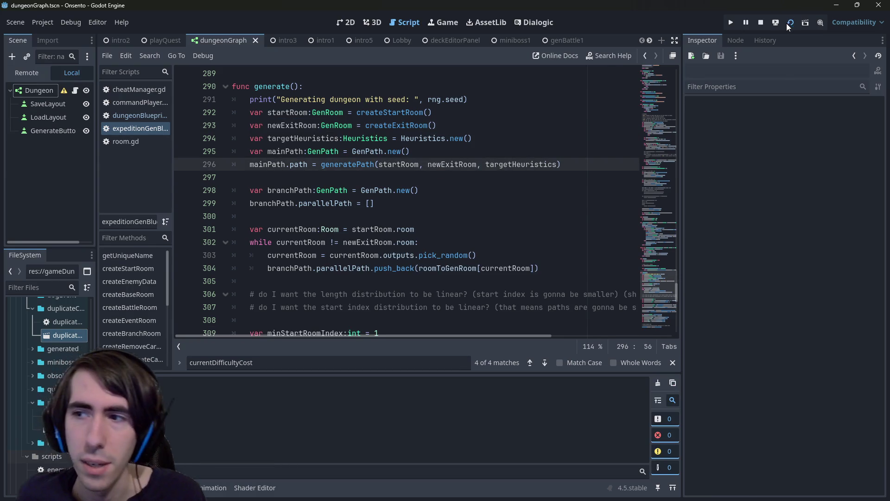
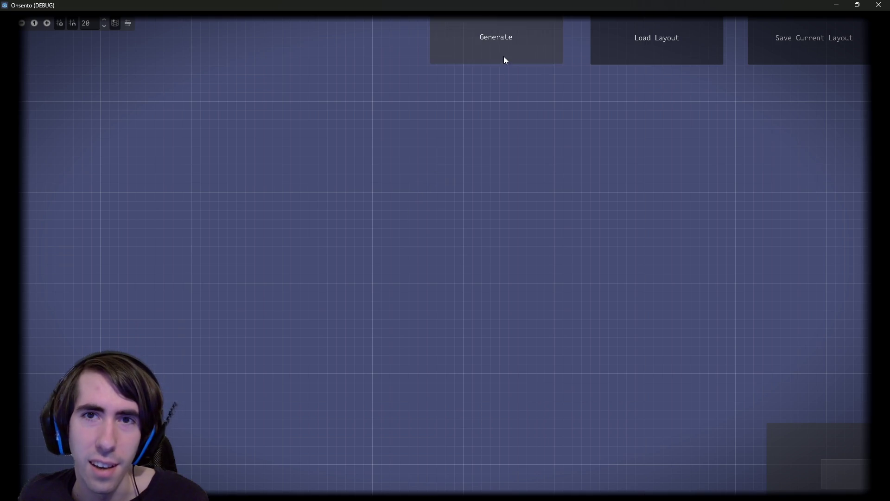
- Run the dungeon generator until it stops at the breakpoint
click(505, 61)
scroll(373, 223, up, 1)
mouse_move(372, 224)
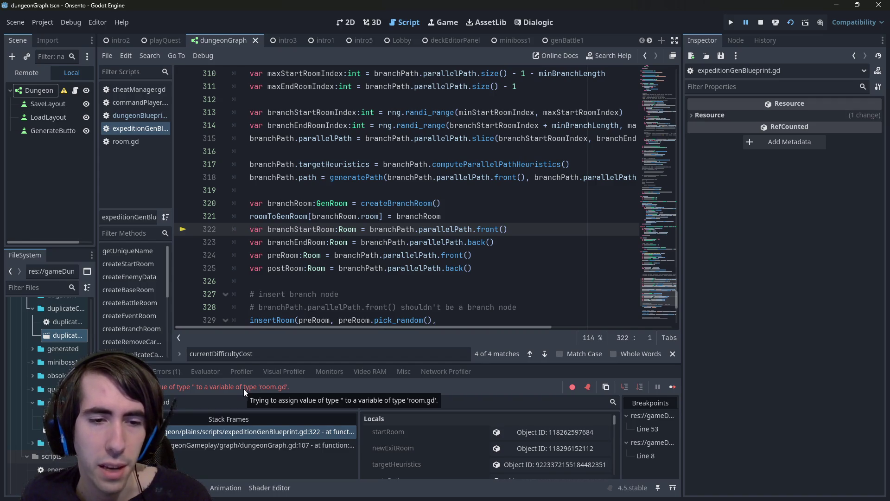
- Retype the branch room variables on lines 322–325 from Room to GenRoom
click(459, 212)
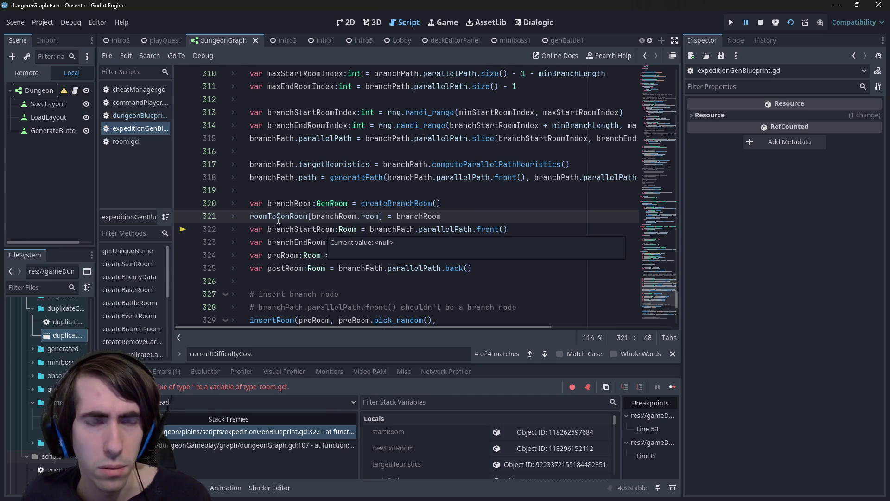
key(Up)
key(Up)
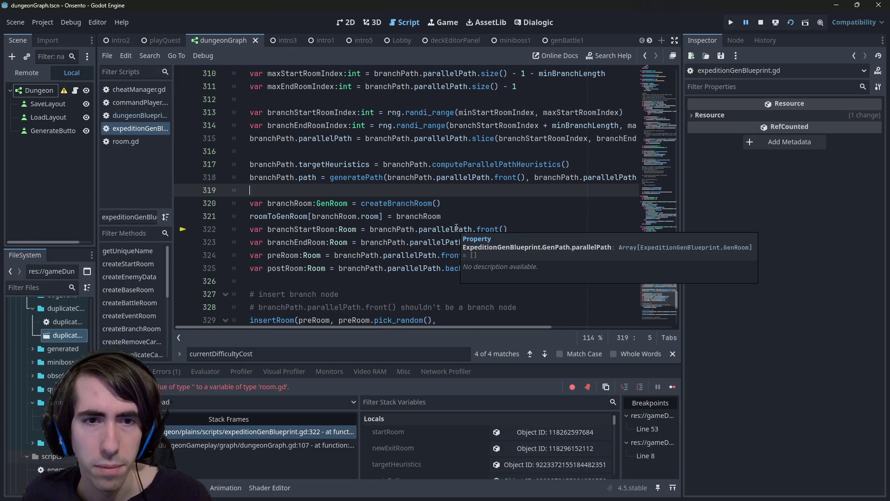
click(339, 229)
scroll(390, 215, down, 1)
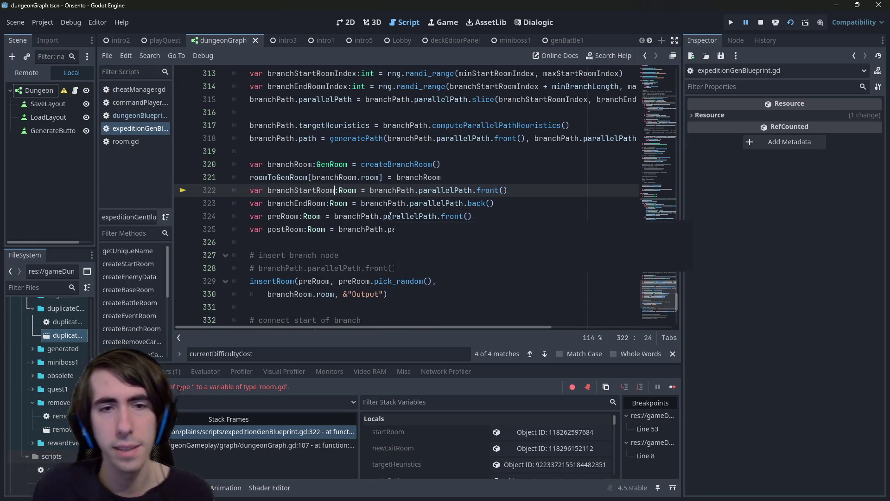
text(Ge)
key(Tab)
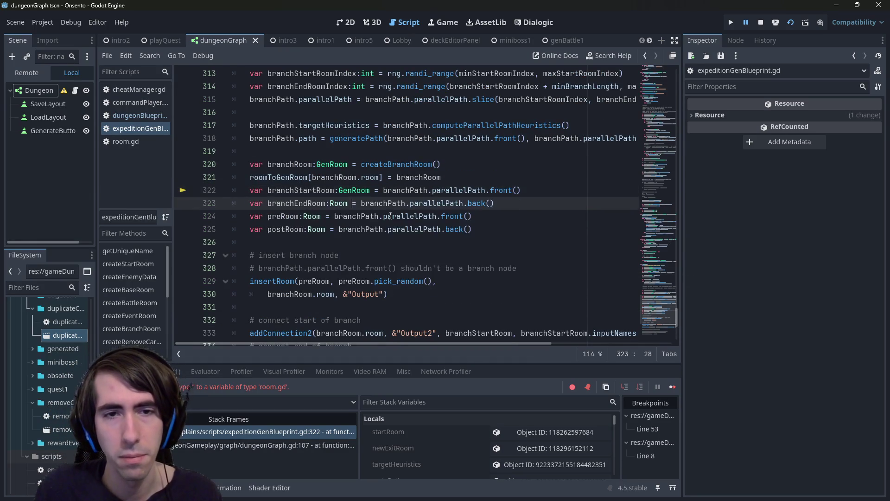
key(Down)
key(ctrl+Left)
text(Gen)
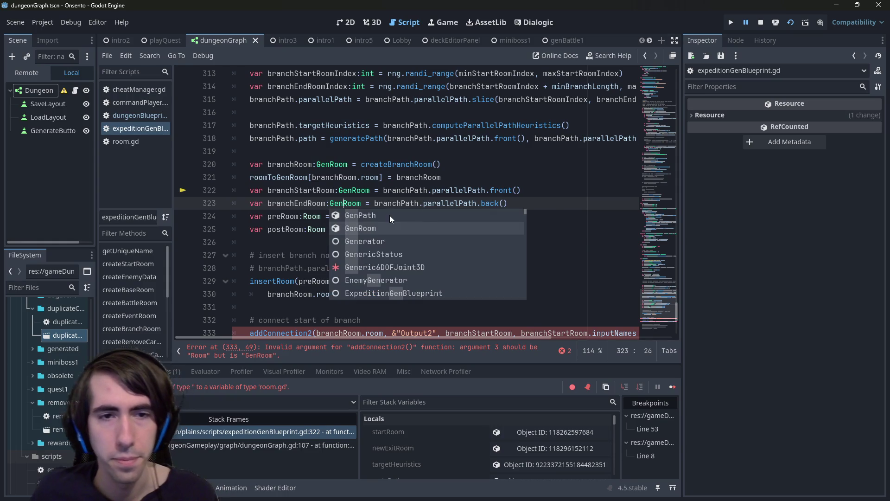
click(370, 176)
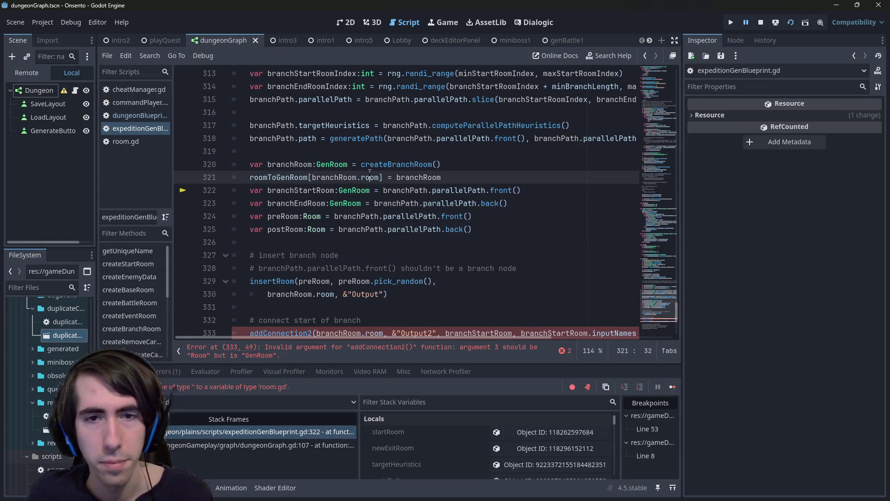
double_click(408, 217)
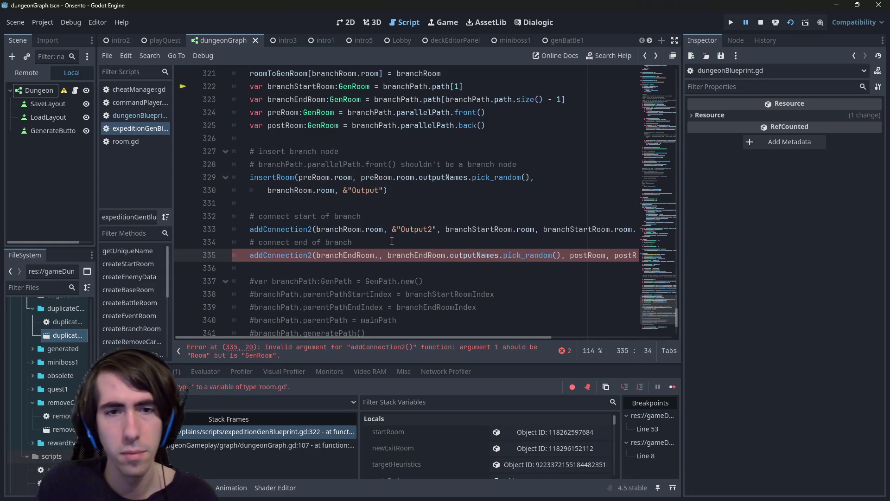
- Append .room to both branchEndRoom arguments on line 335
key(BackSpace)
key(BackSpace)
key(BackSpace)
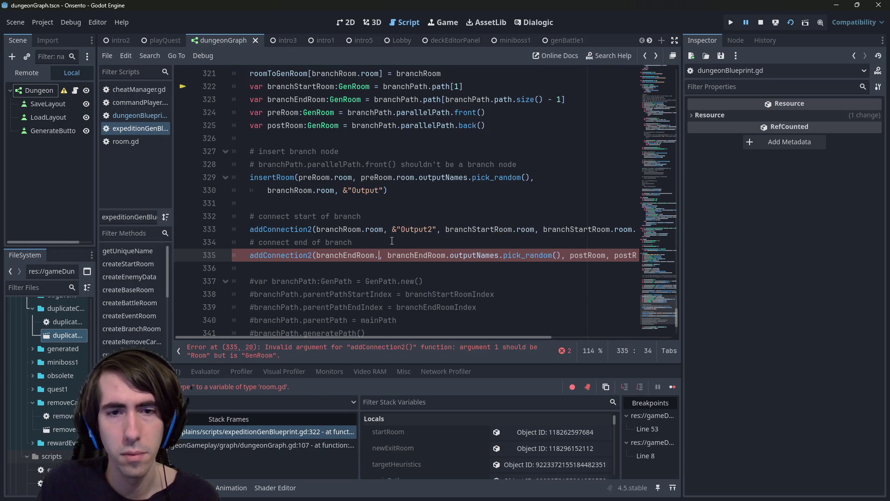
text(.room)
key(ctrl+Right)
key(ctrl+Right)
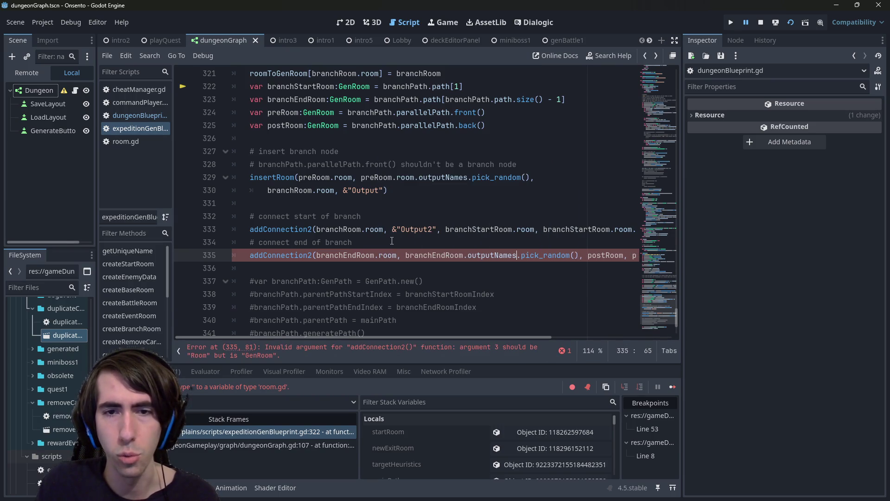
text(.room.)
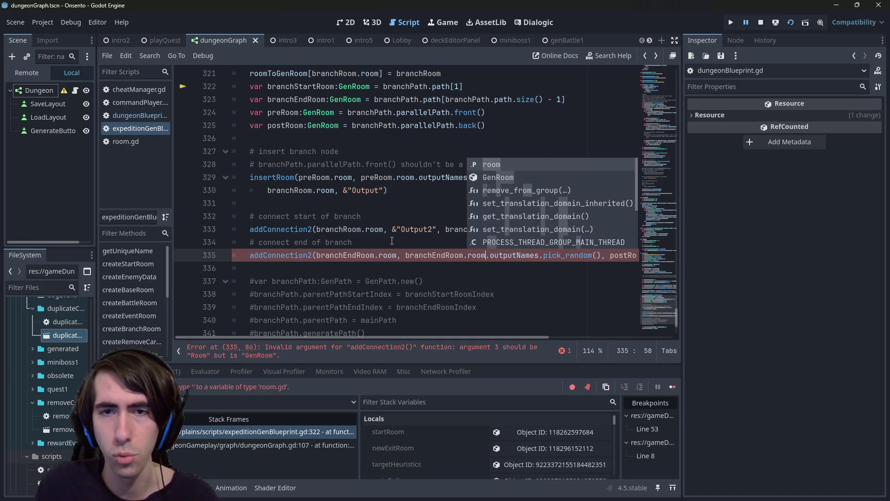
key(ctrl+Right)
key(ctrl+Right)
- Append .room to both postRoom arguments in line 335's addConnection2 call
double_click(347, 230)
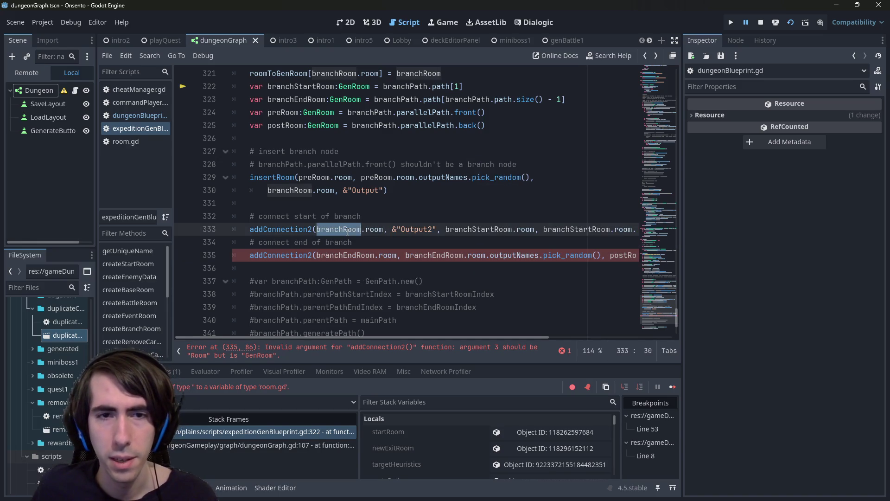
scroll(352, 229, up, 3)
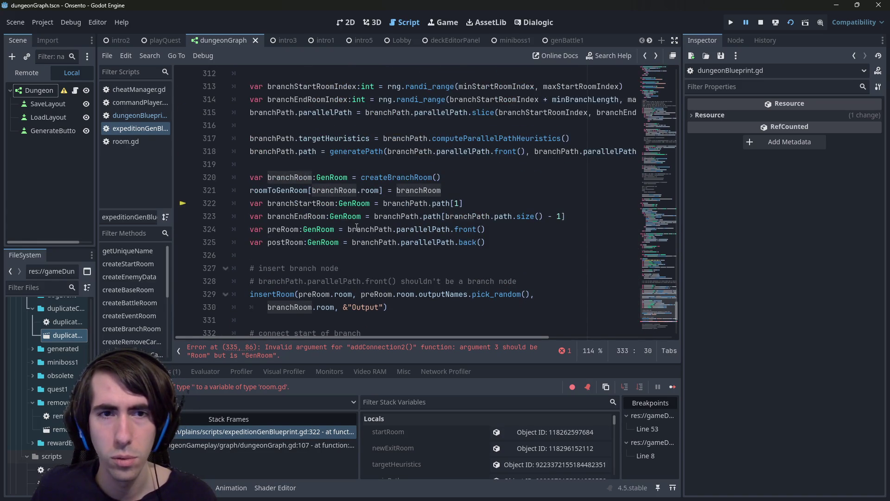
scroll(356, 226, down, 2)
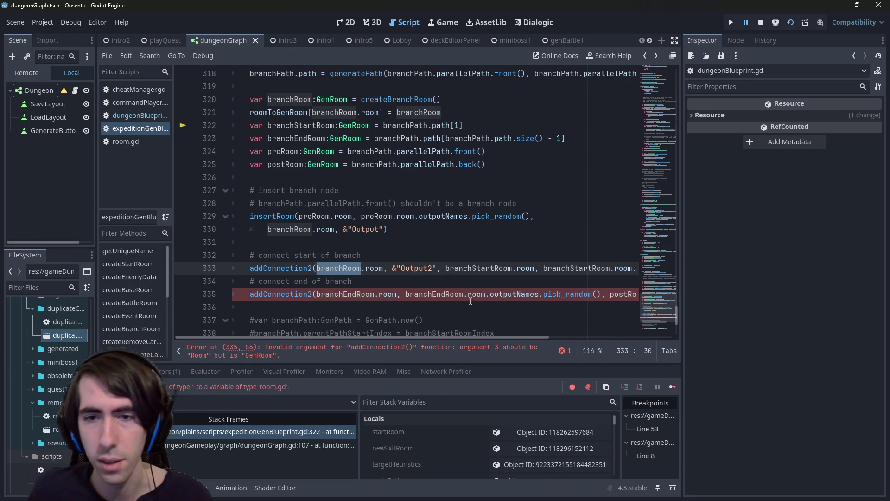
drag(487, 335, 565, 334)
click(531, 293)
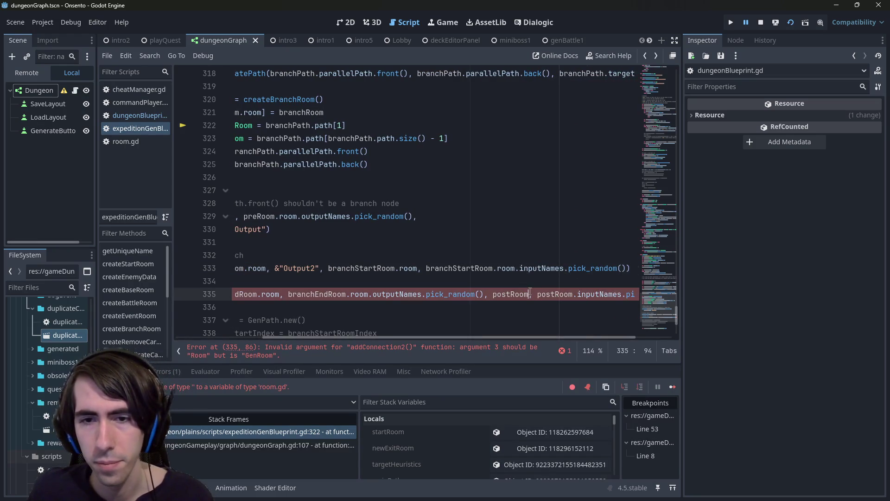
text(.ro)
key(Return)
key(ctrl+Right)
text(.room)
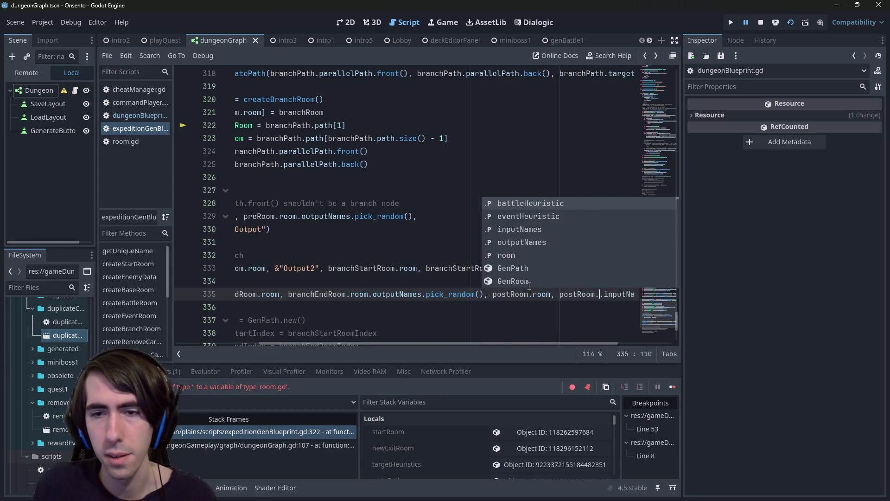
- Save the script and rerun the game with the fix
key(ctrl+s)
mouse_move(525, 346)
mouse_down()
mouse_move(686, 338)
mouse_move(377, 356)
mouse_up()
click(790, 25)
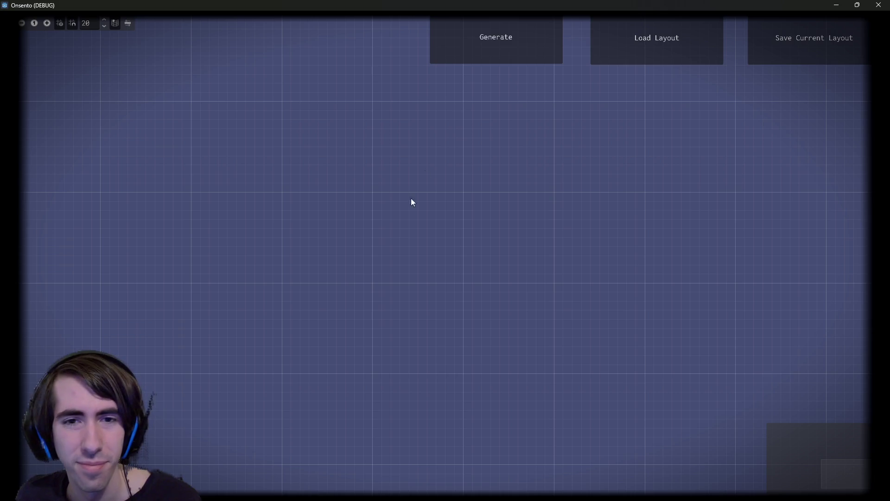
- Generate a dungeon and reach the out-of-bounds error on branchPath.path at line 322
click(474, 58)
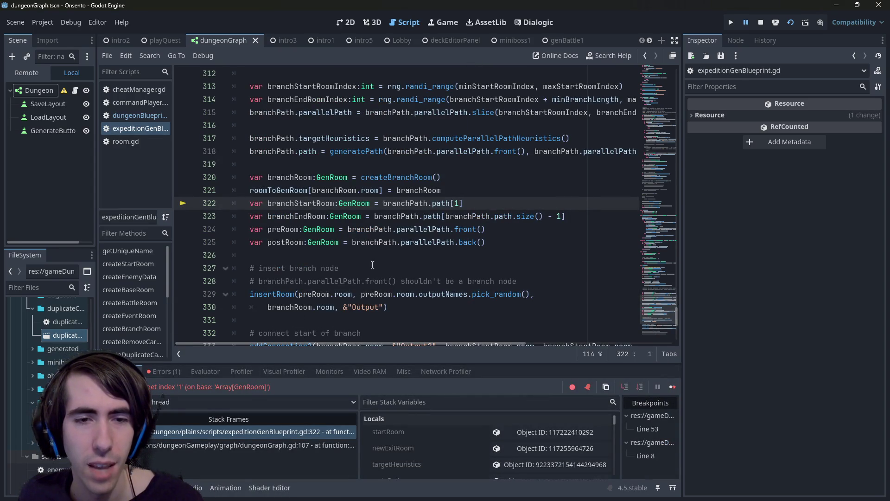
double_click(440, 203)
scroll(431, 206, up, 2)
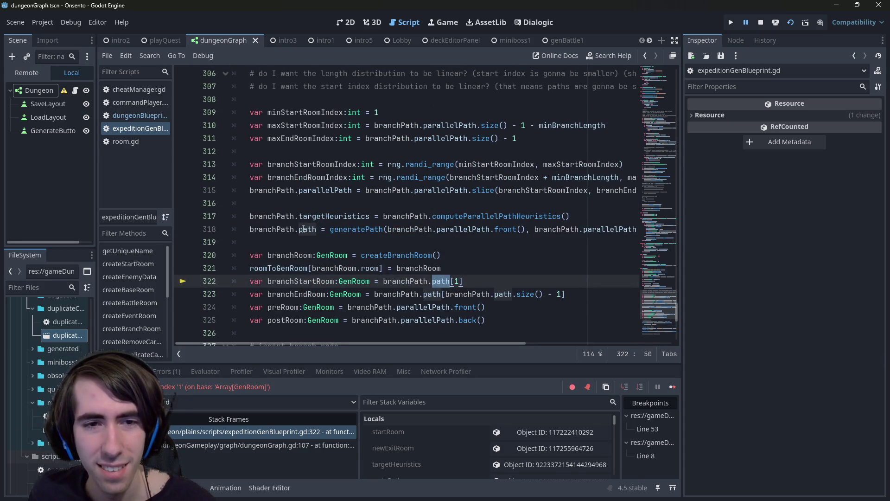
scroll(546, 450, down, 2)
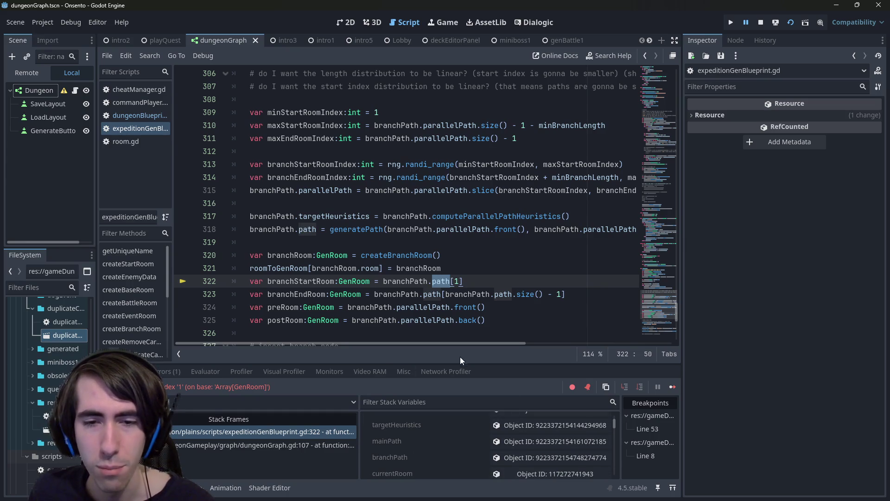
scroll(477, 444, down, 5)
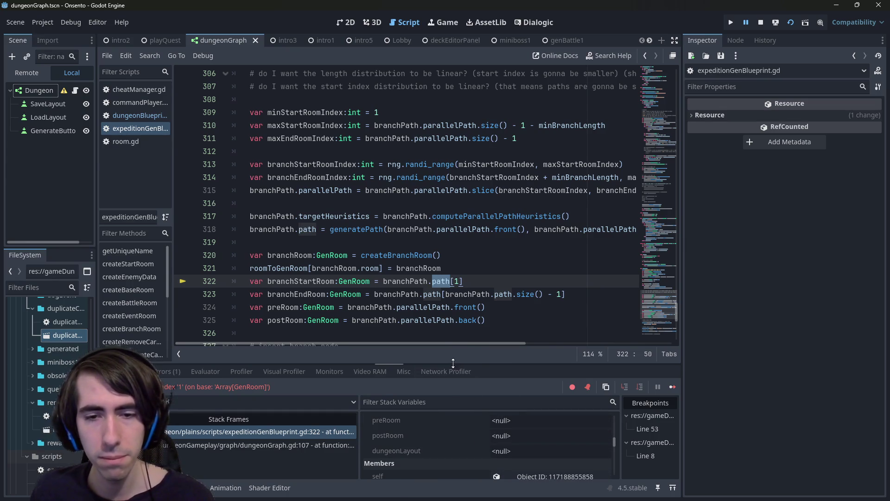
- Enlarge the debugger panel and scroll Stack Variables to inspect locals and members
drag(454, 363, 453, 319)
scroll(446, 243, down, 5)
scroll(458, 425, down, 6)
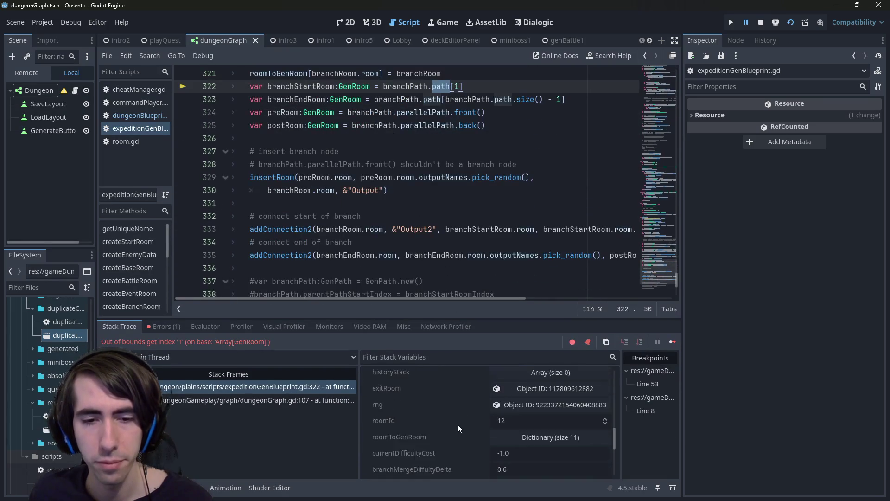
scroll(358, 175, up, 4)
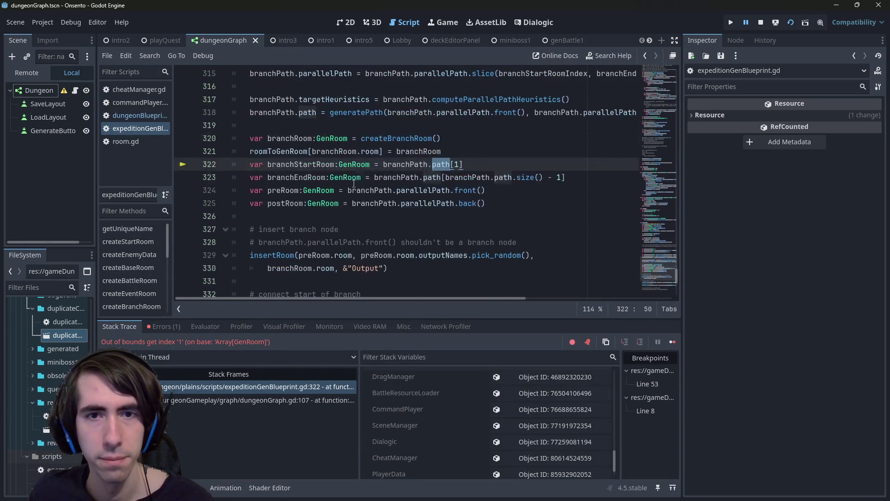
scroll(463, 427, up, 10)
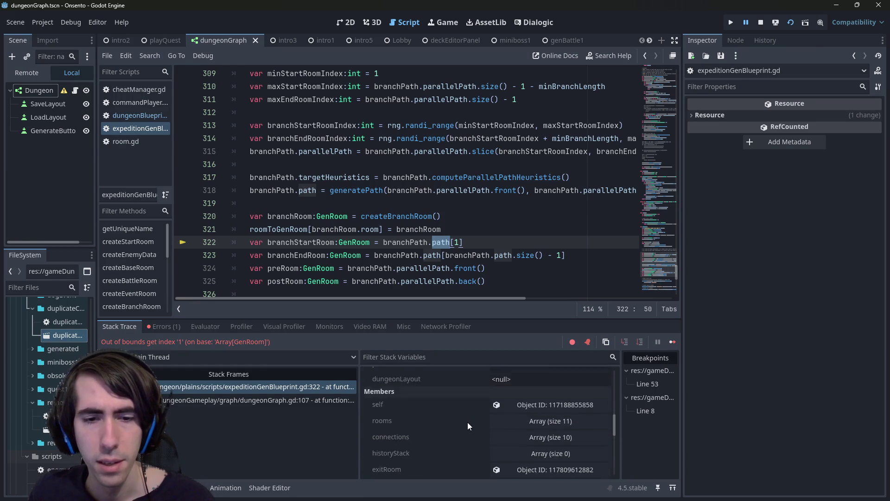
scroll(480, 429, down, 1)
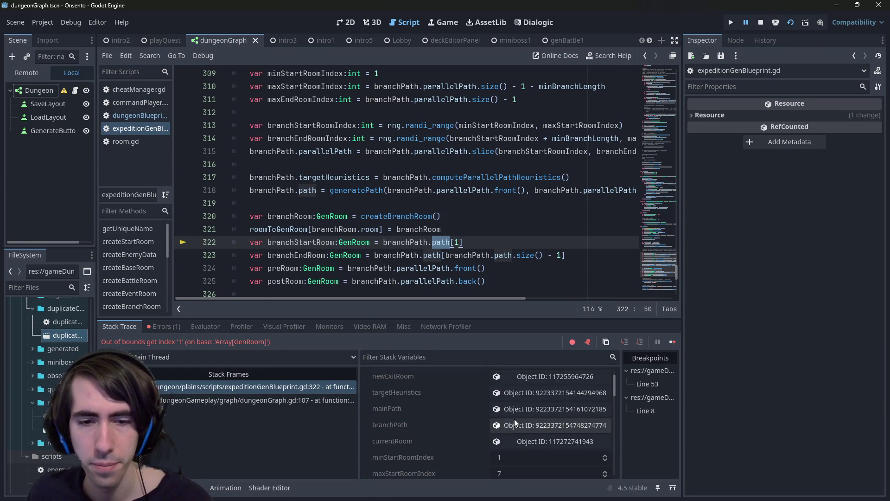
- Expand branchPath's path array, then jump to the generatePath definition to check historyStack
click(513, 418)
click(795, 137)
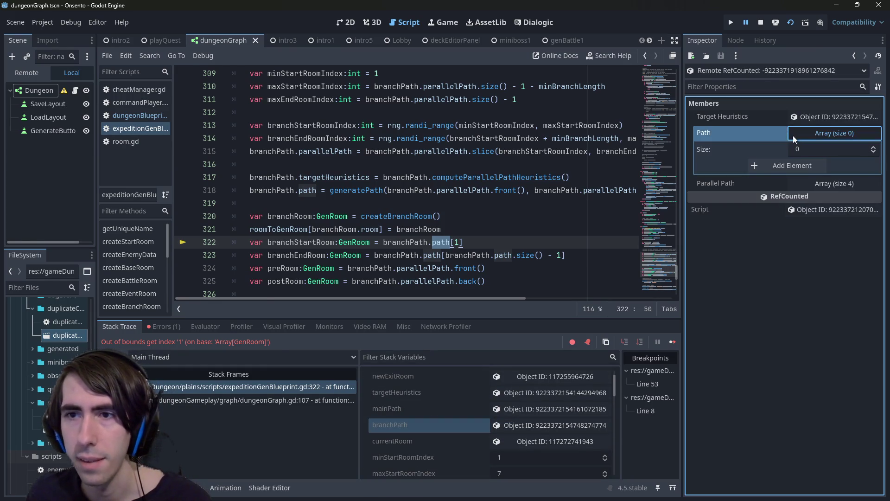
click(339, 200)
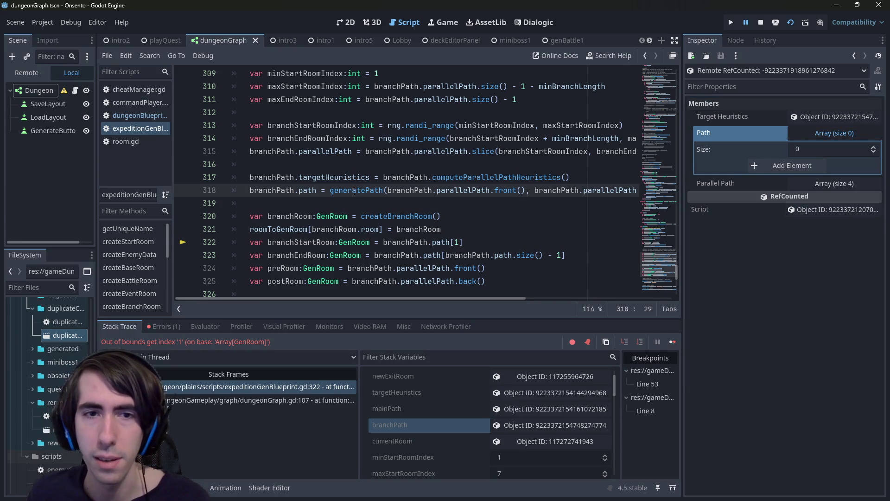
ctrl+click(353, 191)
click(294, 204)
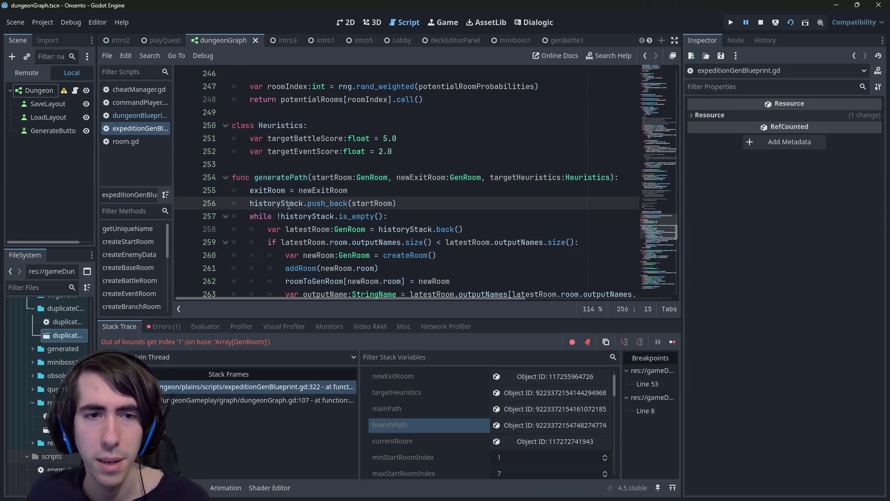
mouse_move(290, 205)
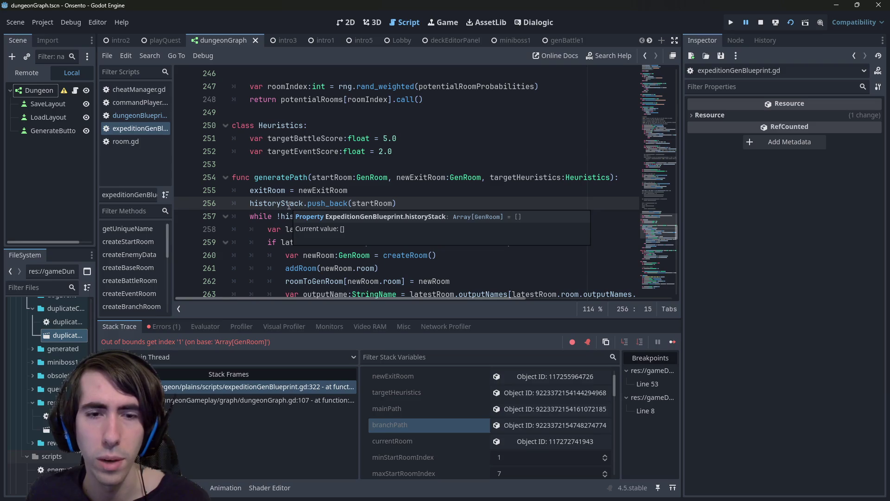
- Flip between generatePath at line 256 and its call on line 318, ending at the call
scroll(498, 432, up, 2)
scroll(493, 421, down, 5)
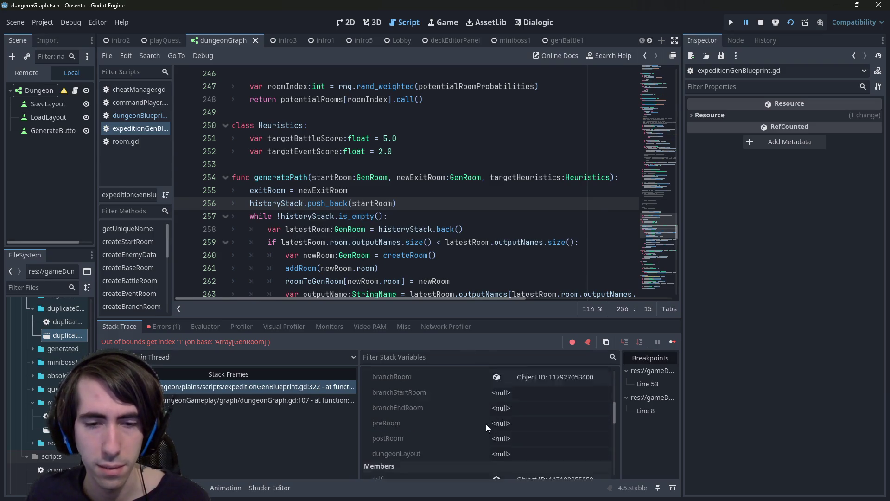
scroll(486, 425, down, 5)
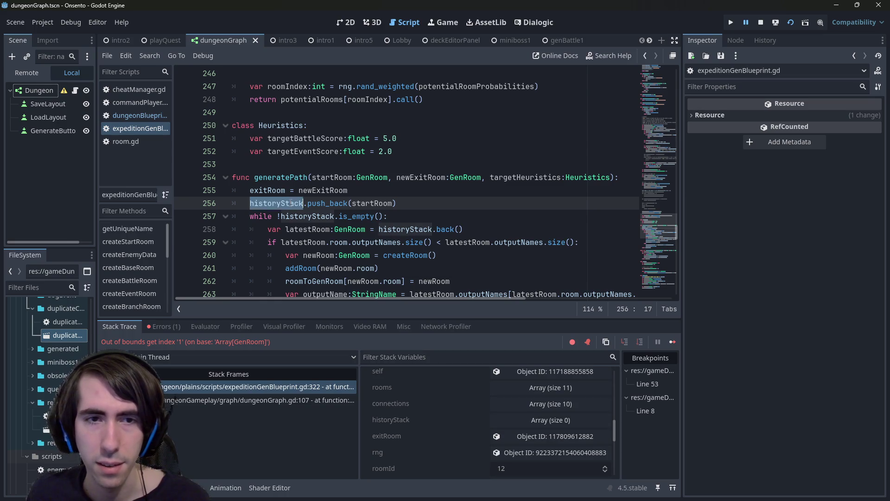
key(alt+Left)
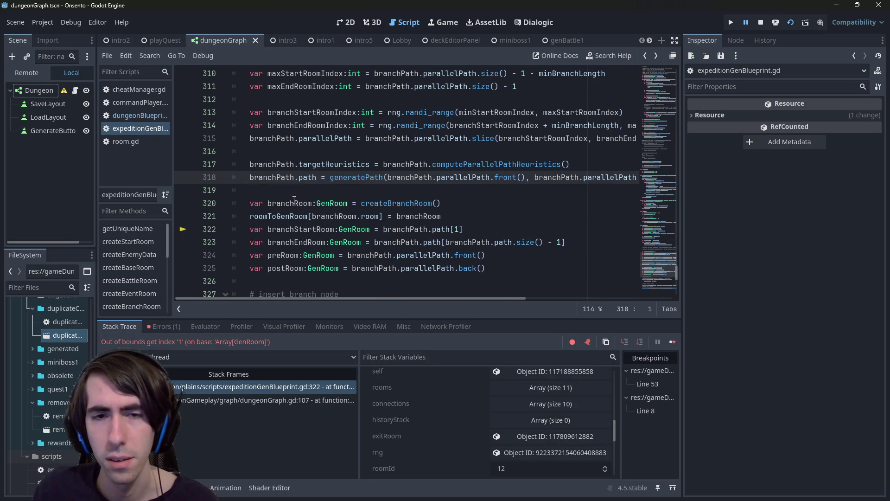
key(alt+Right)
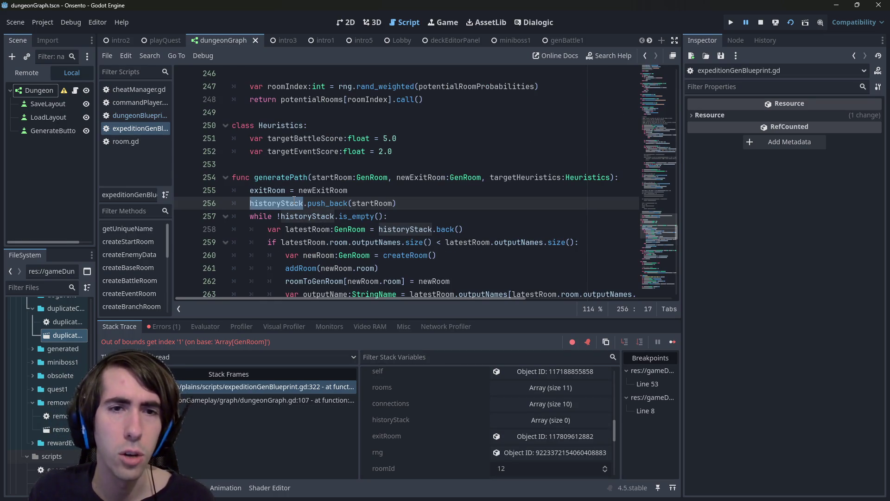
key(alt+Left)
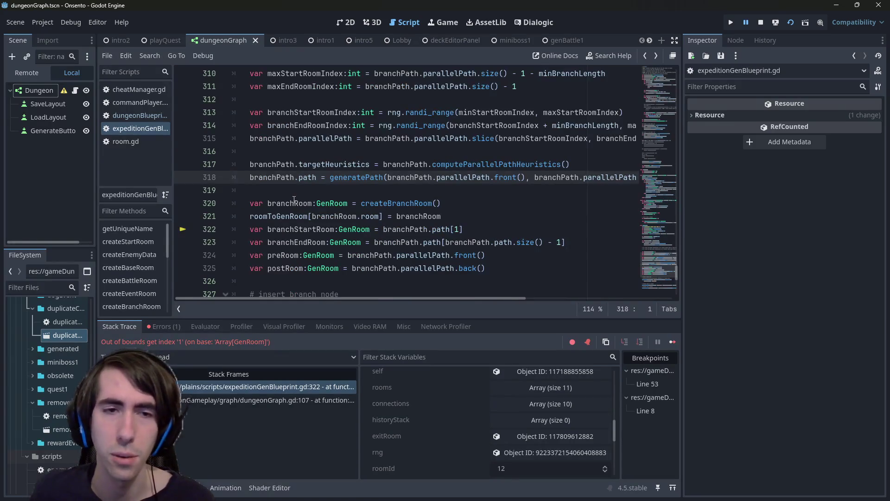
scroll(294, 199, up, 1)
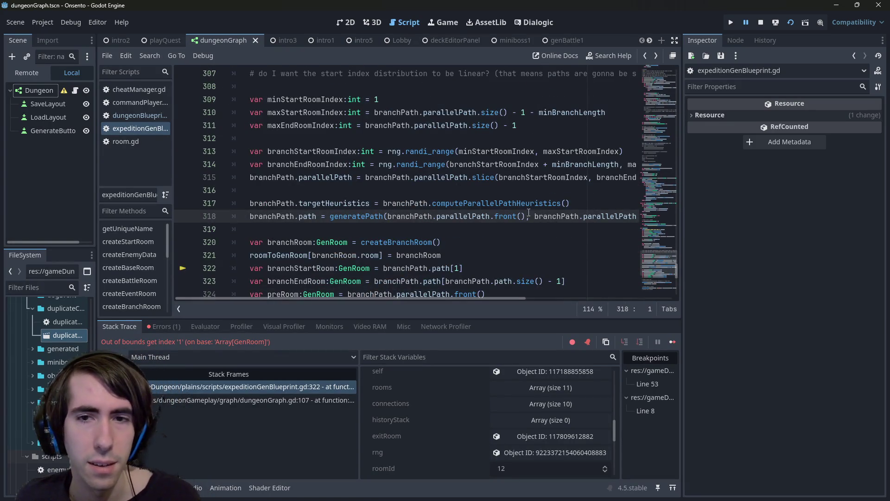
- Insert 'currentDifficultyCost = 0' above the generatePath call, then rerun and generate
click(579, 203)
key(Return)
text(current)
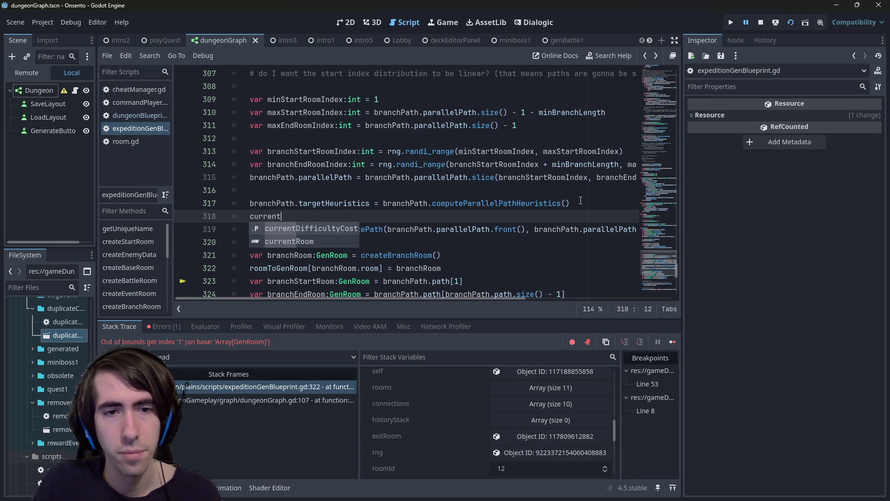
key(Return)
text(= 0)
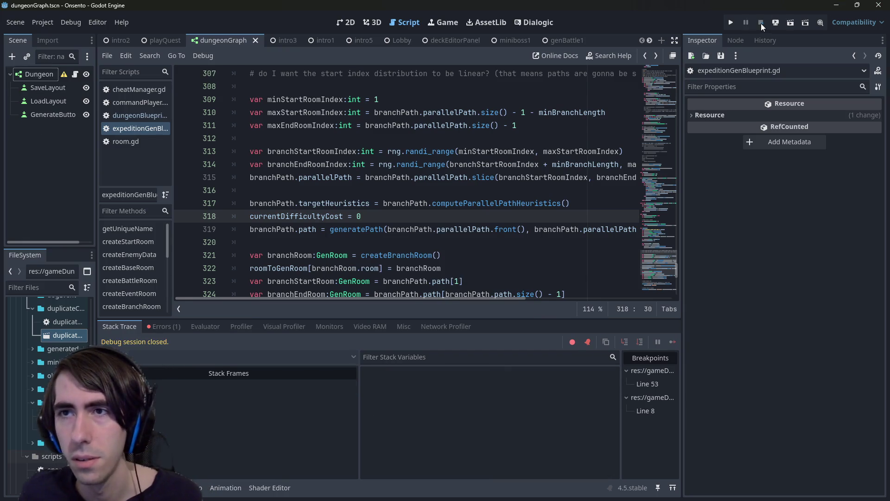
click(794, 21)
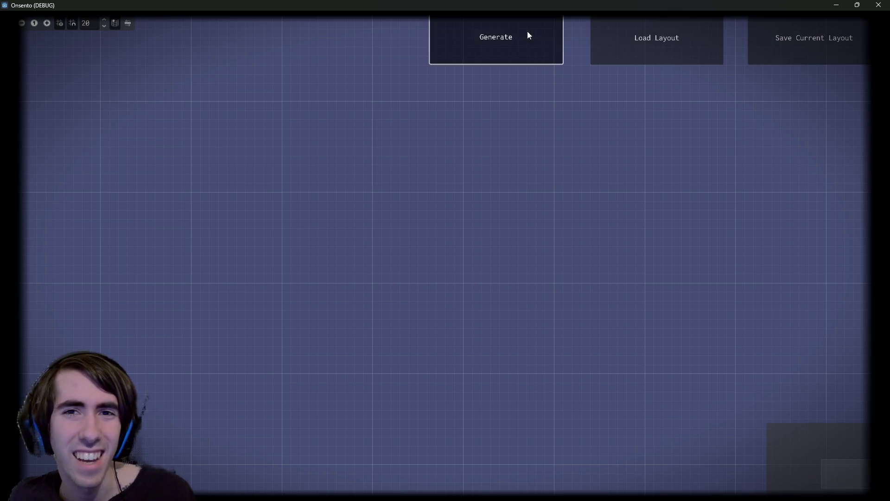
click(528, 36)
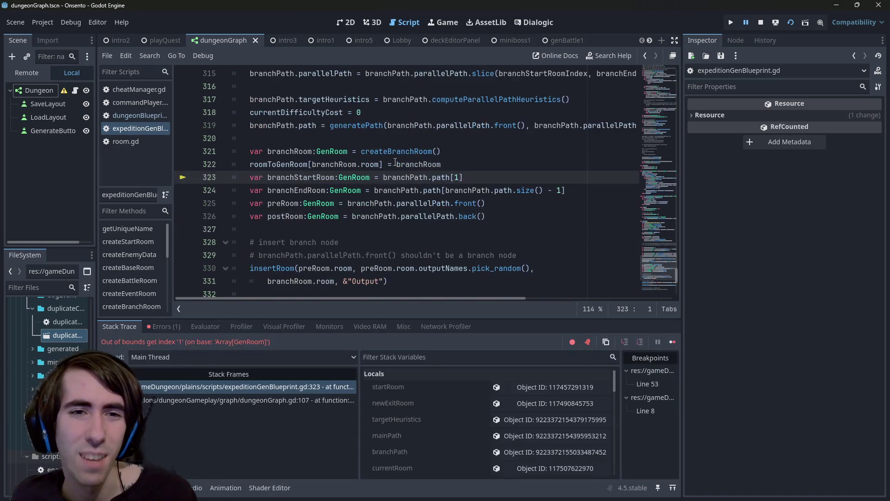
click(445, 177)
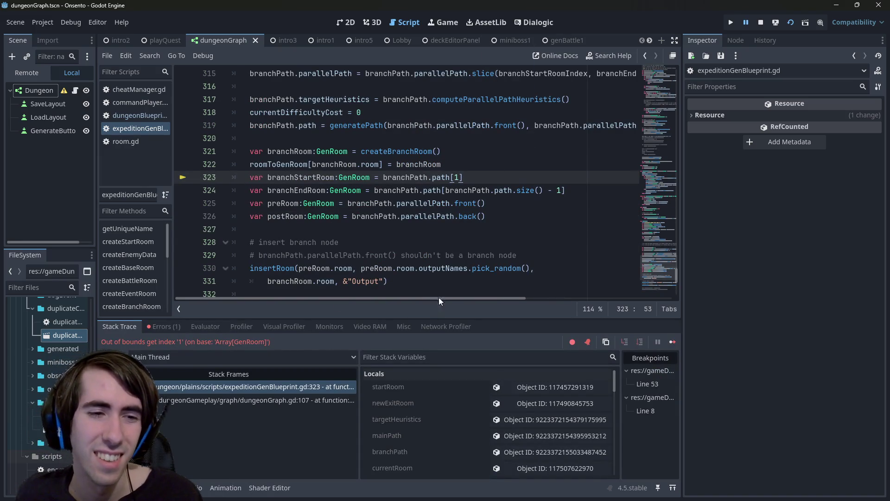
scroll(403, 196, up, 2)
- Set a breakpoint on line 319's generatePath call and rerun generation to pause there
double_click(330, 191)
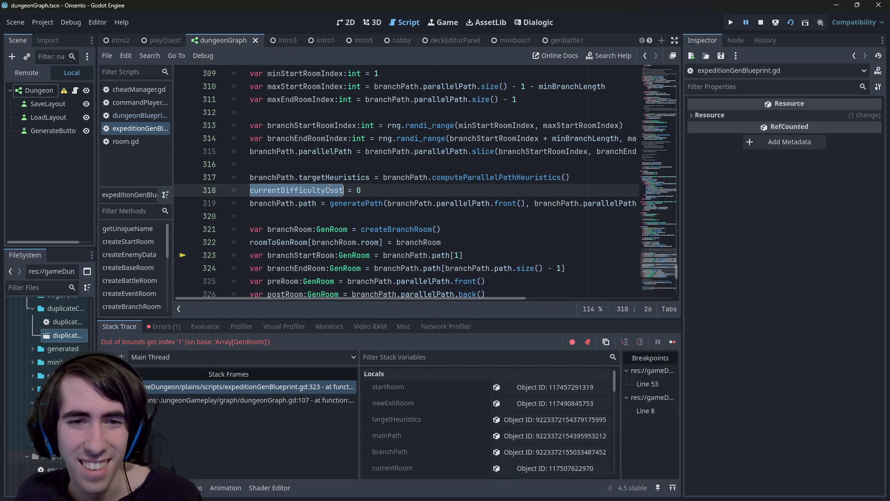
shift+click(194, 208)
key(F9)
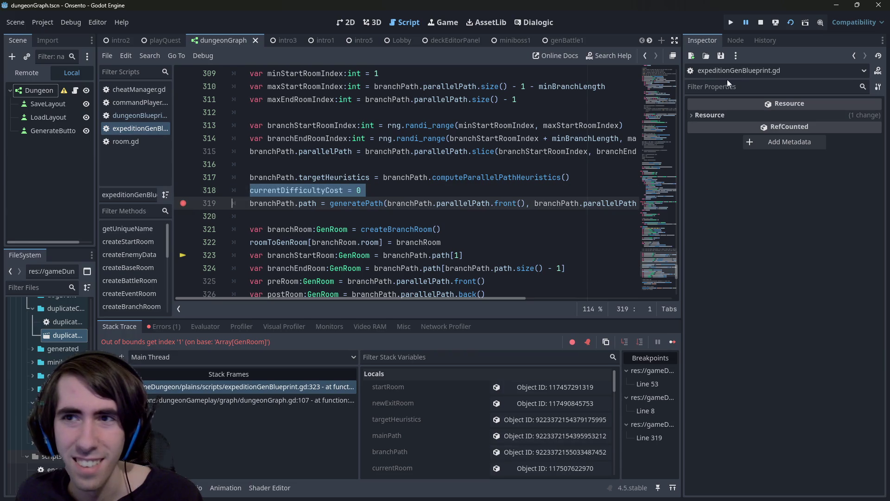
click(792, 23)
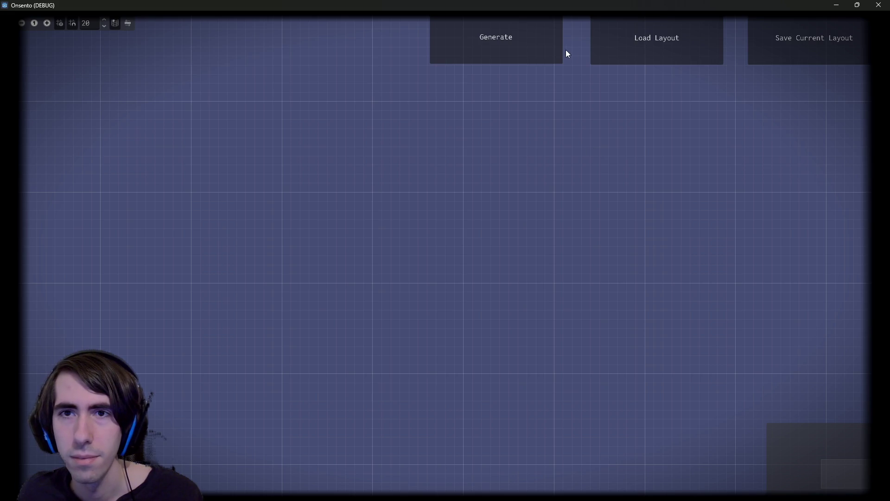
click(541, 48)
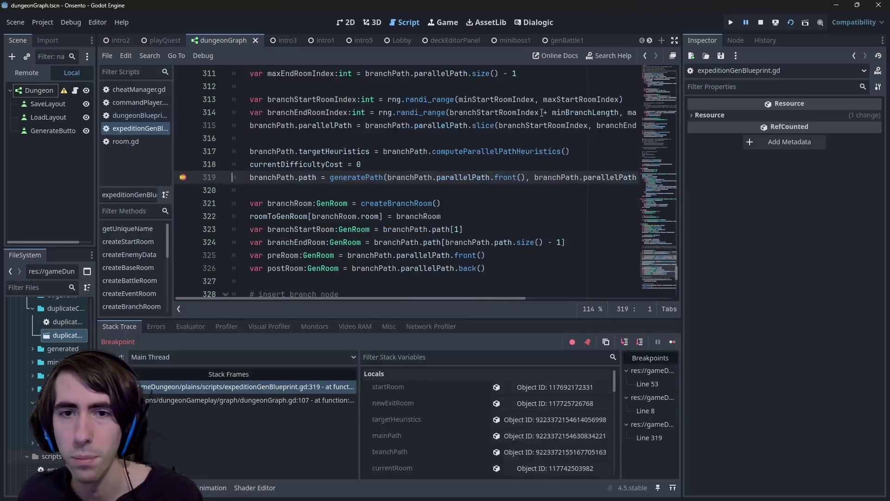
- Step into generatePath and step over lines until reaching the else branch at line 268
click(624, 341)
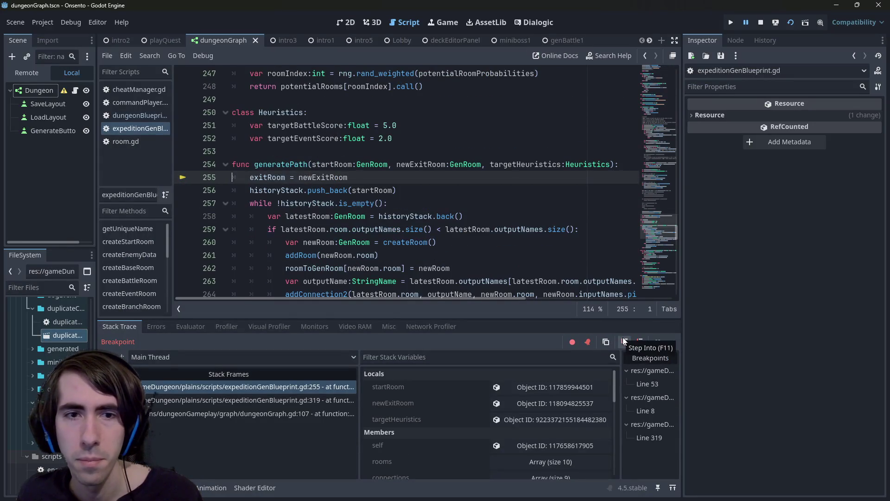
click(641, 343)
click(641, 343)
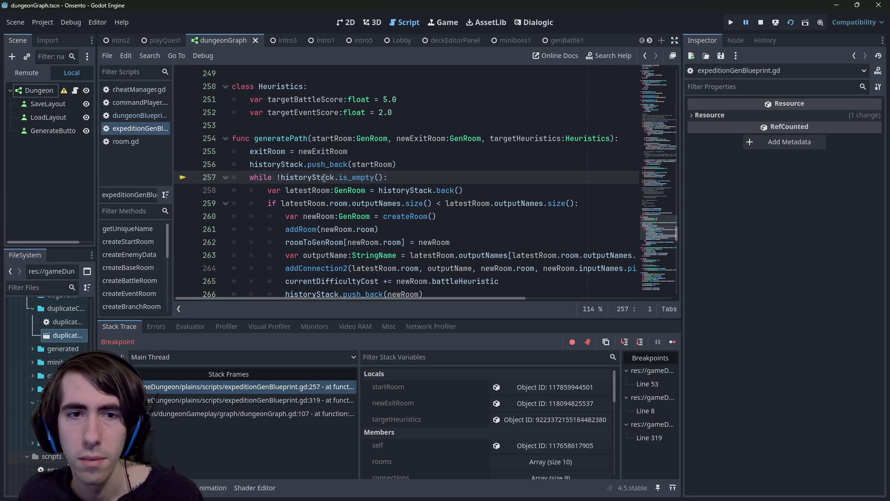
click(640, 344)
click(641, 343)
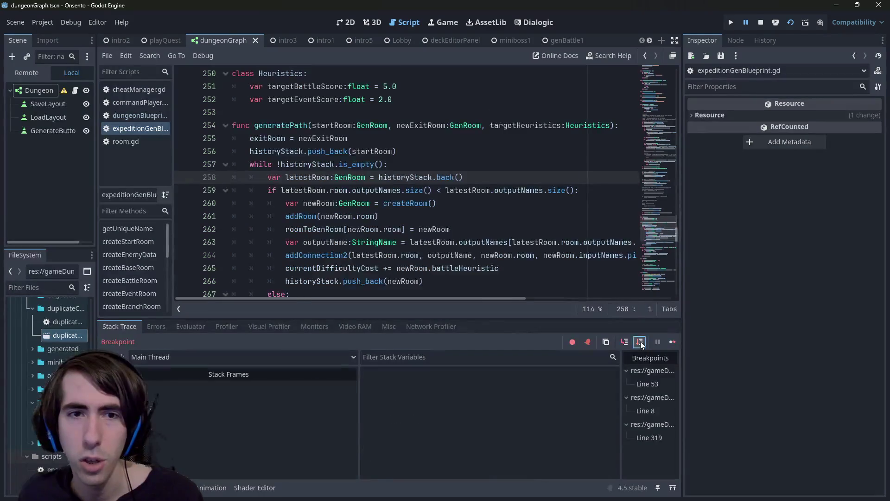
click(641, 343)
- Inspect latestRoom and startRoom, then return to the breakpoint on line 319
scroll(433, 215, up, 2)
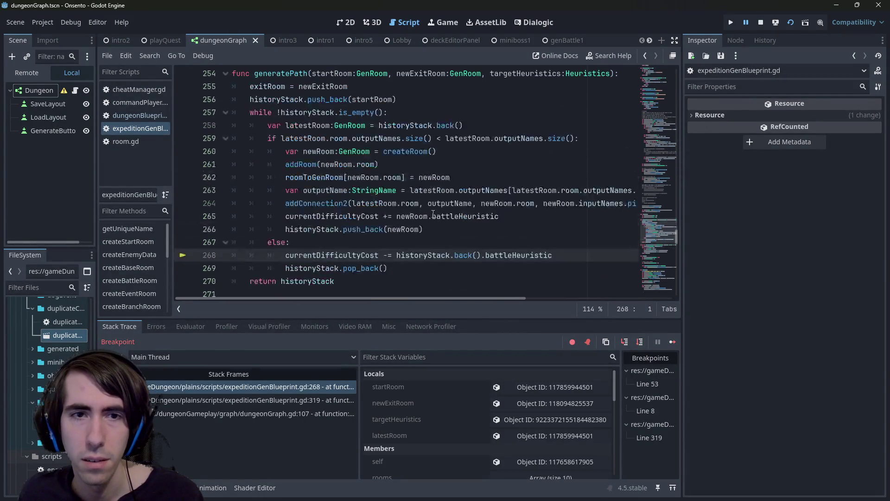
mouse_move(382, 137)
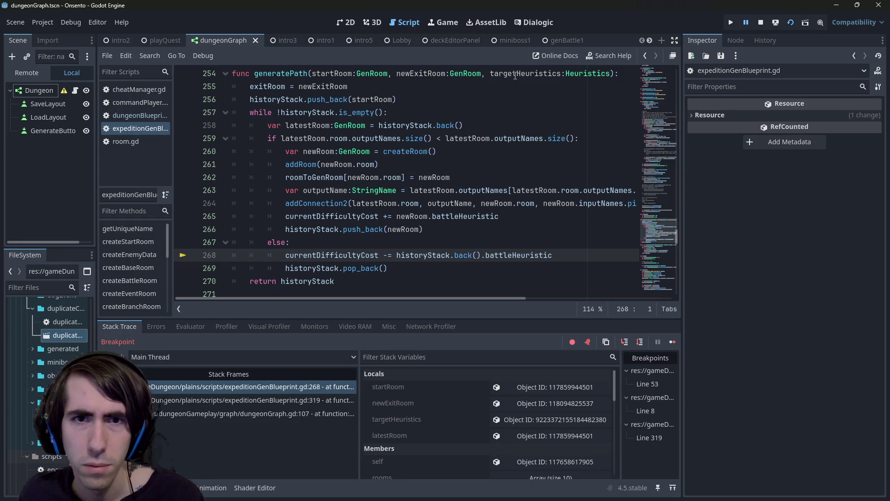
double_click(317, 138)
scroll(317, 153, up, 1)
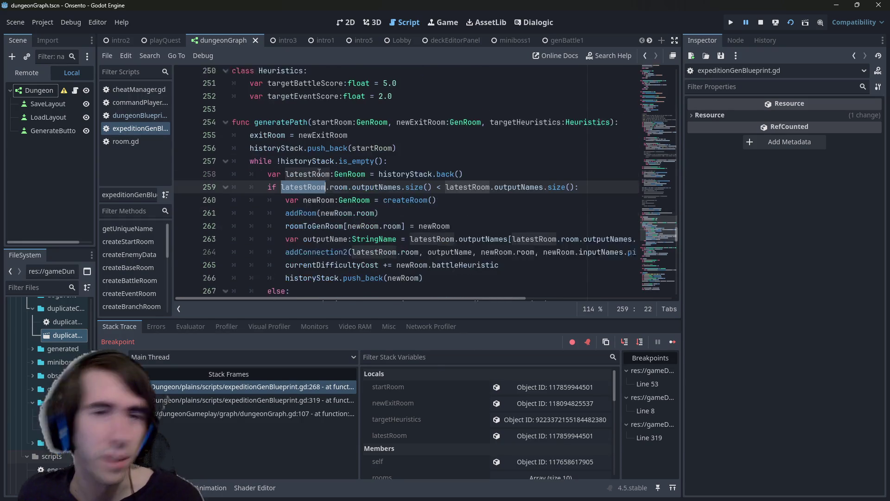
click(339, 151)
double_click(371, 139)
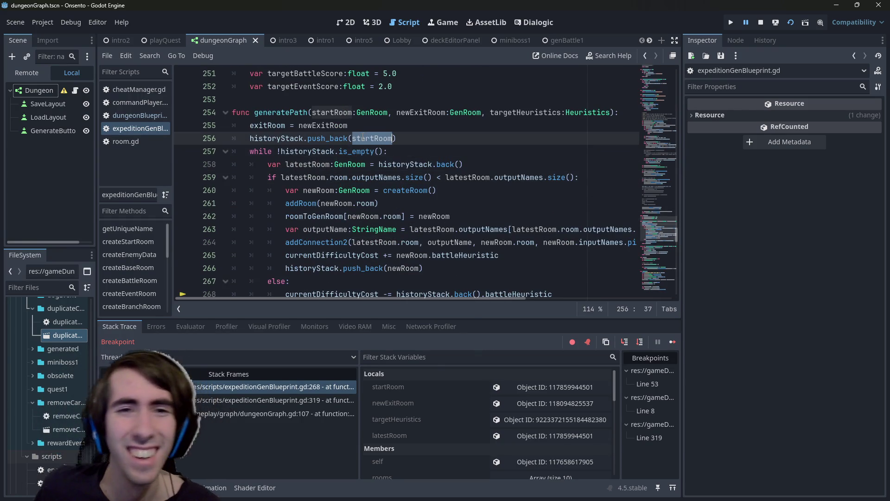
click(411, 144)
scroll(410, 145, down, 1)
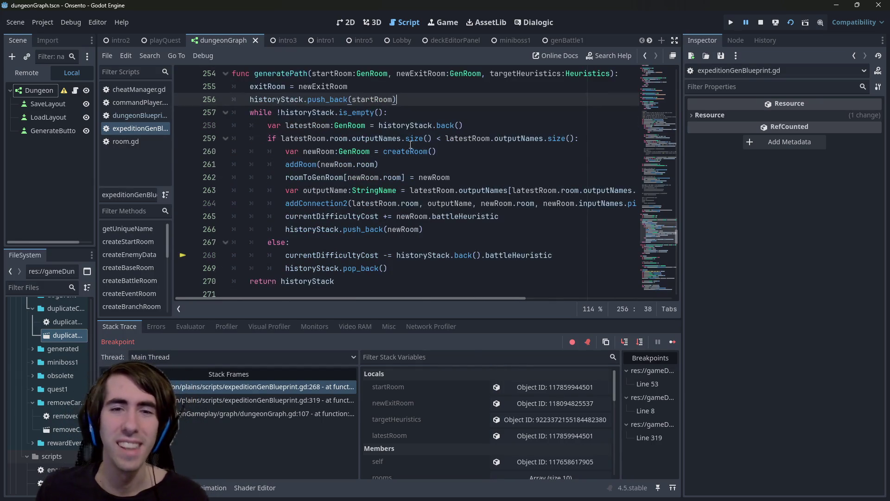
scroll(407, 146, up, 2)
key(Right)
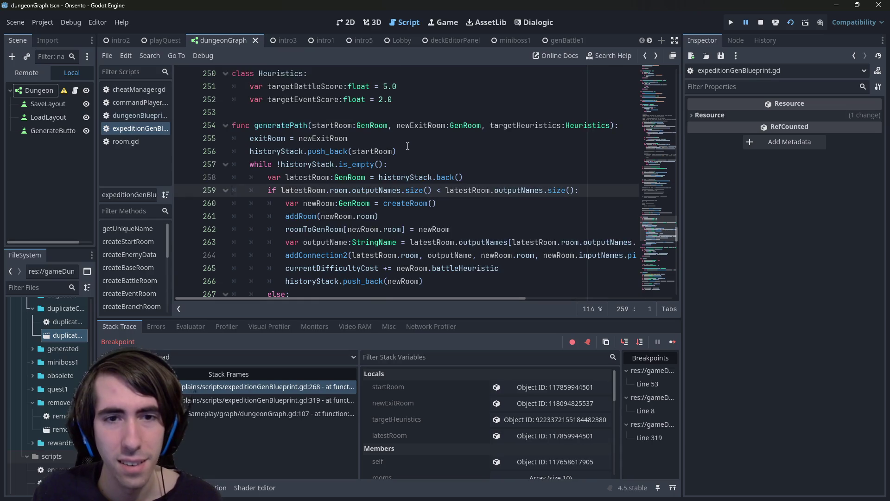
key(ctrl+period)
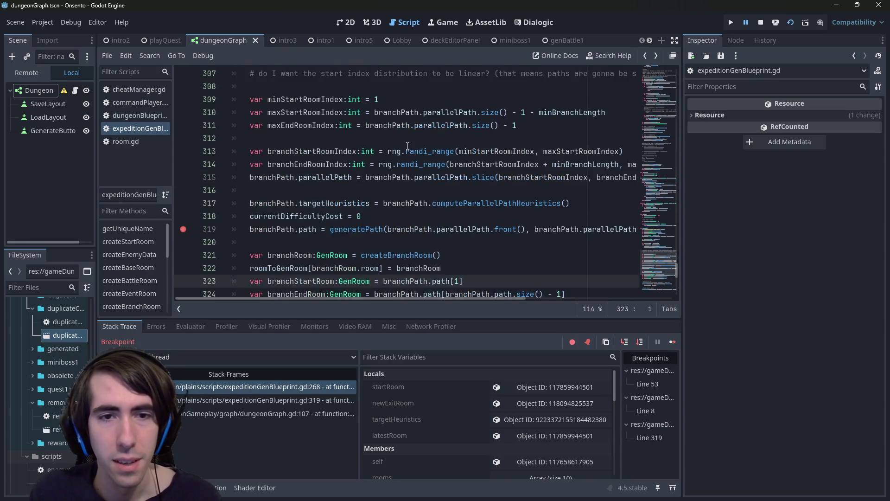
- Move the var branchRoom line above the generatePath call and save the script
click(490, 204)
click(523, 204)
double_click(483, 203)
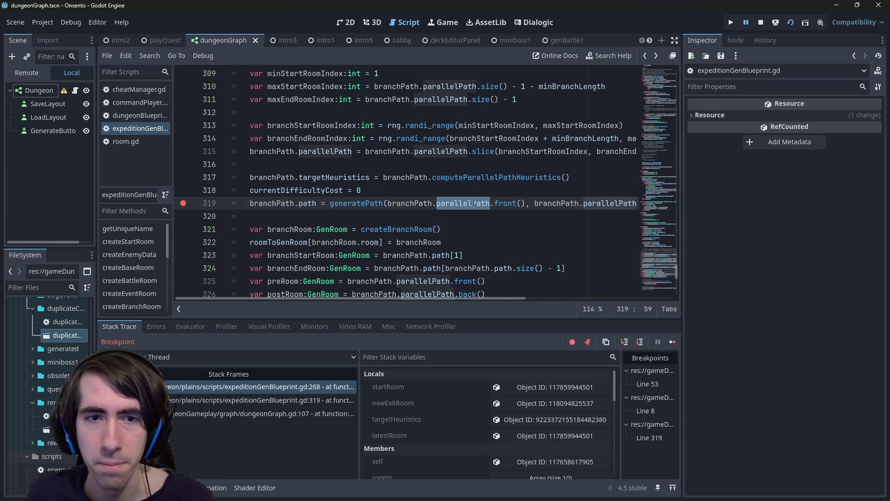
scroll(472, 206, down, 1)
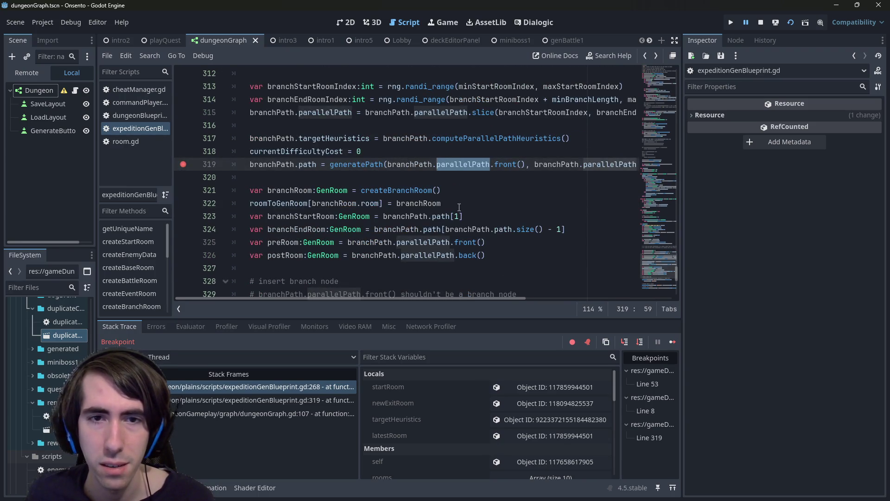
click(467, 204)
click(470, 191)
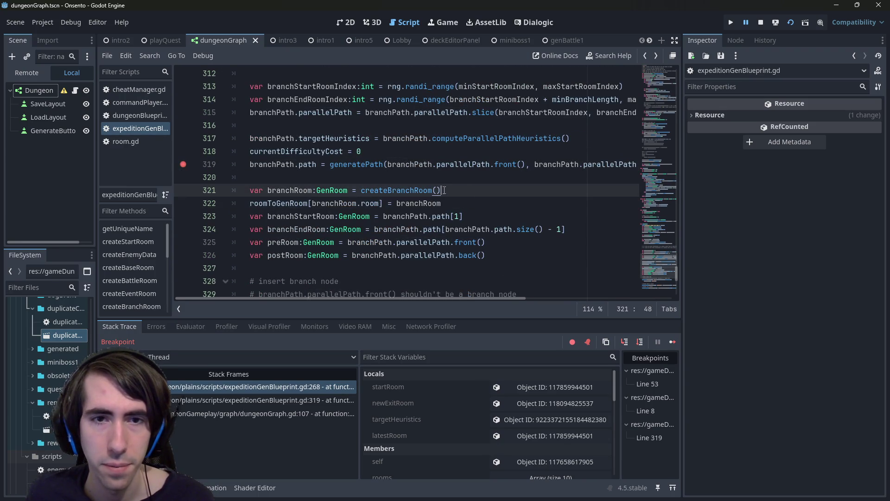
click(195, 191)
key(alt+Up)
key(alt+Up)
key(Down)
key(ctrl+s)
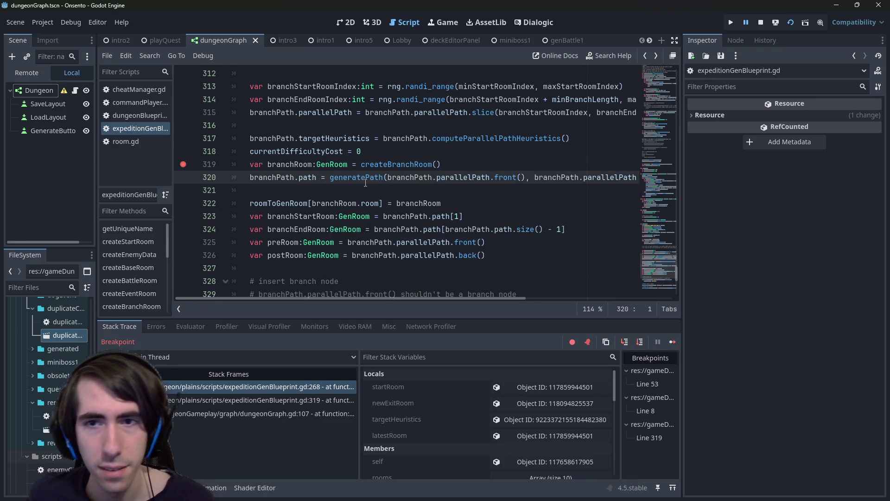
- Replace generatePath's first argument on line 320 with branchRoom
mouse_move(435, 299)
mouse_down()
mouse_move(545, 299)
mouse_move(413, 286)
mouse_up()
click(405, 151)
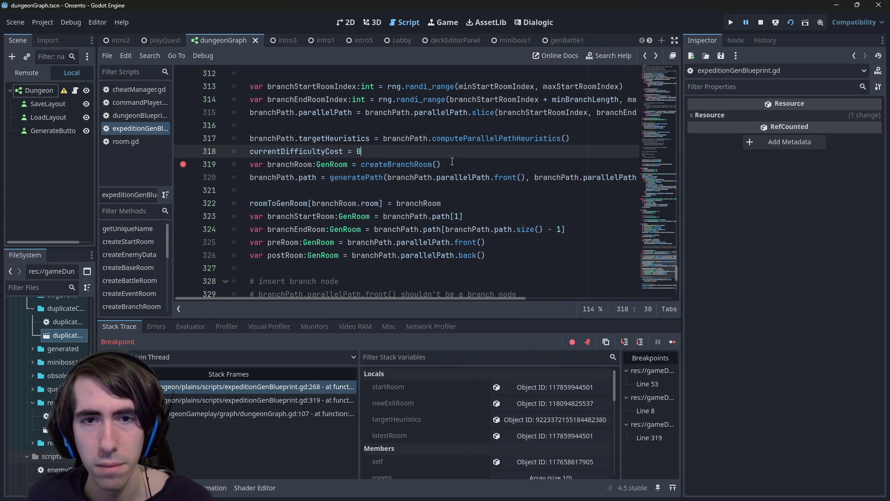
click(525, 177)
double_click(297, 164)
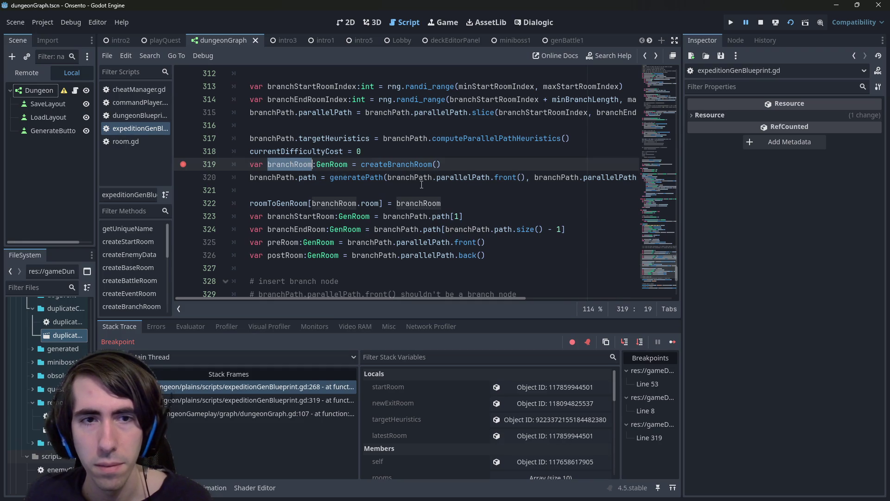
key(ctrl+c)
drag(387, 178, 526, 178)
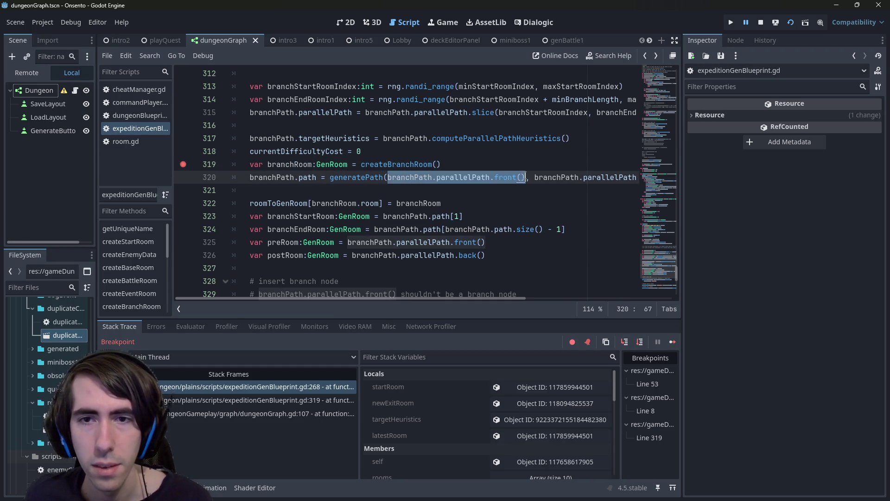
key(ctrl+v)
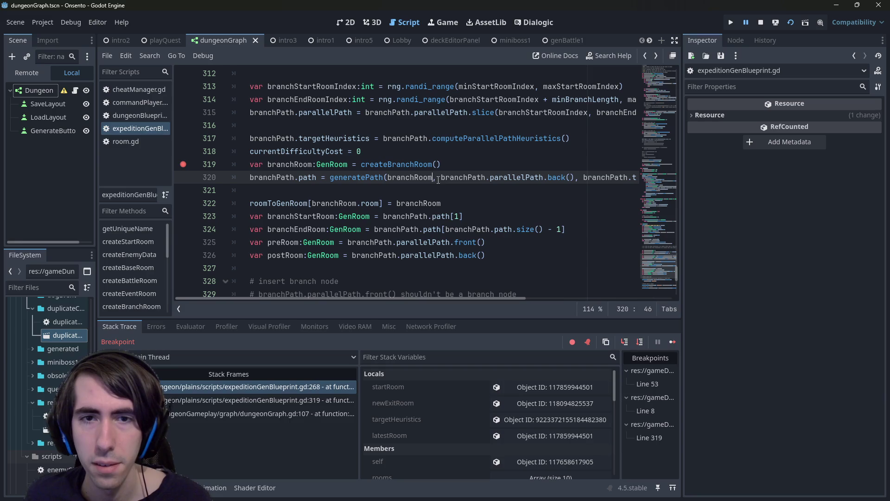
key(ctrl+z)
key(ctrl+shift+z)
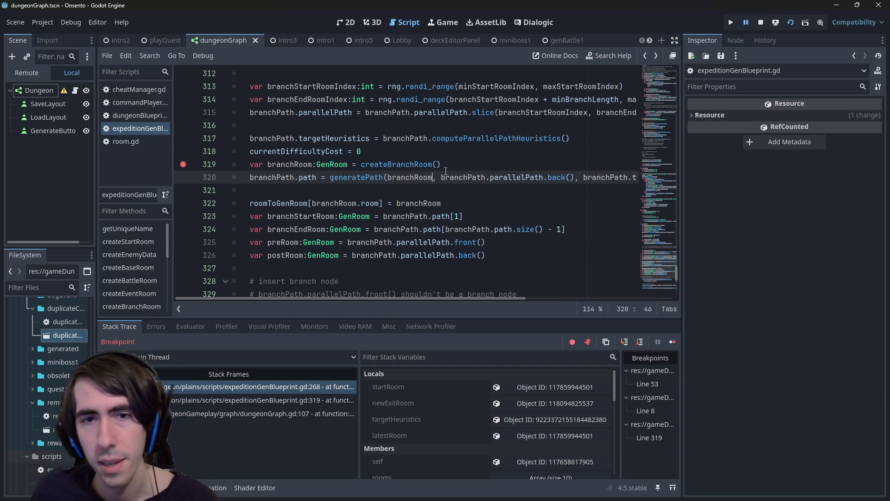
mouse_move(441, 177)
mouse_down()
mouse_move(584, 177)
mouse_move(575, 177)
mouse_up()
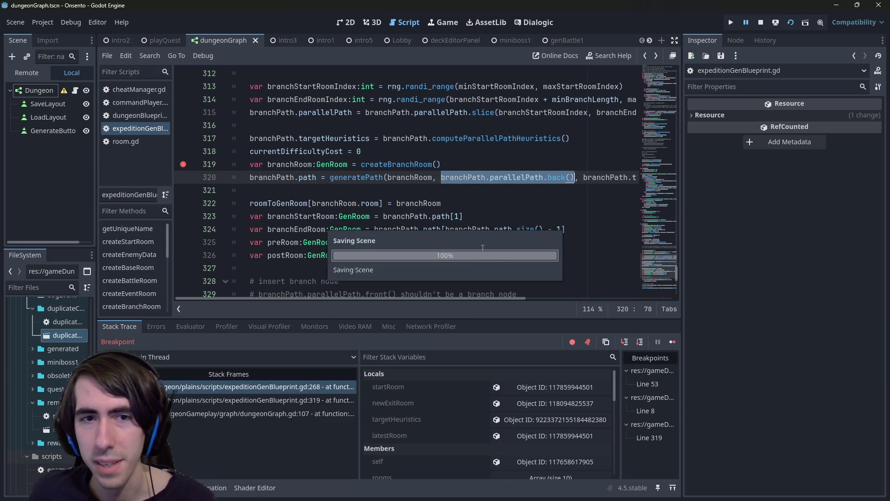
mouse_move(465, 297)
mouse_down()
mouse_move(551, 292)
mouse_move(410, 282)
mouse_up()
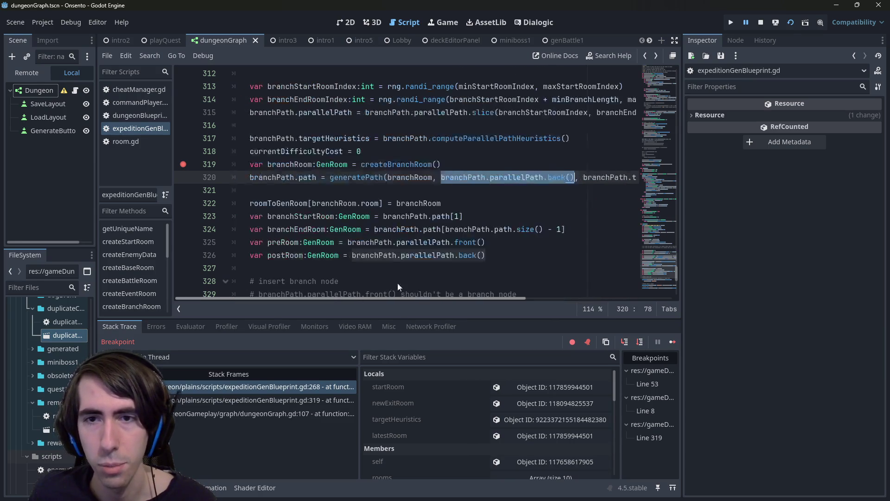
- Remove the line-319 breakpoint and stop the debug session
ctrl+click(357, 177)
scroll(238, 159, down, 20)
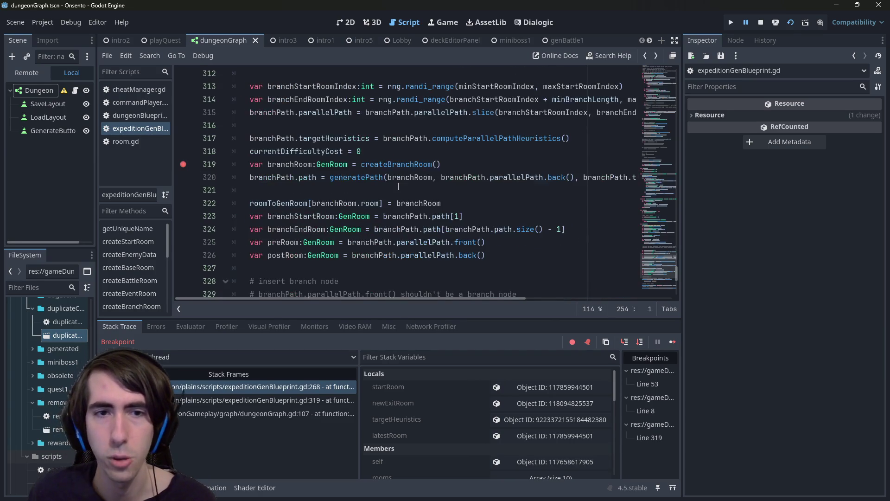
click(183, 165)
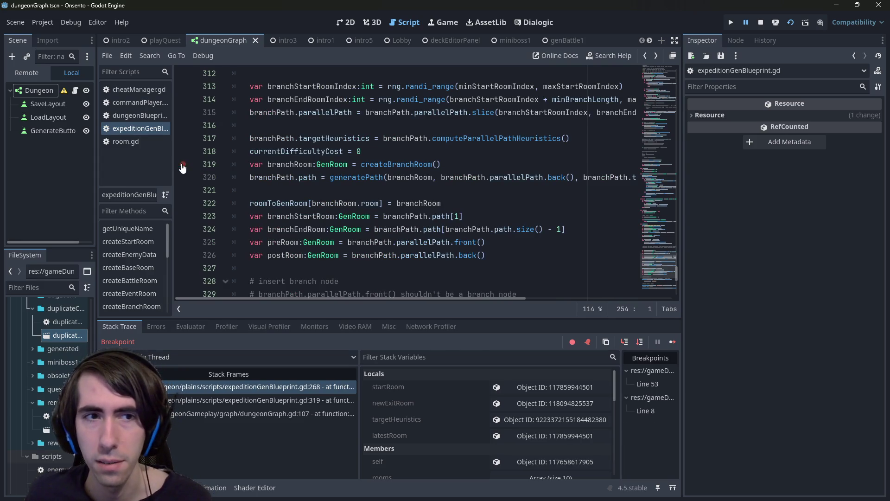
click(417, 151)
click(760, 23)
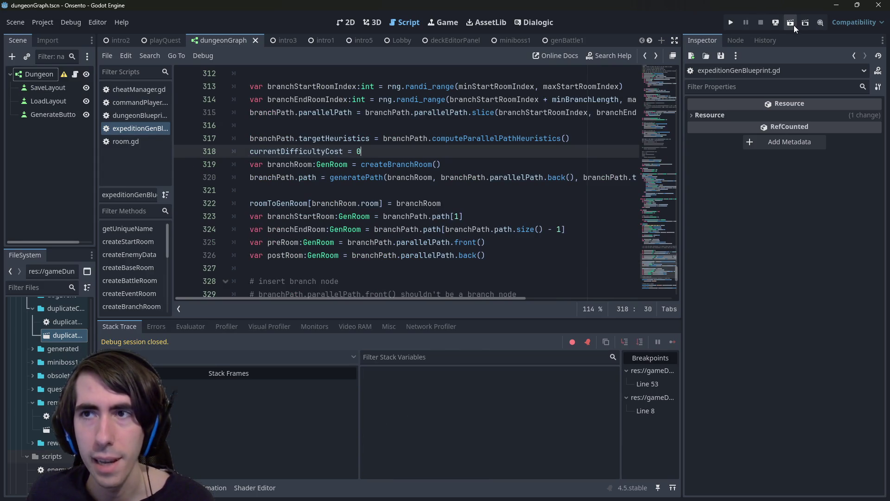
- Test-run the scene, then move roomToGenRoom under branchRoom and currentDifficultyCost below it
click(795, 26)
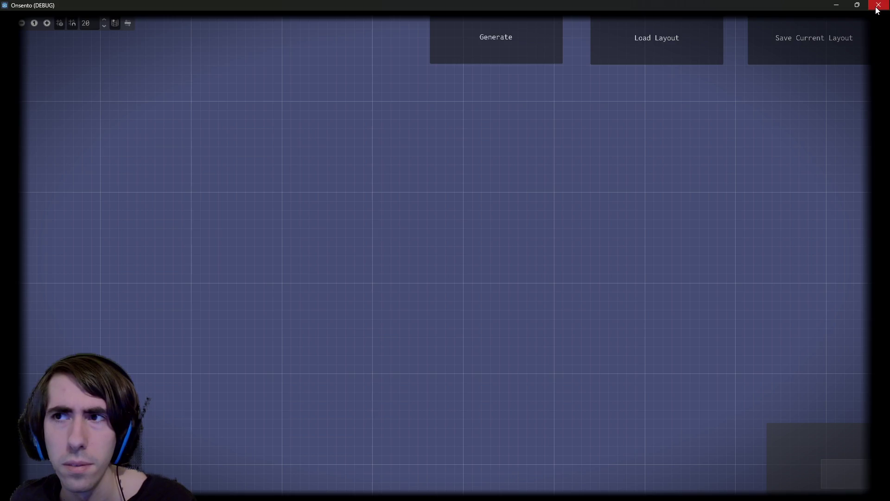
click(879, 5)
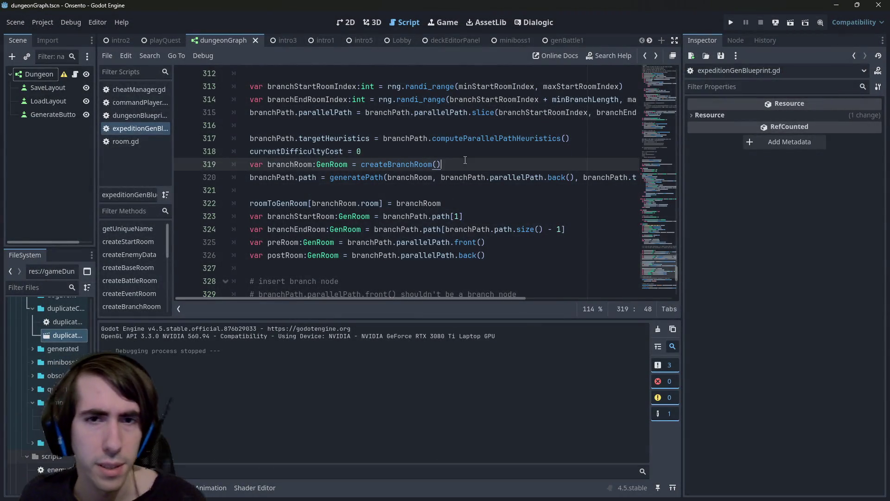
click(412, 178)
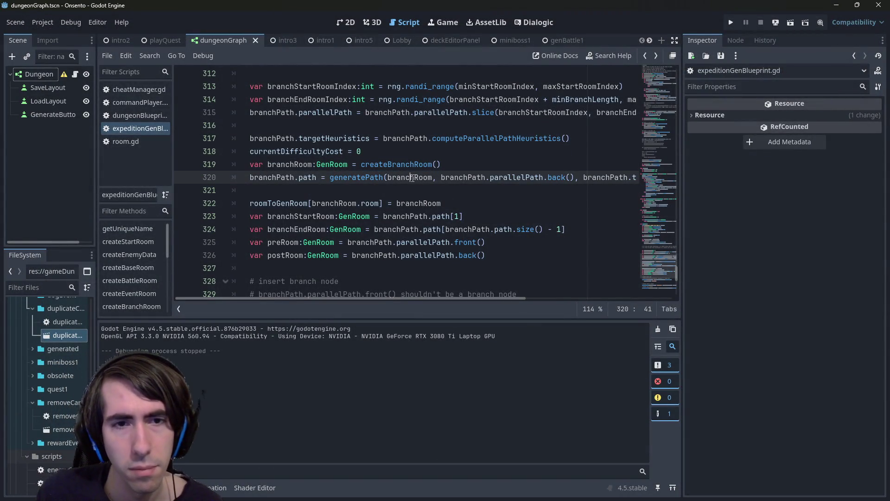
key(Down)
key(Down)
scroll(411, 189, down, 2)
scroll(410, 189, up, 2)
key(alt+Up)
key(alt+Up)
key(alt+Up)
key(alt+Down)
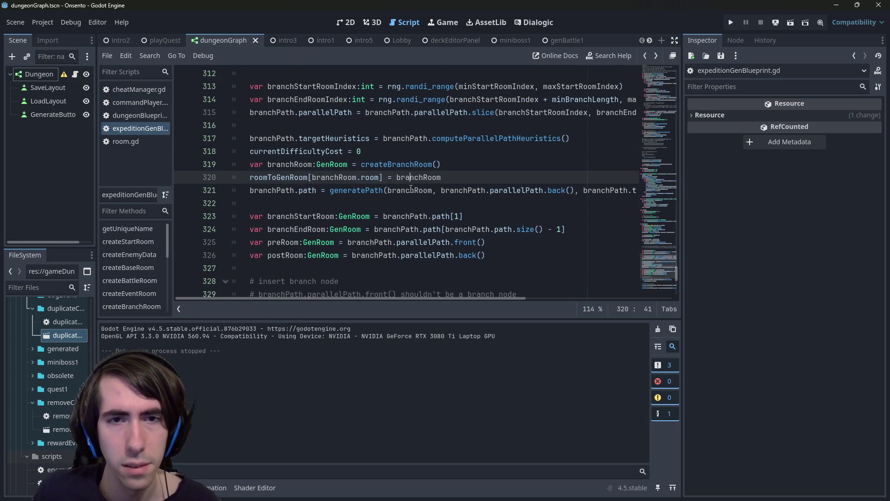
click(445, 153)
key(alt+Down)
key(alt+Down)
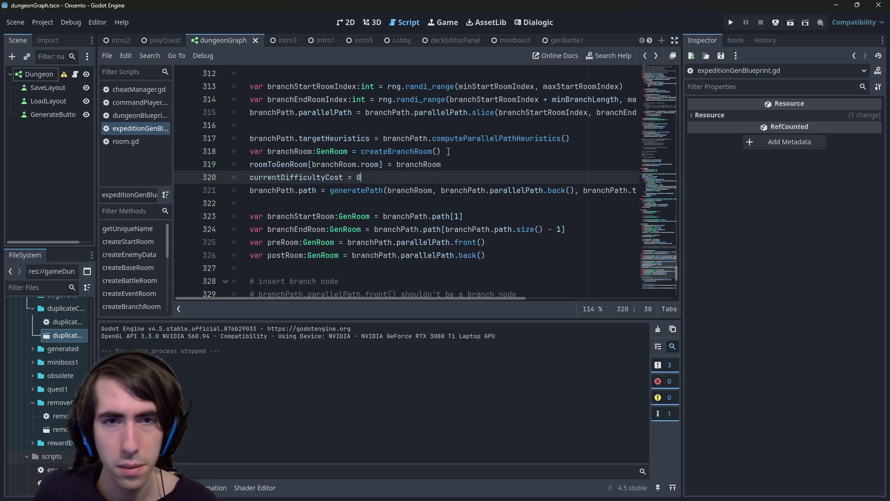
- Review the branch room declarations and delete the preRoom and postRoom variables
click(455, 216)
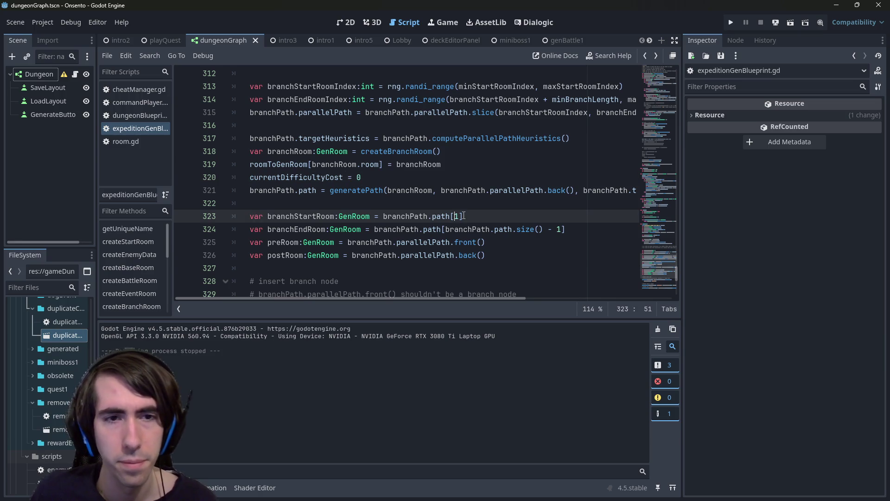
scroll(464, 216, down, 1)
double_click(301, 177)
double_click(314, 190)
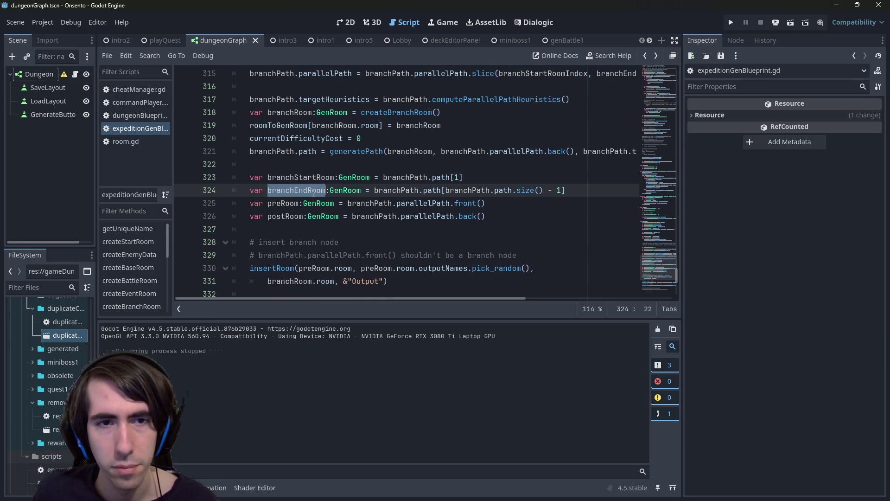
scroll(310, 175, down, 2)
drag(388, 203, 235, 190)
double_click(294, 100)
double_click(292, 113)
double_click(292, 125)
double_click(287, 139)
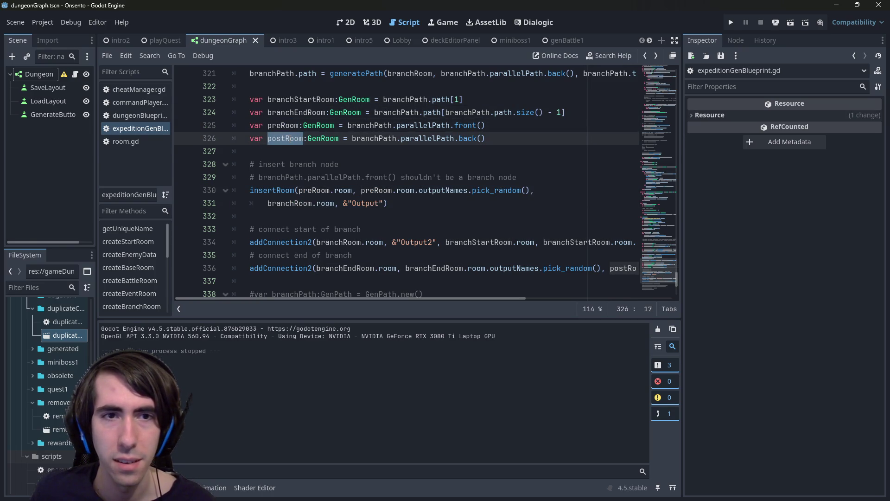
scroll(371, 186, up, 3)
mouse_move(486, 255)
mouse_down()
mouse_move(232, 255)
mouse_move(190, 246)
mouse_up()
- Move the preRoom and postRoom declarations above the targetHeuristics line and fix their indentation
key(BackSpace)
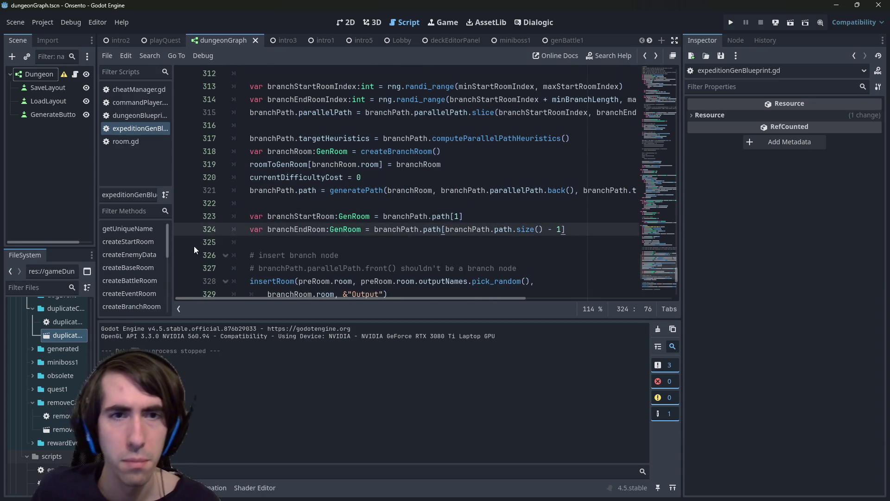
key(ctrl+s)
click(510, 124)
key(Return)
key(Return)
key(Up)
key(ctrl+v)
click(268, 138)
key(BackSpace)
- Relocate the insert-branch-node block below roomToGenRoom, placing currentDifficultyCost = 0 after it
scroll(394, 227, down, 2)
mouse_move(412, 252)
mouse_down()
mouse_move(439, 255)
mouse_move(217, 219)
mouse_up()
key(ctrl+x)
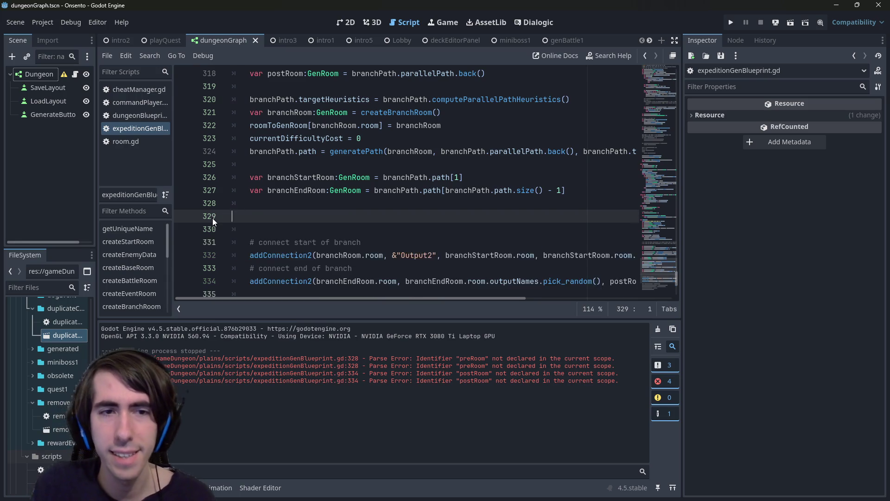
key(BackSpace)
key(BackSpace)
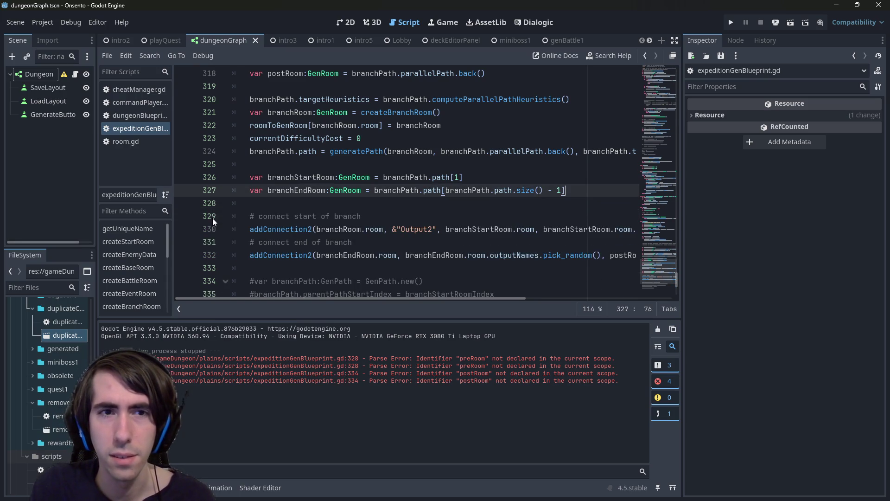
click(269, 163)
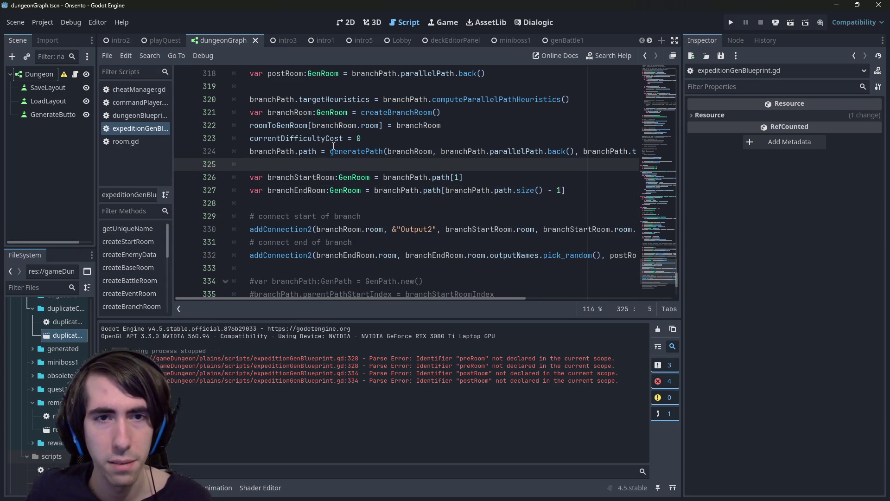
click(382, 137)
key(Up)
key(Down)
key(Return)
key(Return)
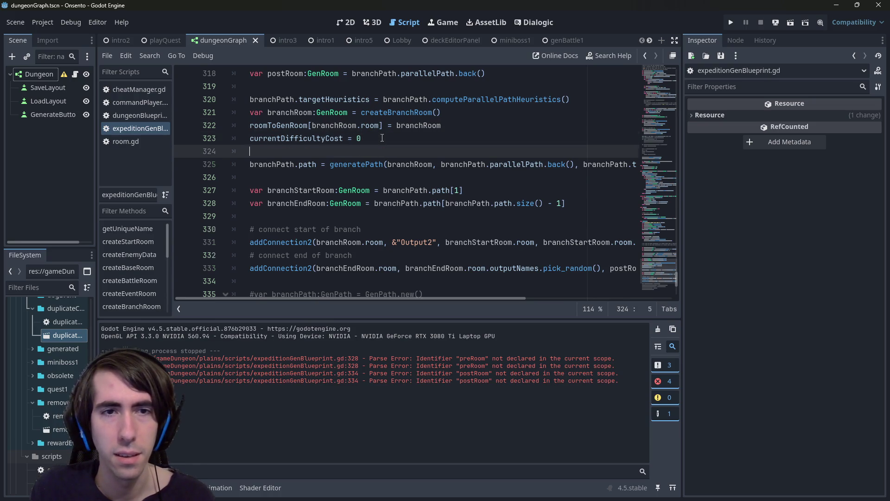
key(ctrl+v)
key(Return)
click(382, 137)
key(alt+Down)
key(alt+Down)
key(alt+Down)
key(alt+Down)
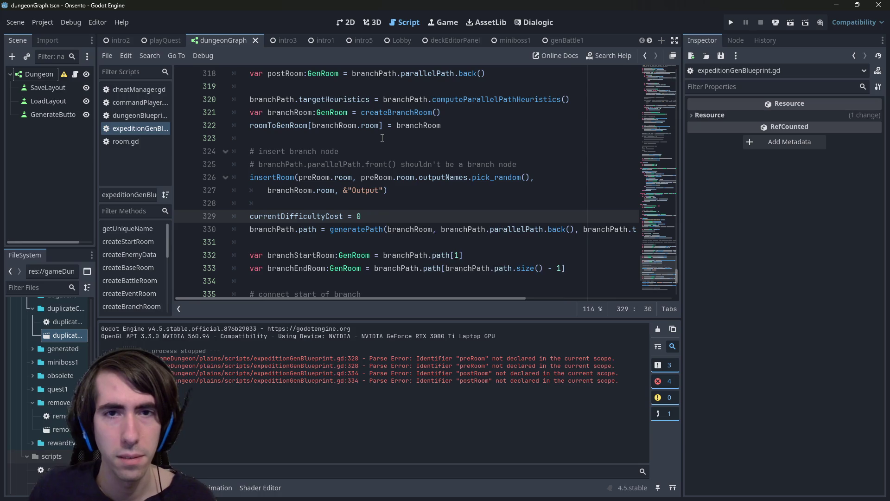
- Check where branchStartRoom, branchEndRoom and branchPath are used around line 332
scroll(379, 203, down, 2)
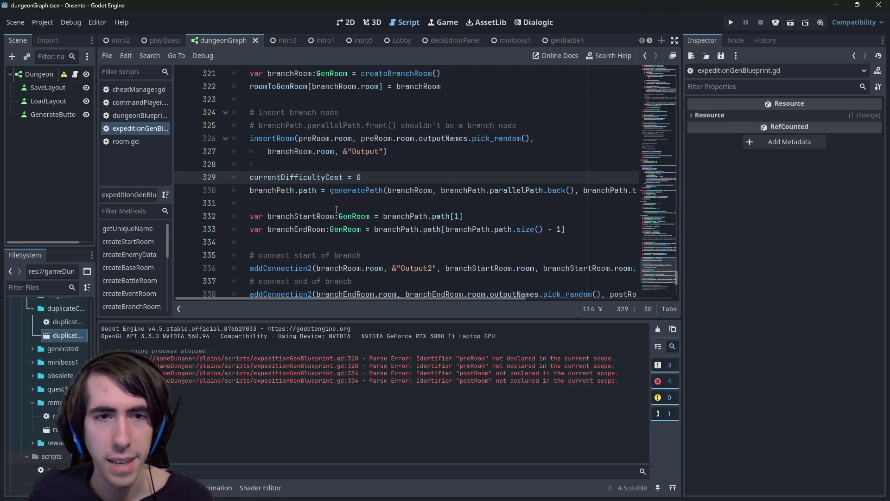
click(350, 229)
double_click(298, 178)
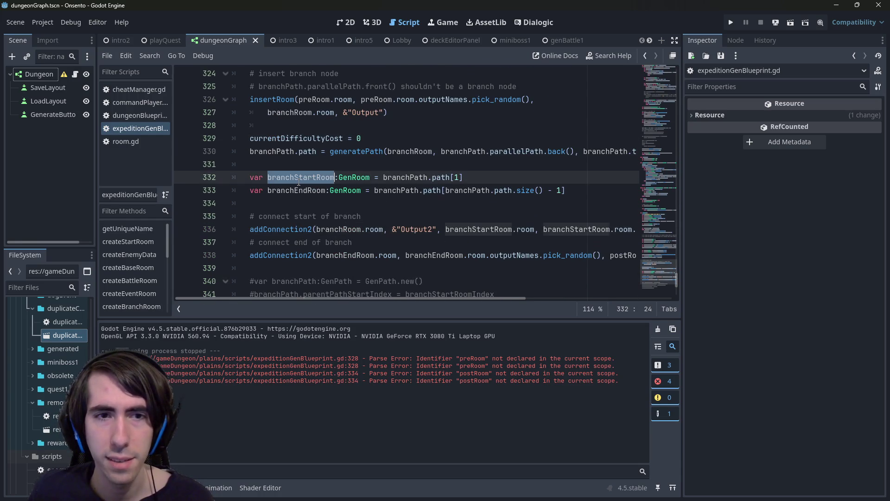
double_click(297, 191)
scroll(407, 245, up, 1)
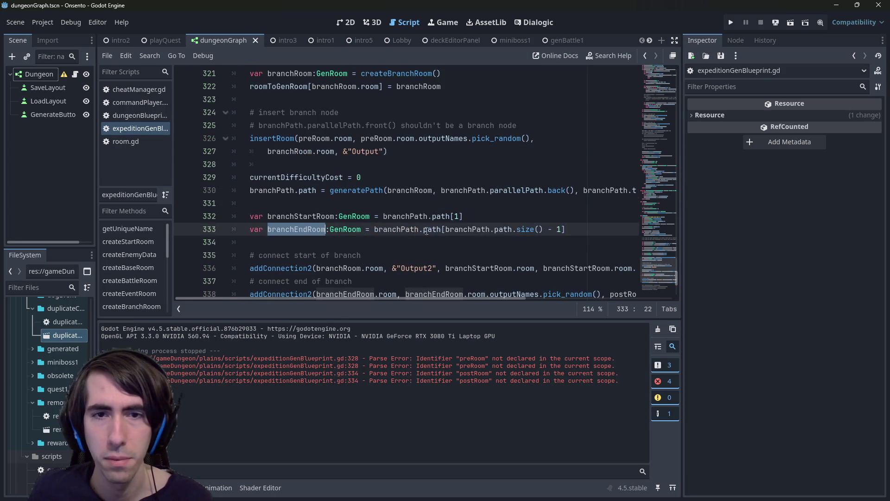
double_click(401, 216)
double_click(327, 215)
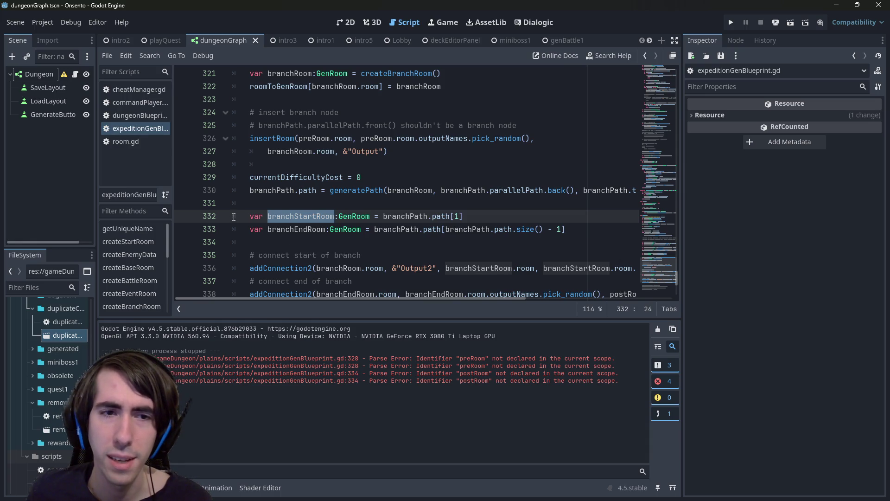
- Comment out the start-of-branch addConnection2 call on line 336 and save the script
shift+click(268, 241)
click(276, 257)
click(295, 268)
key(ctrl+k)
key(ctrl+s)
- Review generatePath, insertRoom and branchRoom, then run the current scene to test the generator
double_click(356, 190)
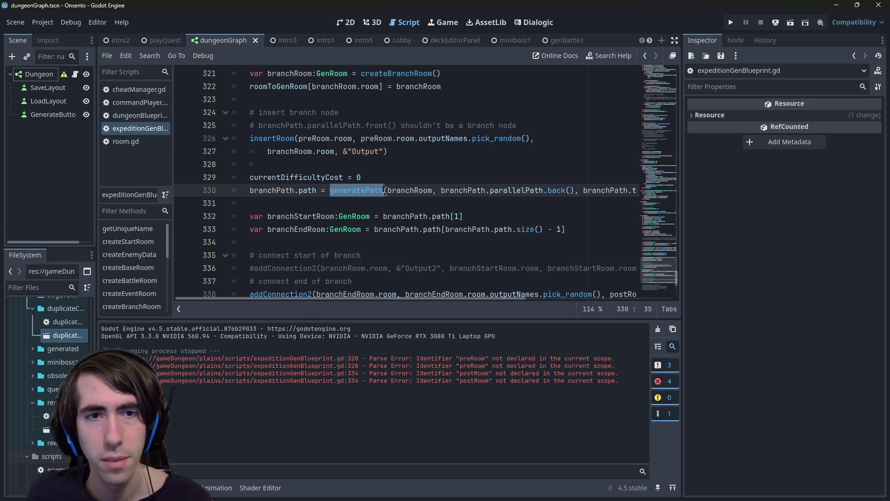
click(324, 143)
key(Home)
key(ctrl+shift+Right)
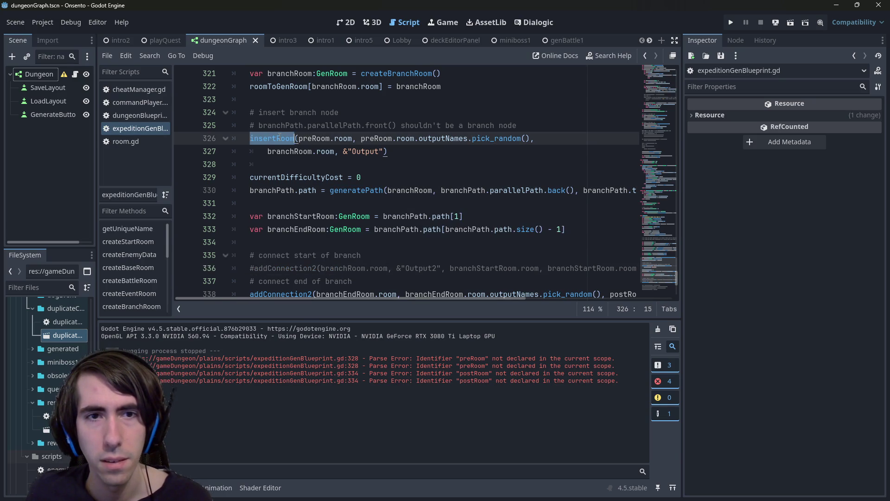
scroll(323, 159, up, 1)
double_click(291, 112)
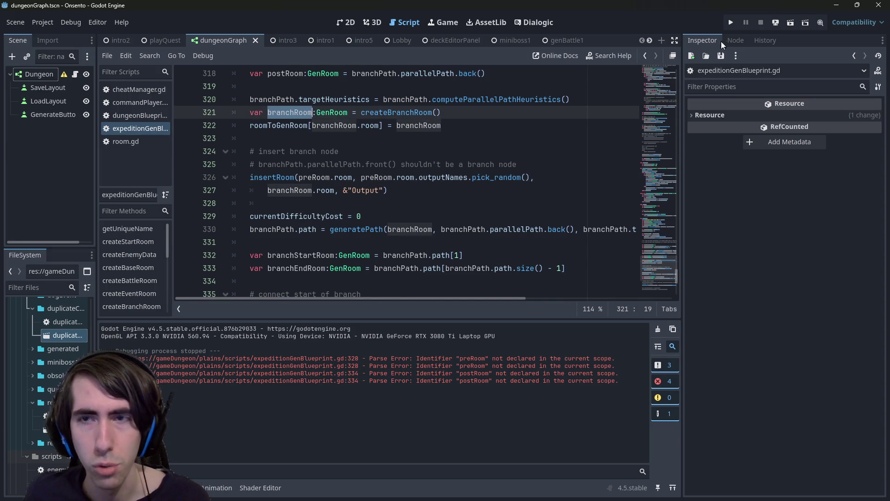
click(790, 22)
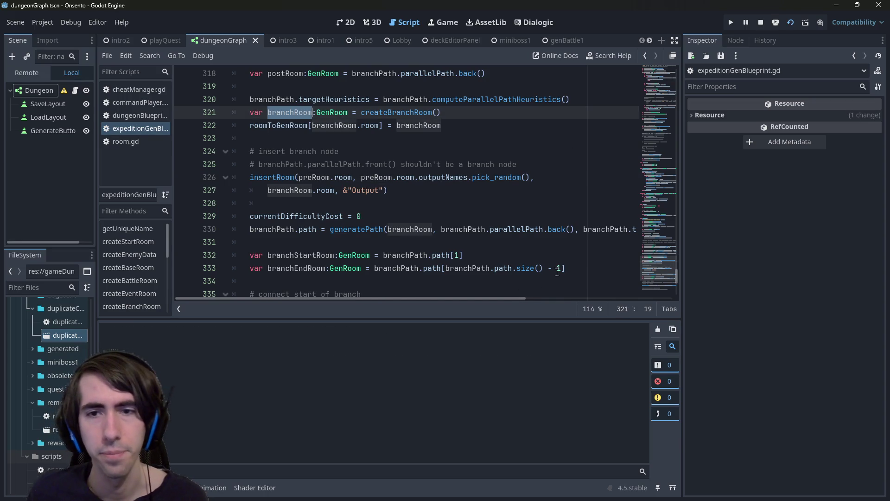
scroll(381, 268, down, 2)
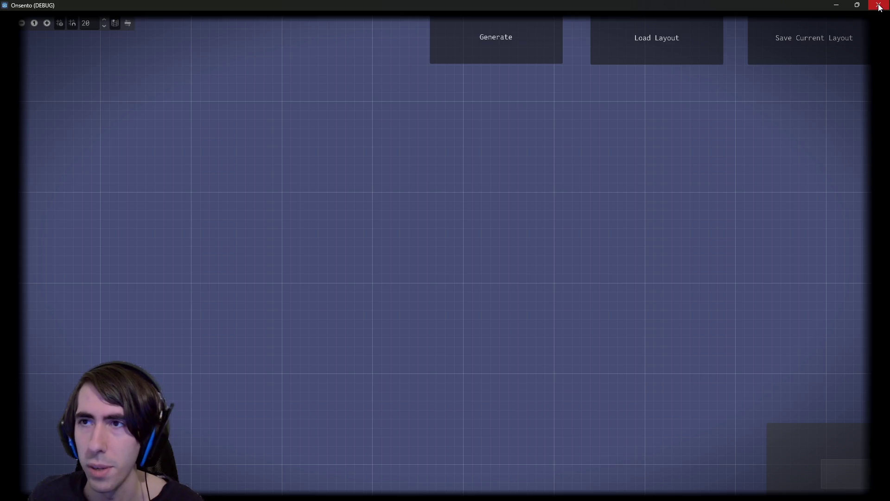
- Comment out the end-of-branch connection on line 338, relaunch with F5, and click Generate
click(878, 4)
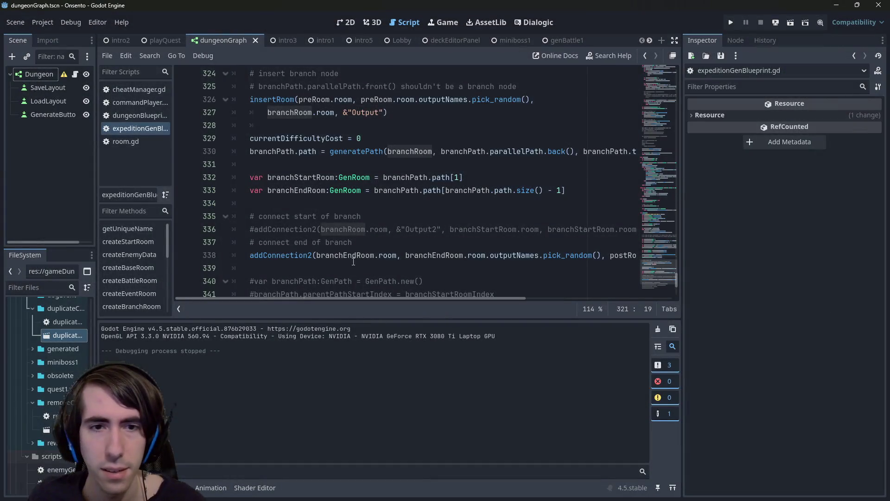
click(354, 255)
key(ctrl+k)
key(F5)
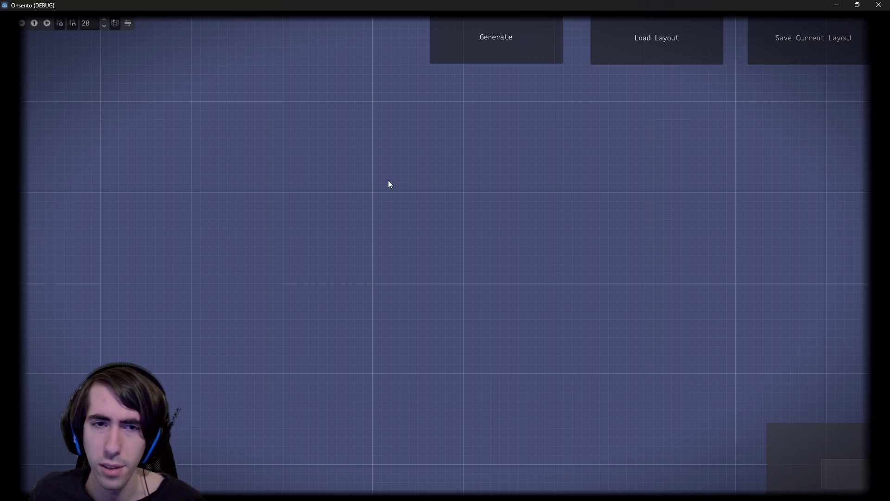
click(486, 45)
- Inspect insertedOutputIndex and nearby variables at insertRoom's failed assertion on line 44
scroll(348, 269, down, 2)
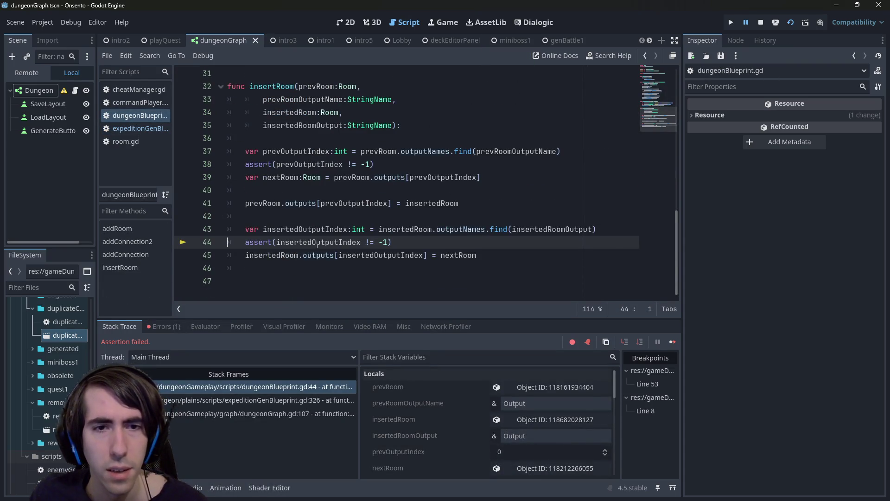
mouse_move(317, 245)
double_click(320, 242)
scroll(320, 202, up, 2)
mouse_move(320, 201)
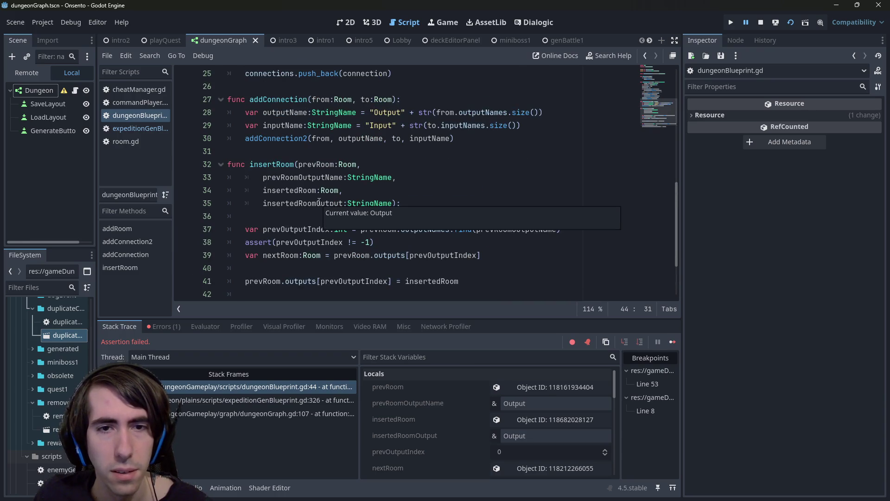
mouse_move(285, 192)
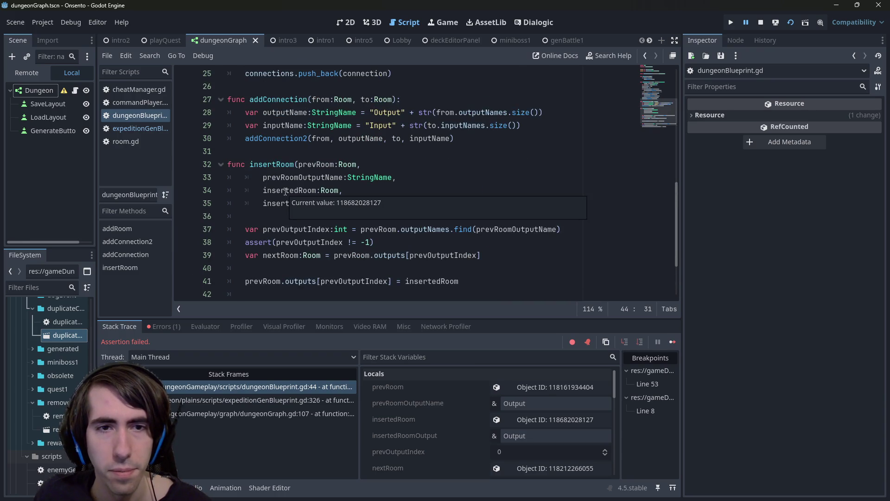
scroll(434, 286, down, 2)
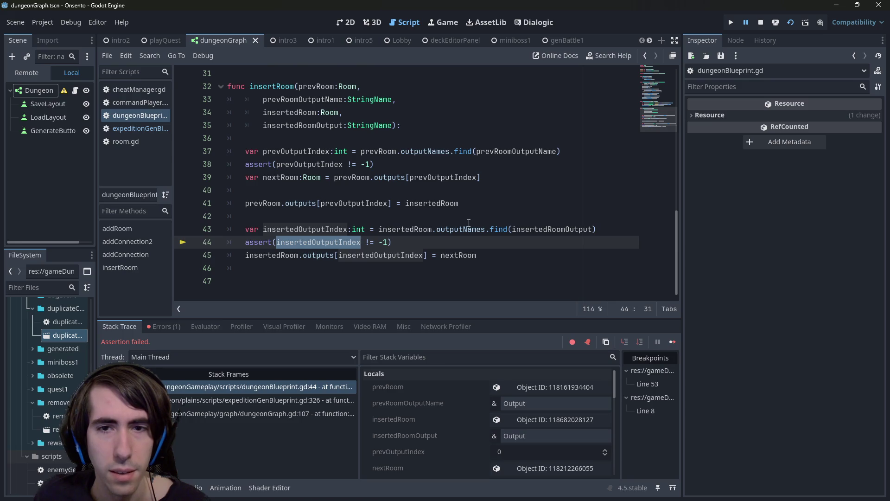
mouse_move(463, 227)
click(520, 203)
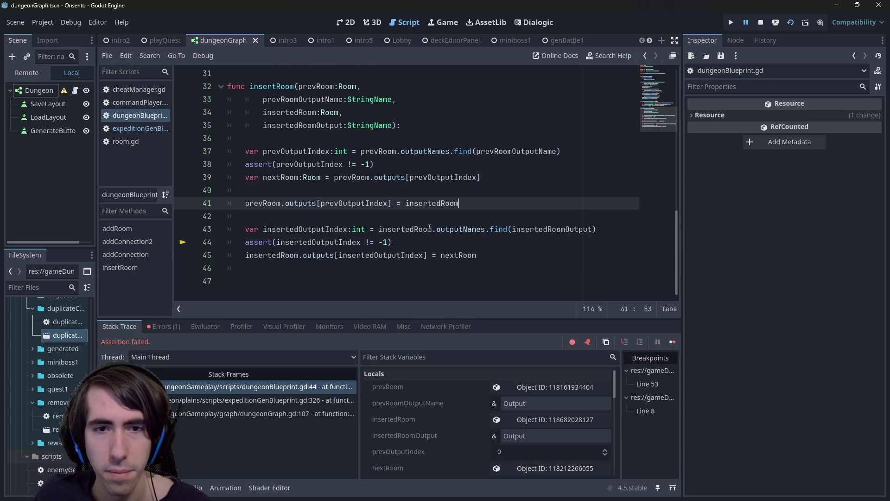
- View insertedRoom in the Inspector and expand its empty Outputs and Output Names arrays
click(519, 420)
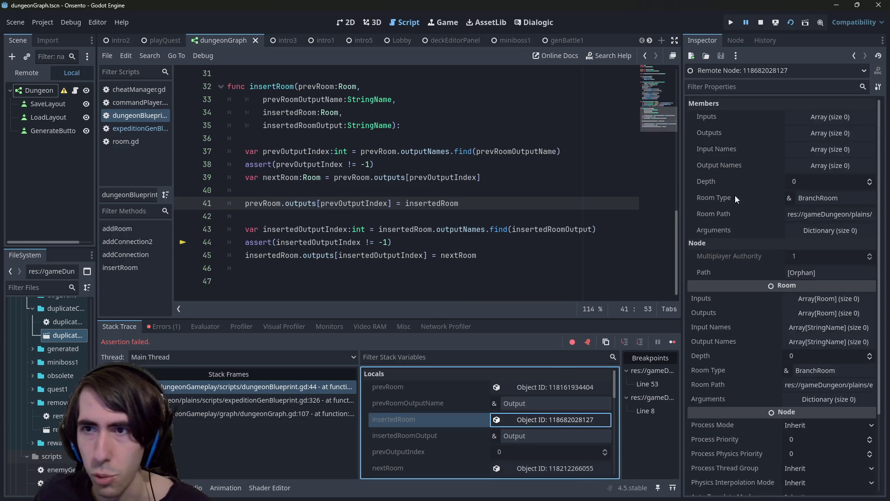
click(798, 135)
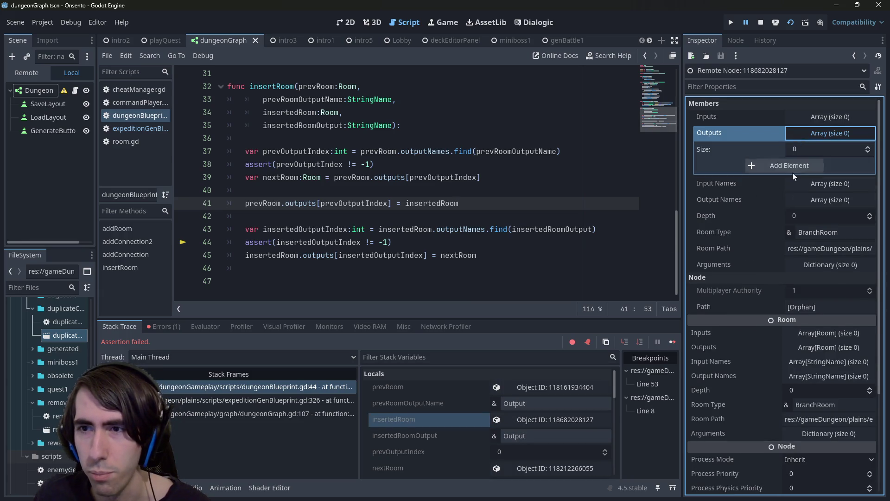
click(805, 201)
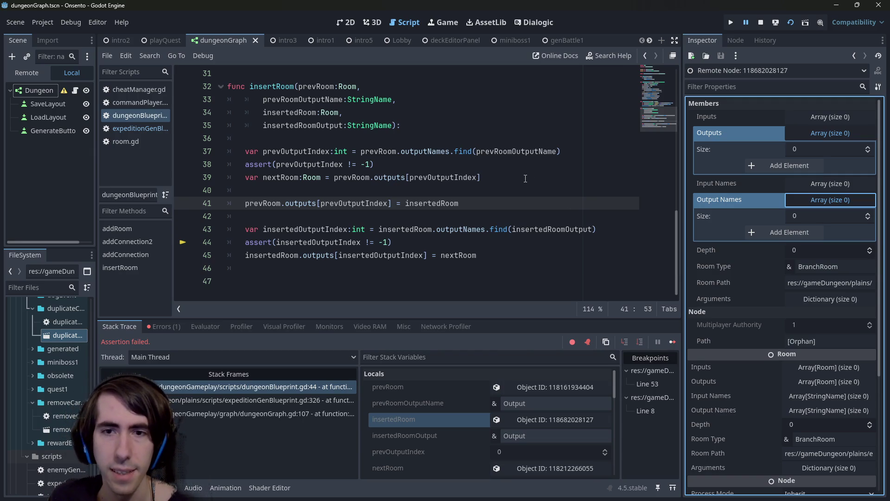
click(607, 223)
- Comment out the index lookup and assertion on lines 43–44 and open a new line
key(ctrl+k)
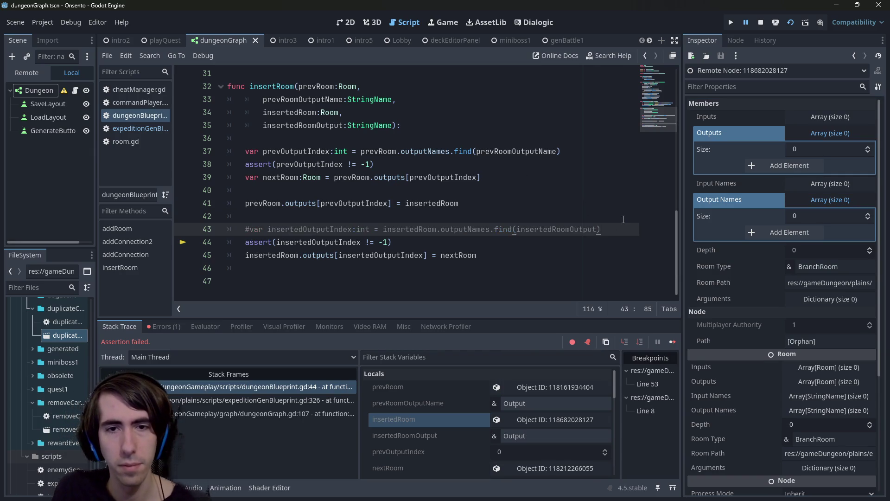
key(Down)
key(ctrl+k)
key(Return)
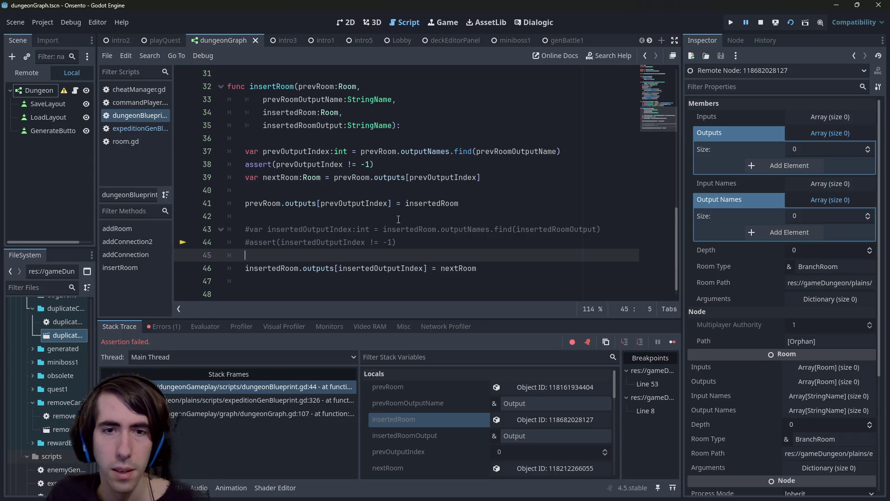
- Add insertedRoom.outputNames.push_back(insertedRoomOutput) on line 45
drag(384, 229, 490, 230)
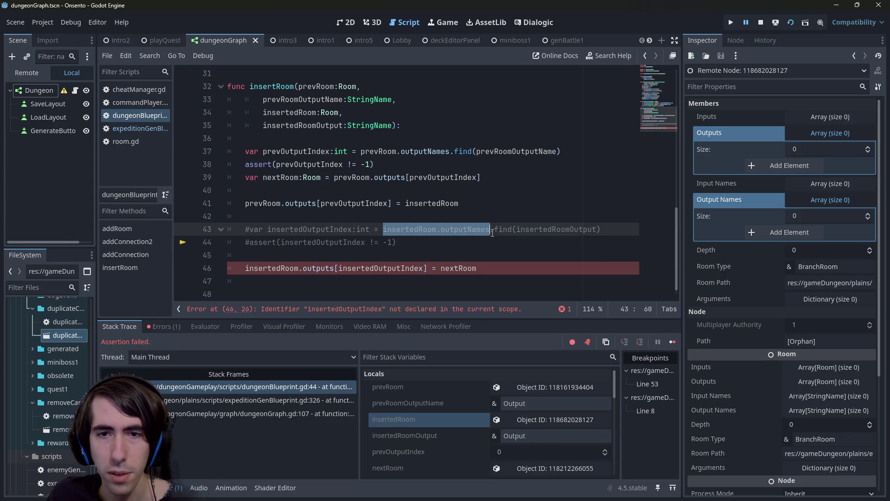
key(ctrl+c)
click(472, 255)
key(ctrl+v)
text(.pu)
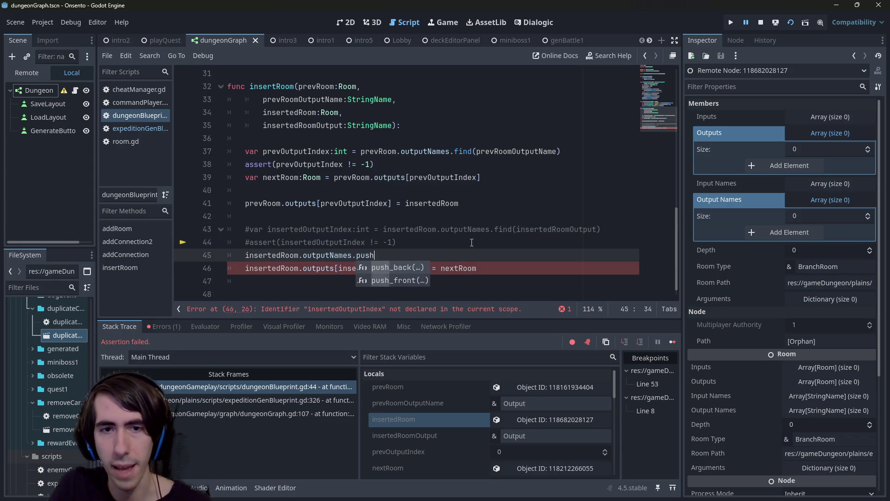
key(Return)
double_click(533, 229)
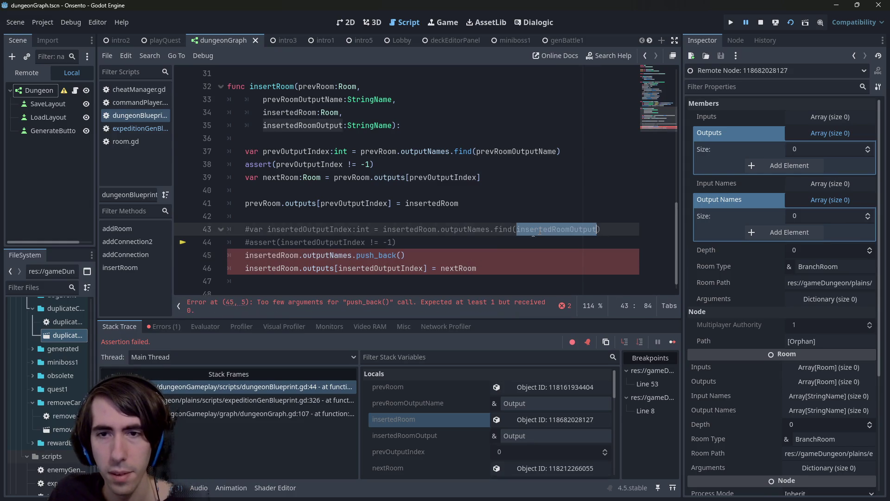
click(402, 254)
key(ctrl+v)
- Rename the parameter to insertedRoomOutputName and use it as the push_back argument
double_click(328, 125)
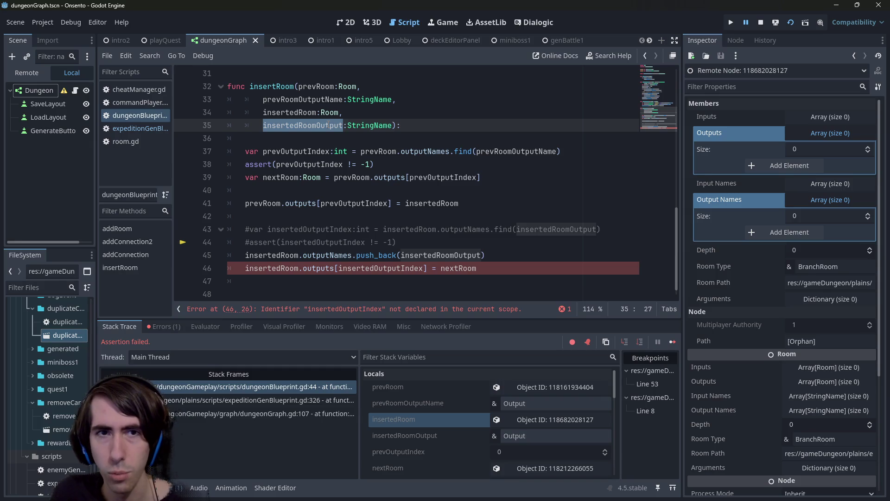
key(Right)
text(Name)
key(ctrl+shift+Left)
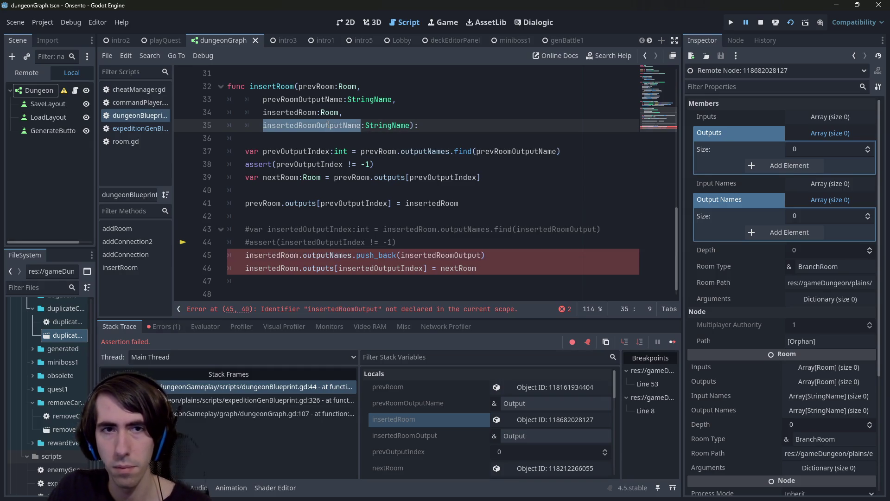
key(ctrl+c)
double_click(452, 255)
key(ctrl+v)
key(shift+Home)
key(shift+Home)
- Change line 46 to outputs.push_back(nextRoom) and stop the running game
click(336, 268)
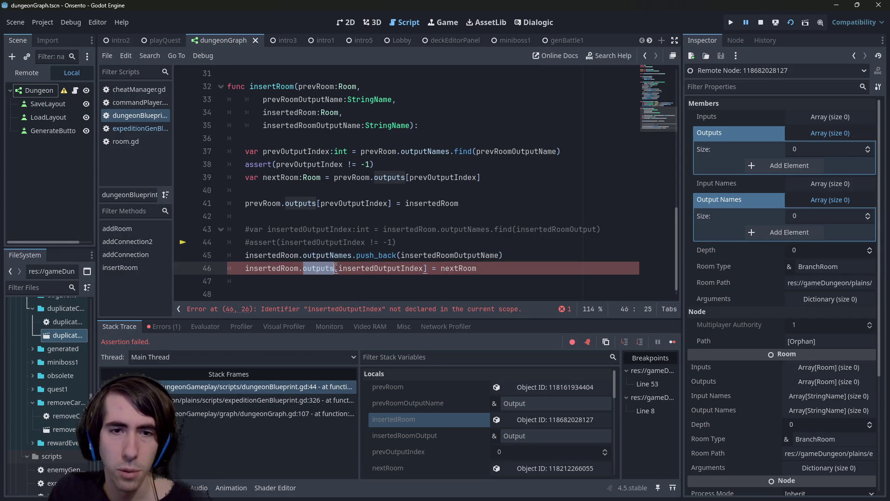
text(.push)
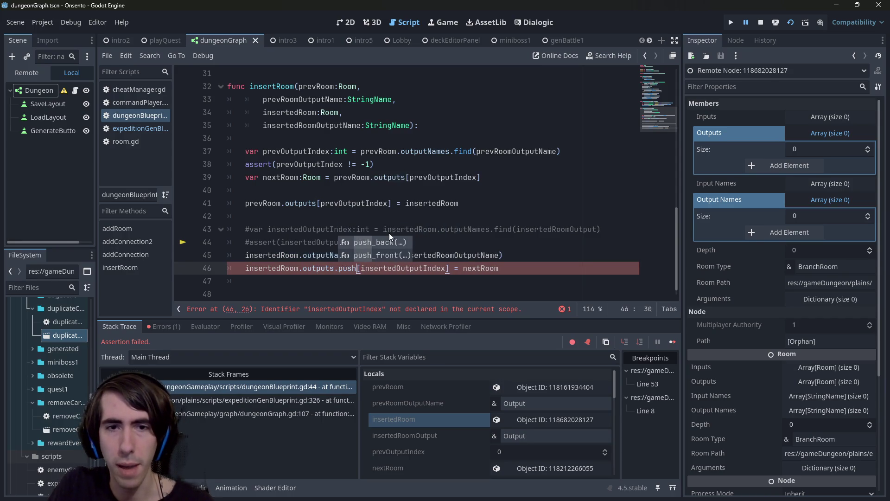
key(Return)
key(Delete)
key(ctrl+BackSpace)
key(Delete)
key(Delete)
key(Delete)
key(Delete)
key(End)
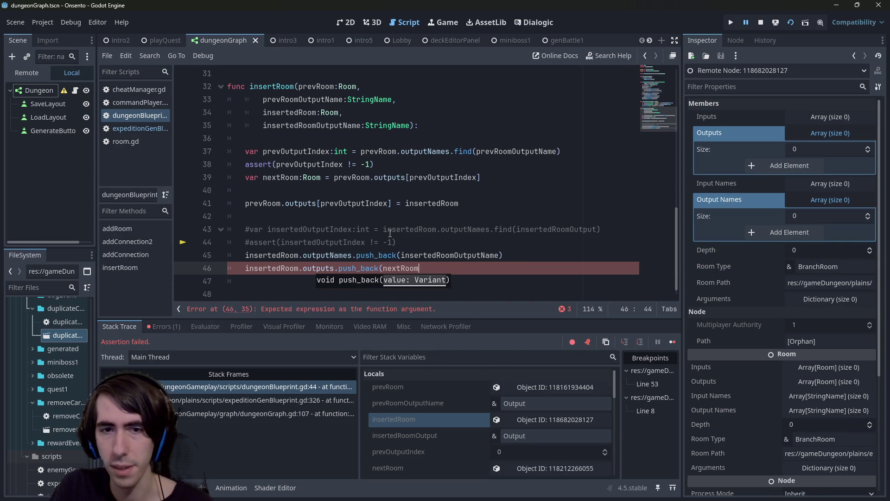
text())
click(759, 17)
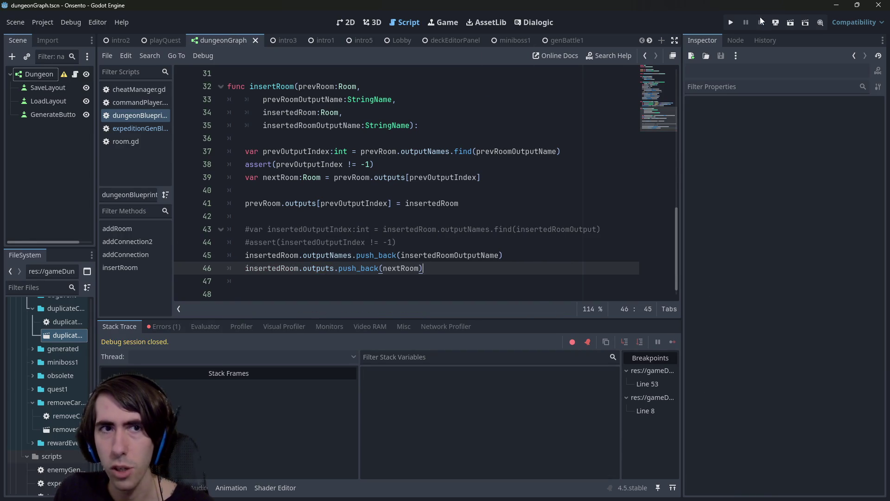
- Relaunch the game with F5 and generate a new dungeon layout
click(472, 196)
key(Up)
key(Up)
key(Up)
key(End)
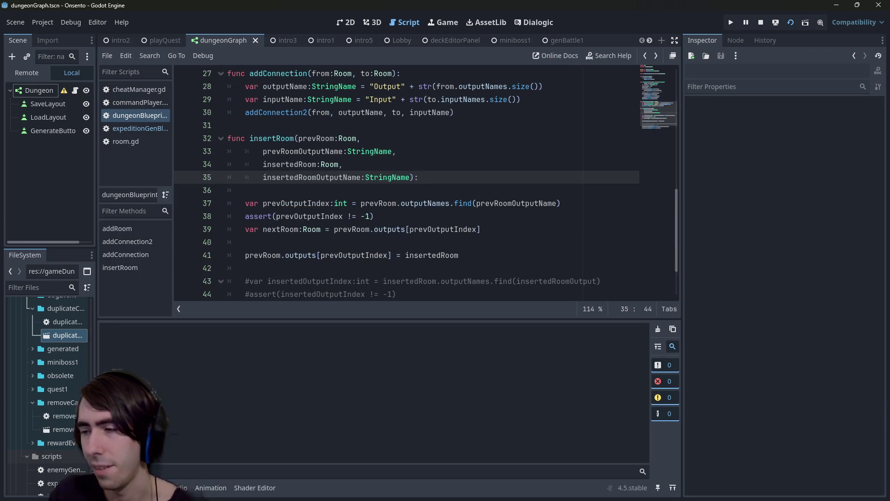
key(F5)
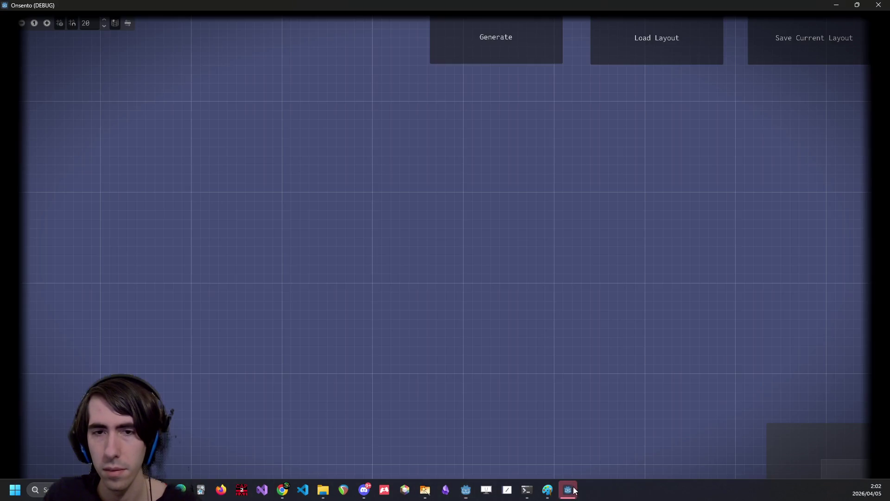
click(490, 40)
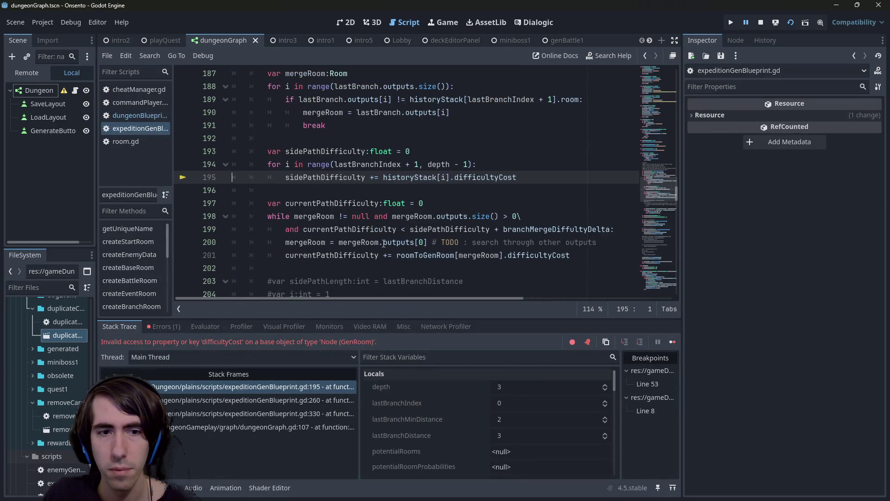
- Inspect historyStack on line 195, jumping to its declaration on line 4 and back
scroll(378, 231, up, 1)
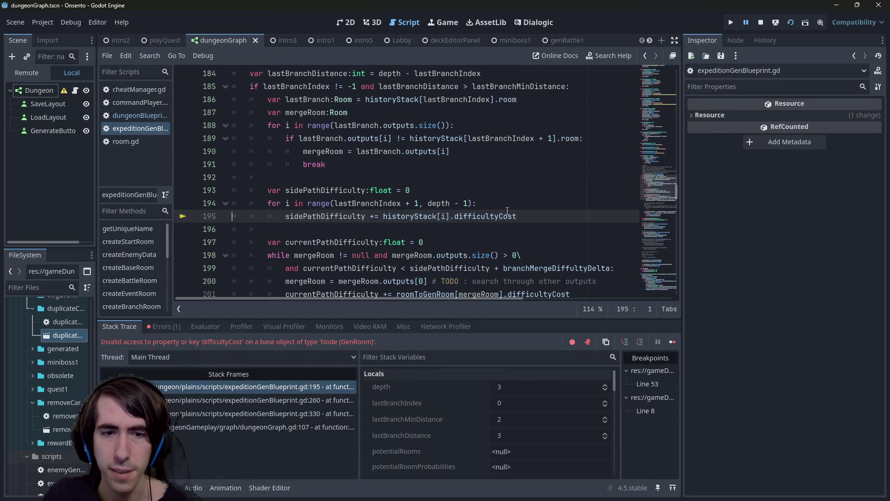
double_click(406, 216)
mouse_move(406, 216)
scroll(405, 217, up, 1)
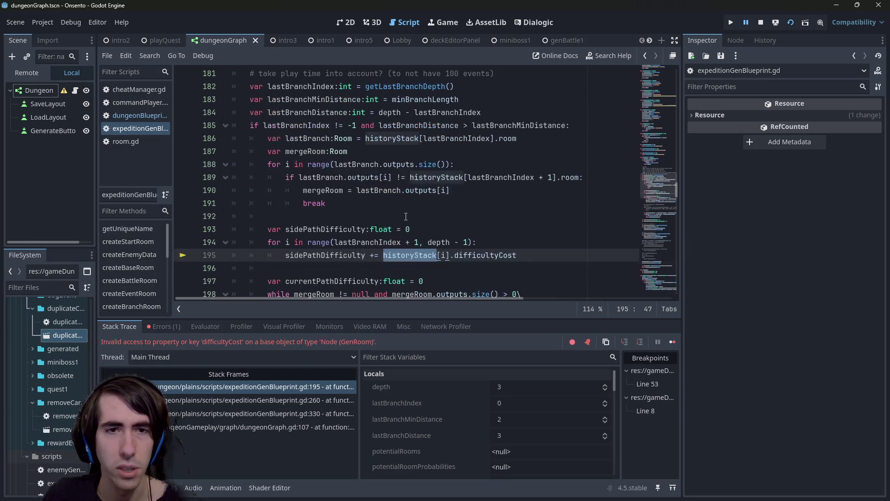
scroll(405, 217, up, 6)
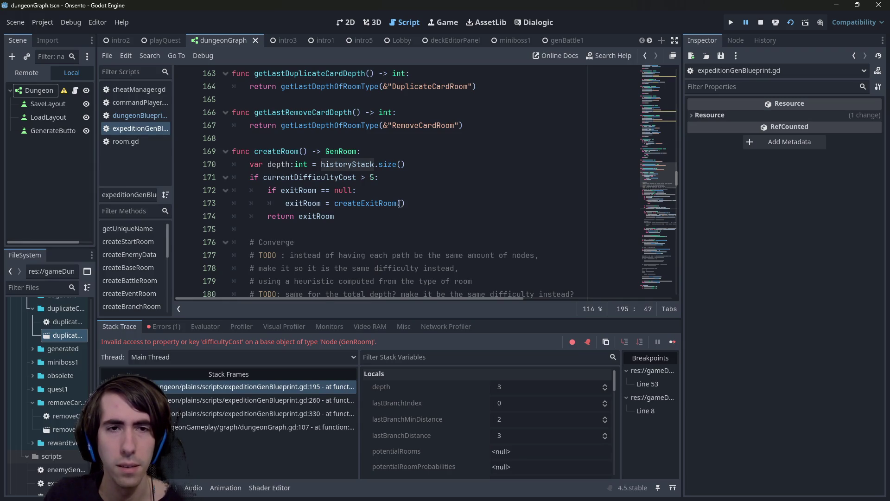
scroll(402, 209, down, 6)
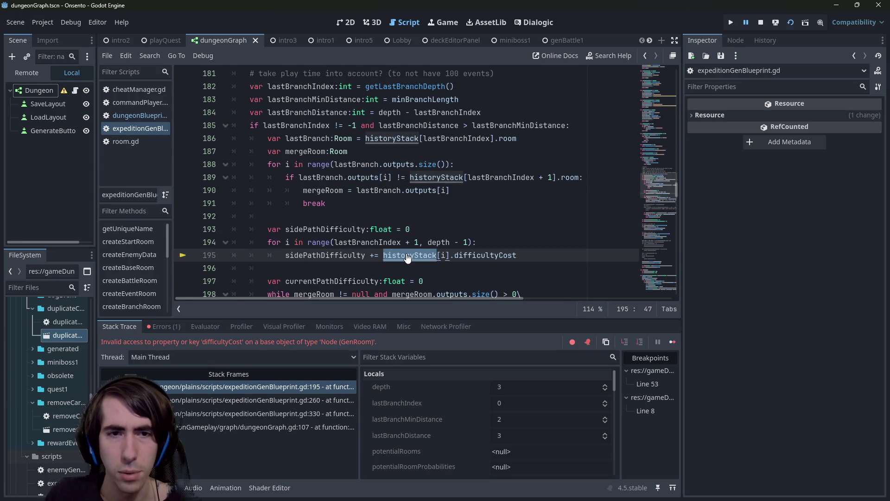
ctrl+click(408, 257)
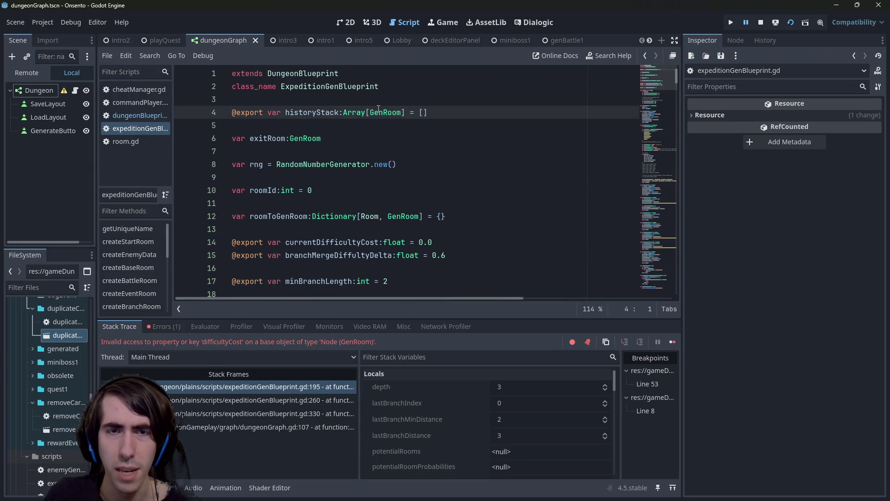
key(alt+Left)
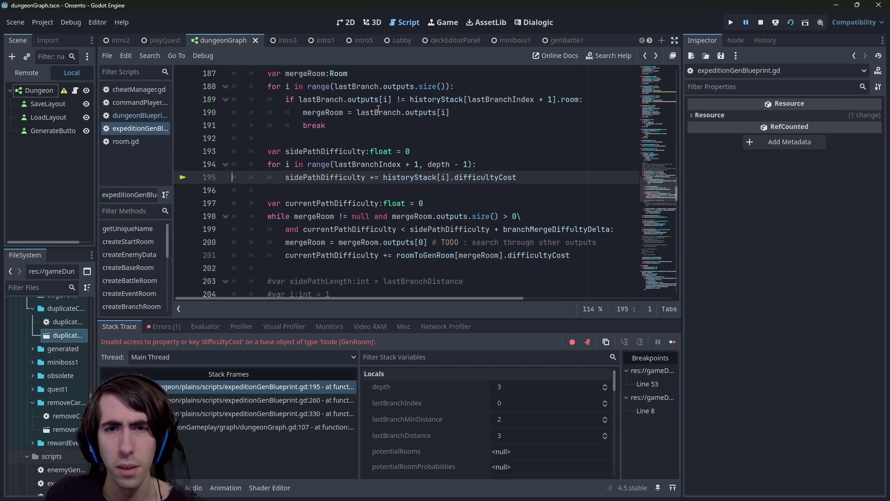
key(alt+Right)
key(alt+Left)
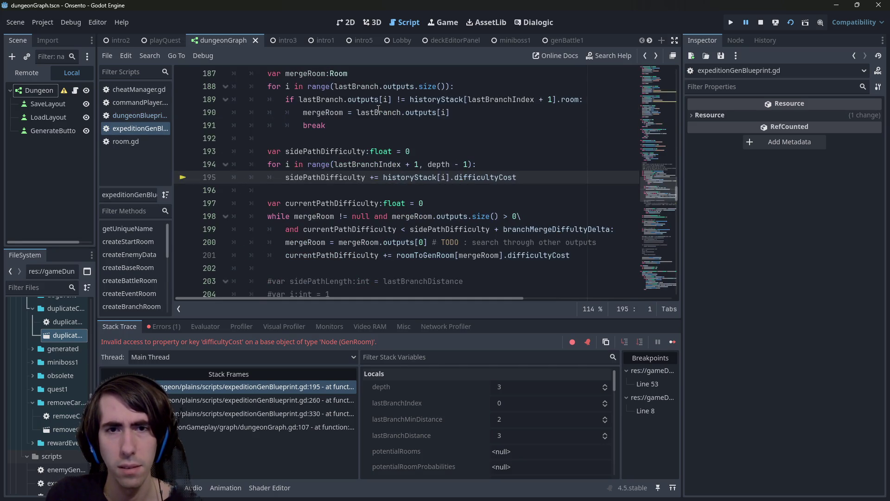
- Search the script for historyStack and expand its array in the debugger's Stack Variables
double_click(417, 177)
key(ctrl+f)
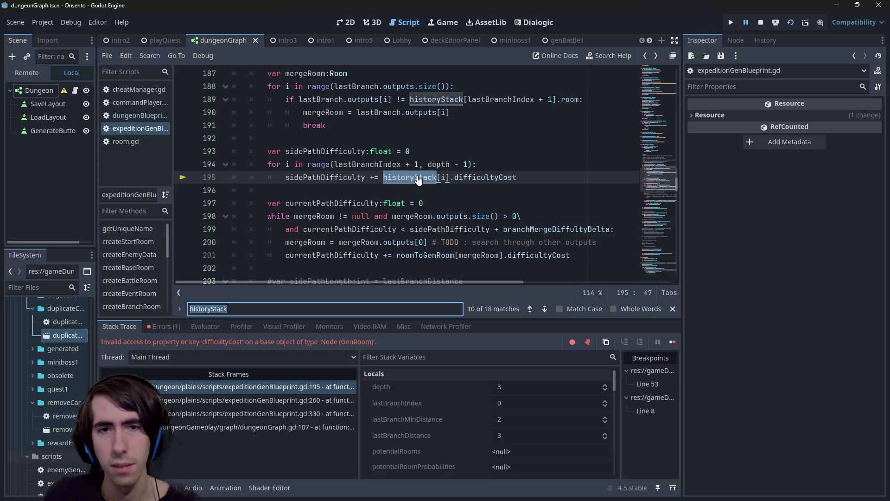
scroll(408, 174, up, 7)
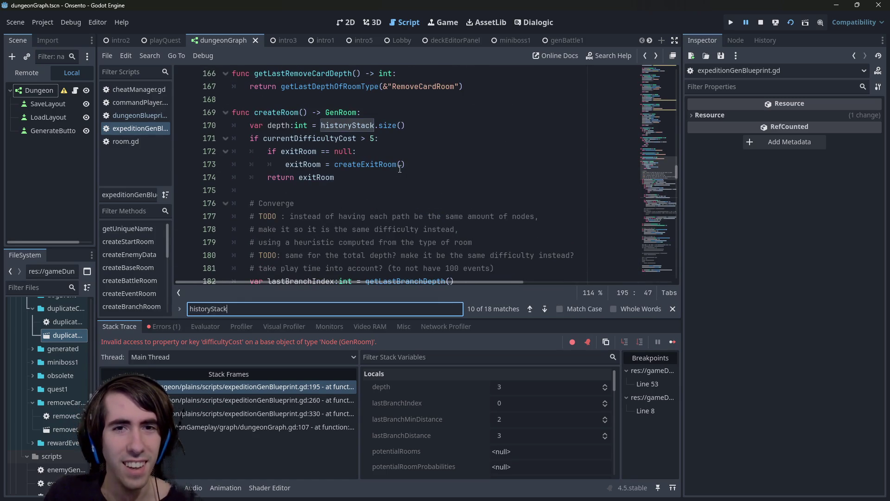
scroll(400, 168, down, 2)
scroll(487, 403, down, 3)
scroll(487, 403, up, 6)
scroll(503, 417, down, 1)
click(508, 409)
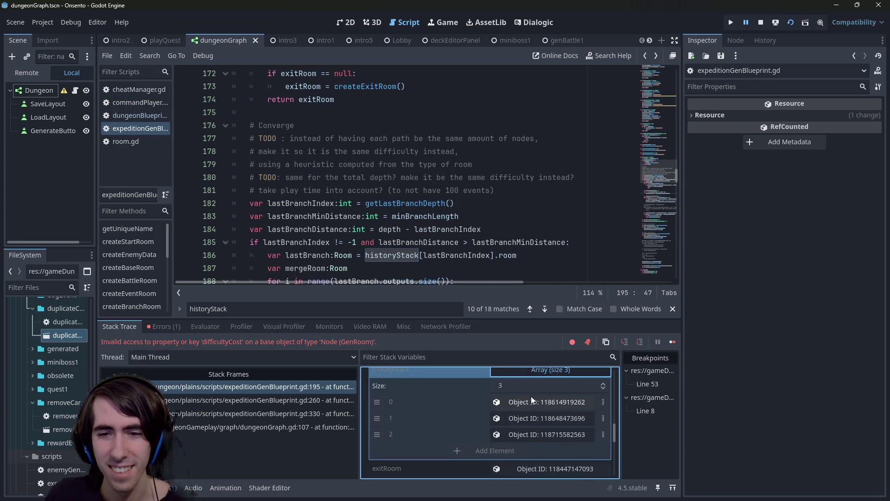
- View each of historyStack's three GenRoom entries in the Inspector
click(534, 401)
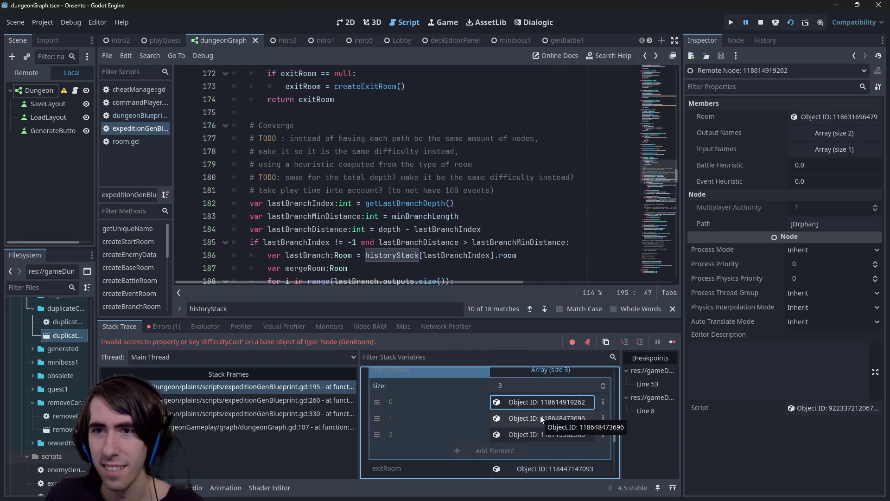
click(540, 415)
click(539, 432)
click(538, 402)
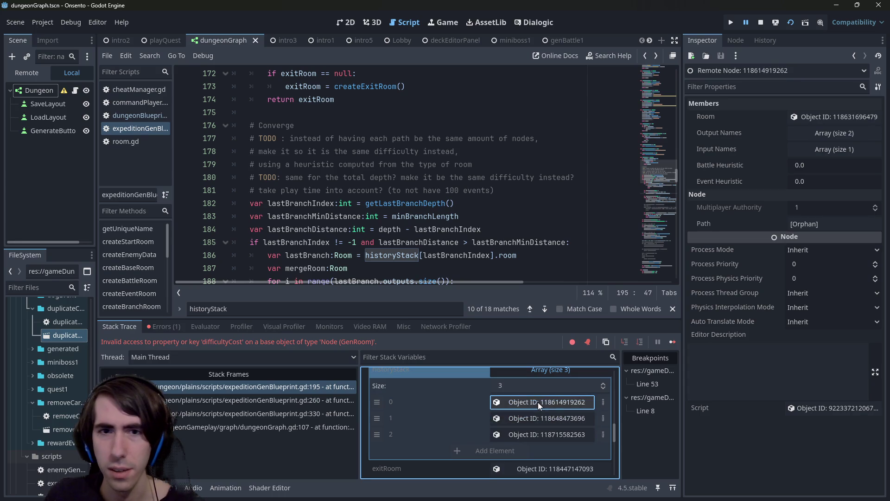
mouse_move(440, 255)
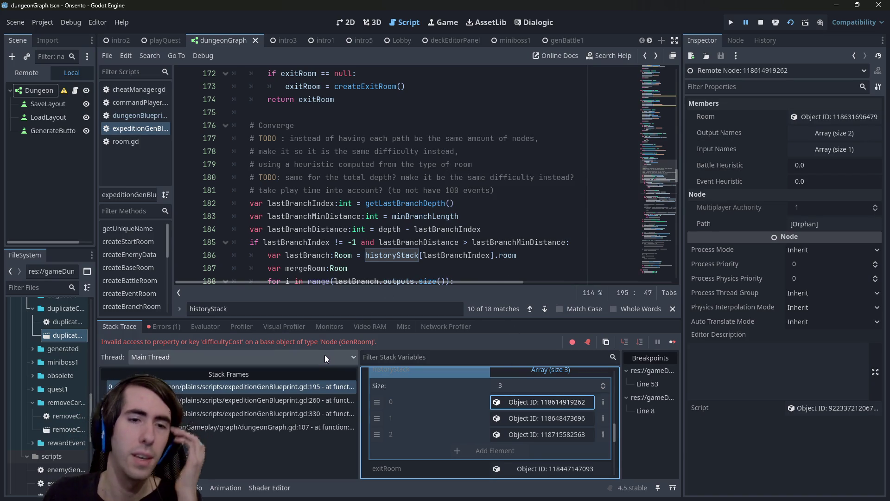
- Return to paused line 195 and select its difficultyCost reference
click(271, 387)
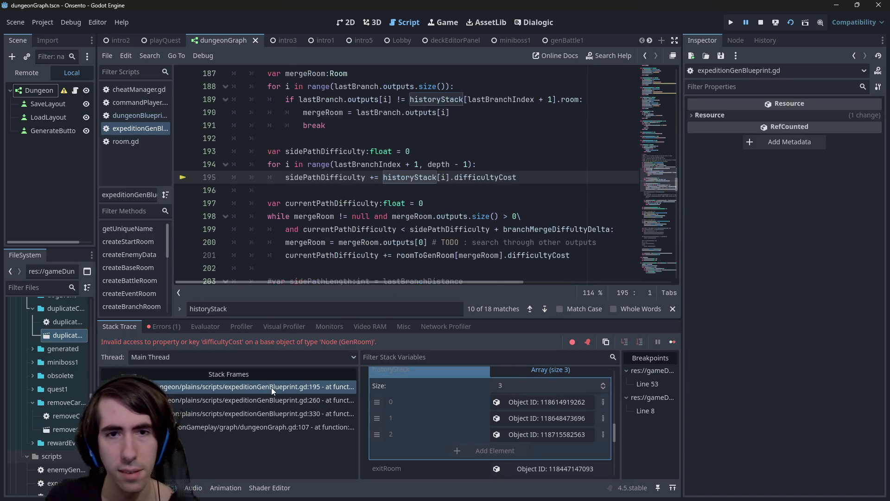
double_click(467, 181)
scroll(473, 204, up, 2)
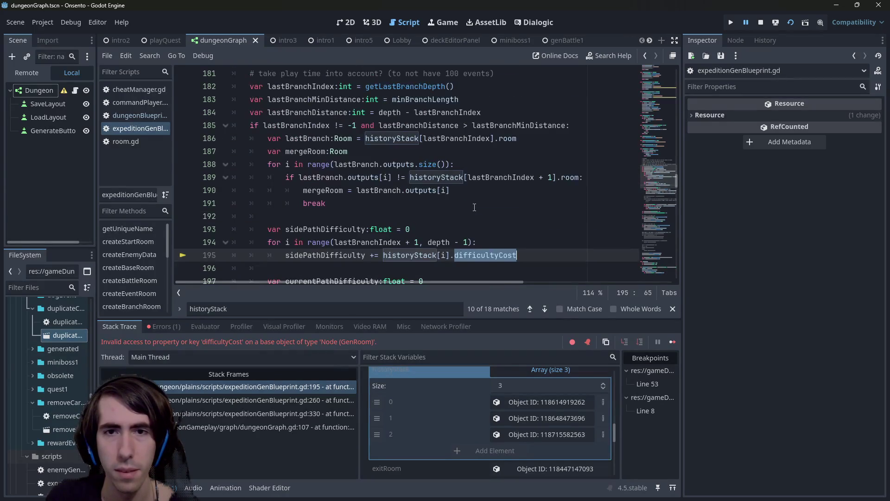
scroll(474, 207, down, 3)
scroll(475, 208, up, 1)
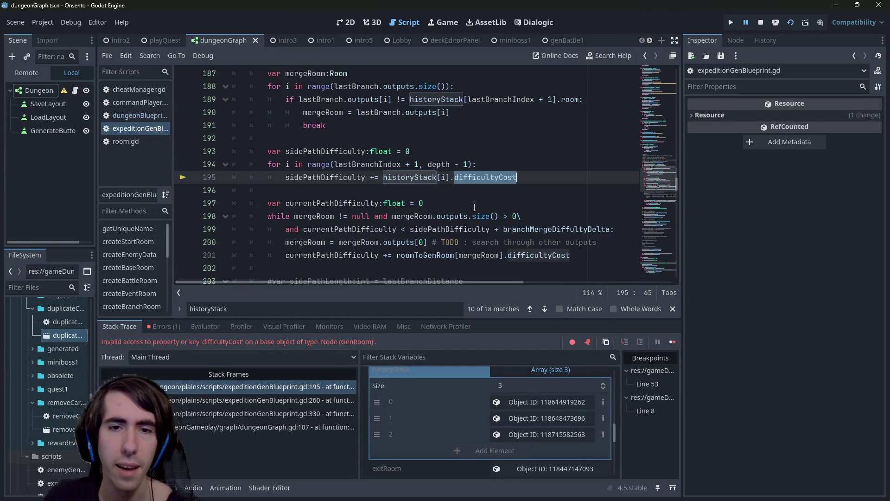
- Replace difficultyCost with battleHeuristic on lines 195 and 201
text(ba)
key(Return)
double_click(490, 181)
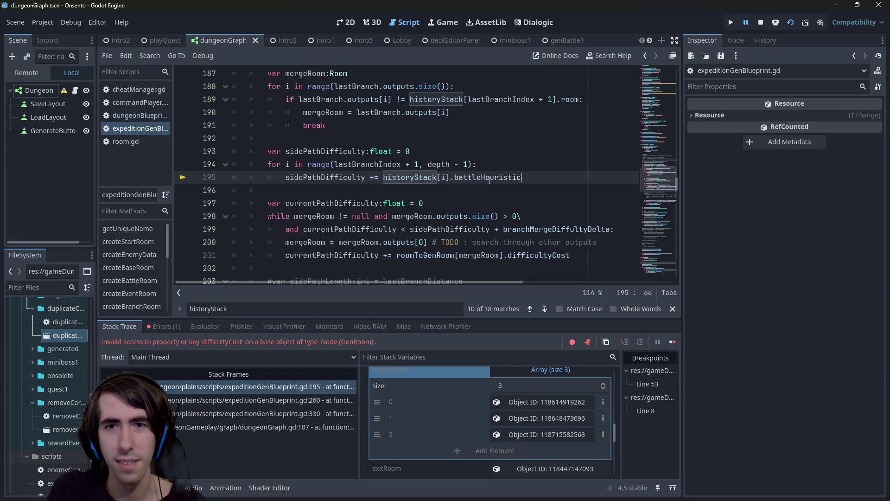
double_click(512, 251)
text(battleHeurist)
key(Return)
- Search for any remaining difficultyCost uses, then stop and relaunch the game
key(ctrl+f)
text(difficu)
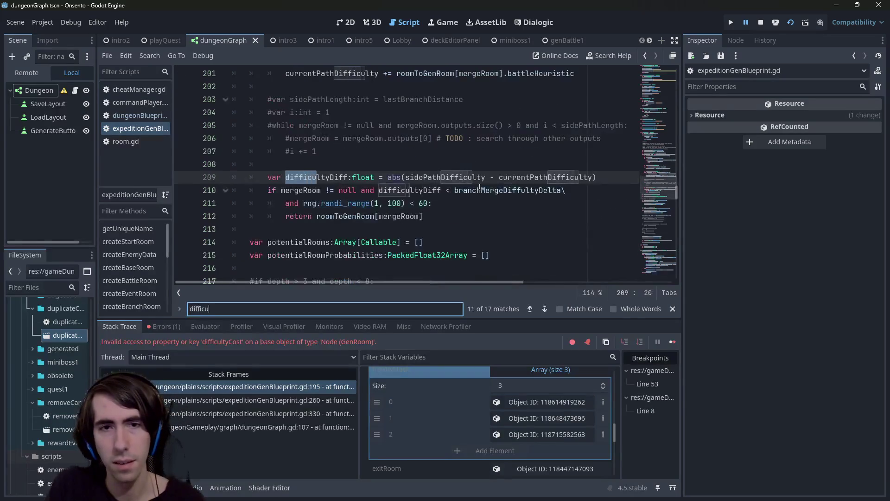
text(ltyCost)
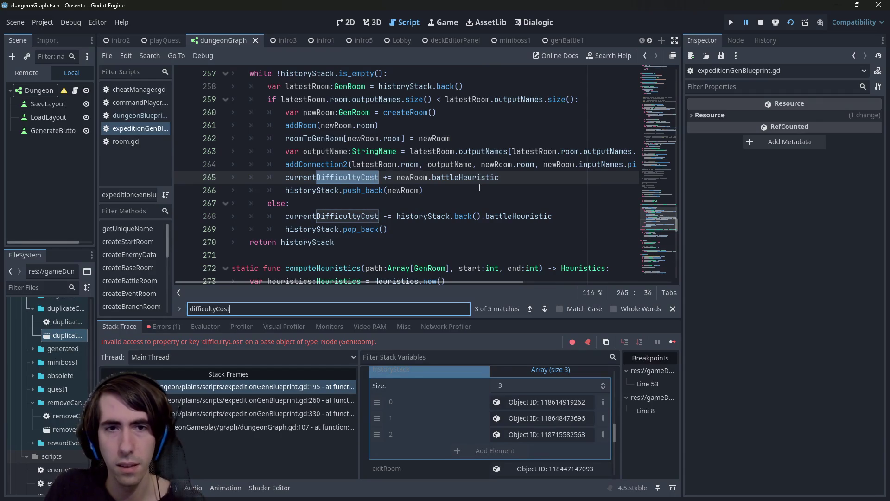
key(Return)
key(Return)
key(Return)
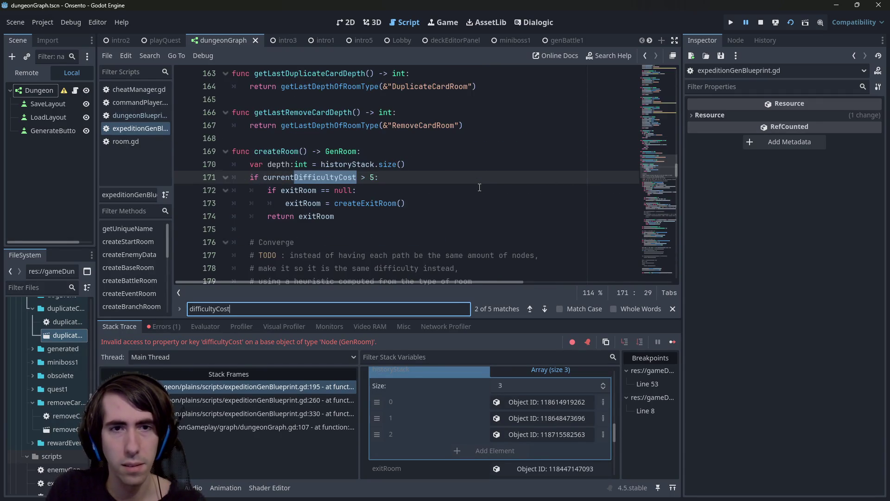
key(Escape)
key(Escape)
click(761, 23)
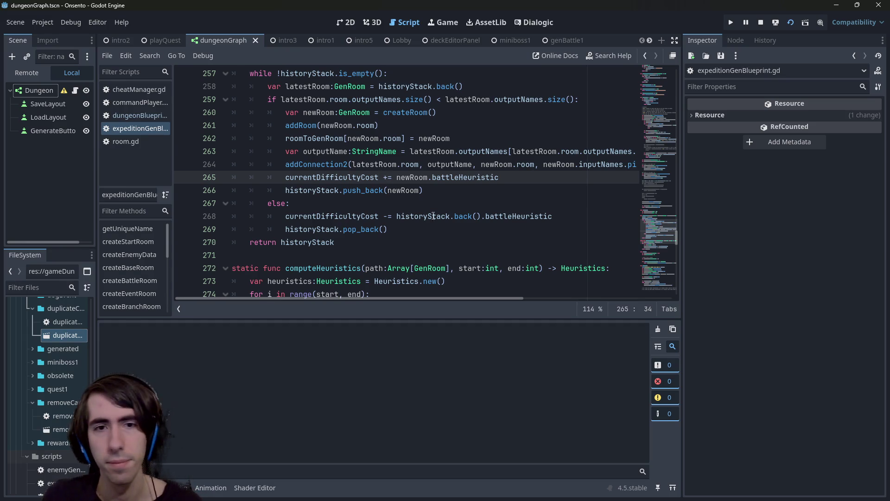
key(F6)
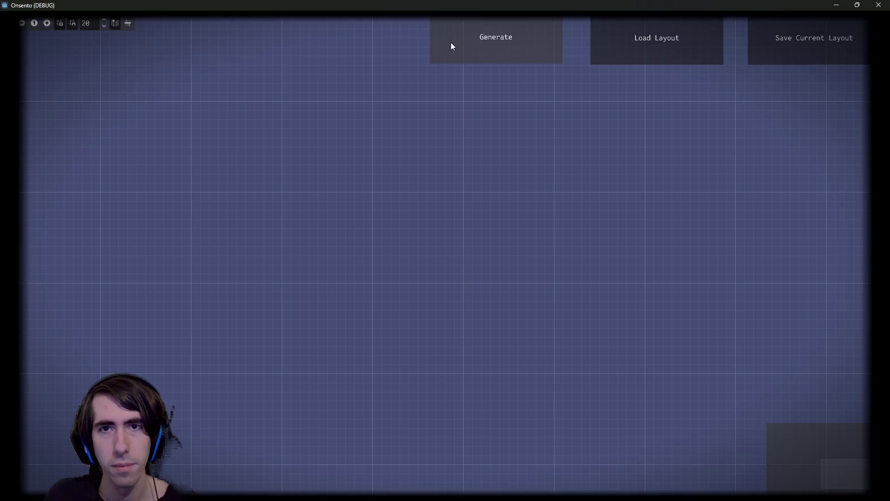
- Run Generate and inspect branchPath in the Inspector, confirming its Path array is empty
click(451, 43)
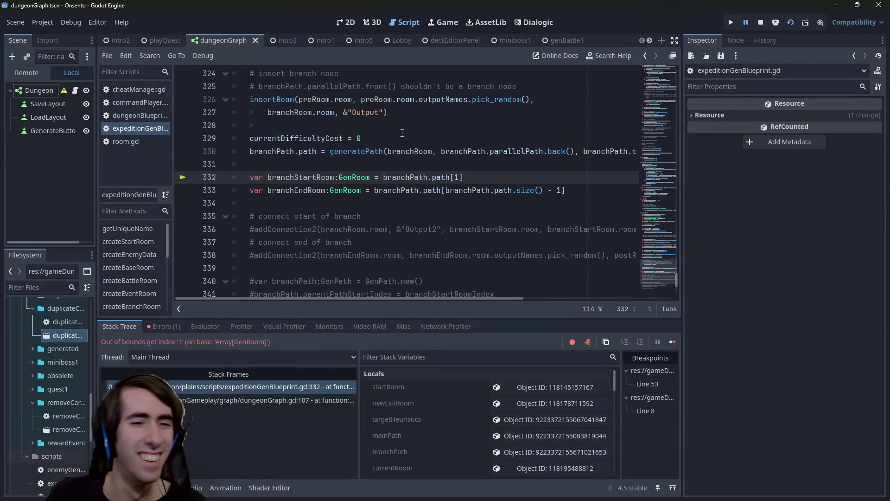
mouse_move(439, 177)
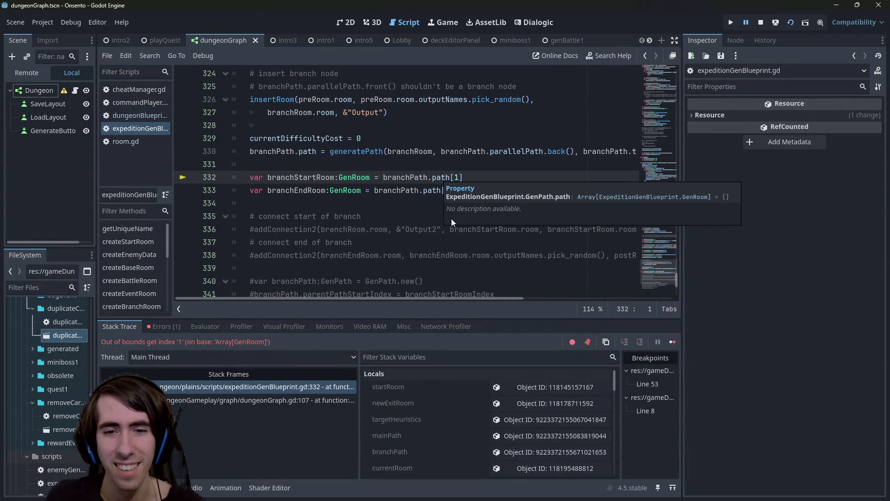
scroll(496, 440, down, 1)
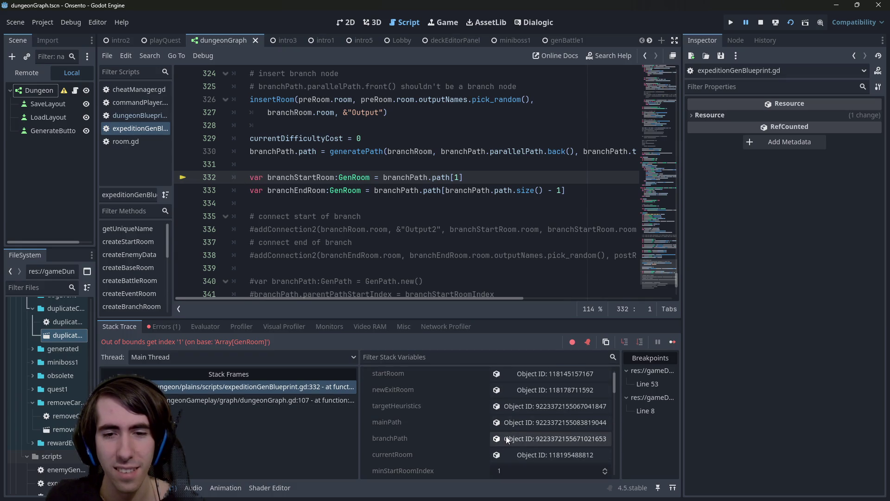
click(506, 435)
click(811, 133)
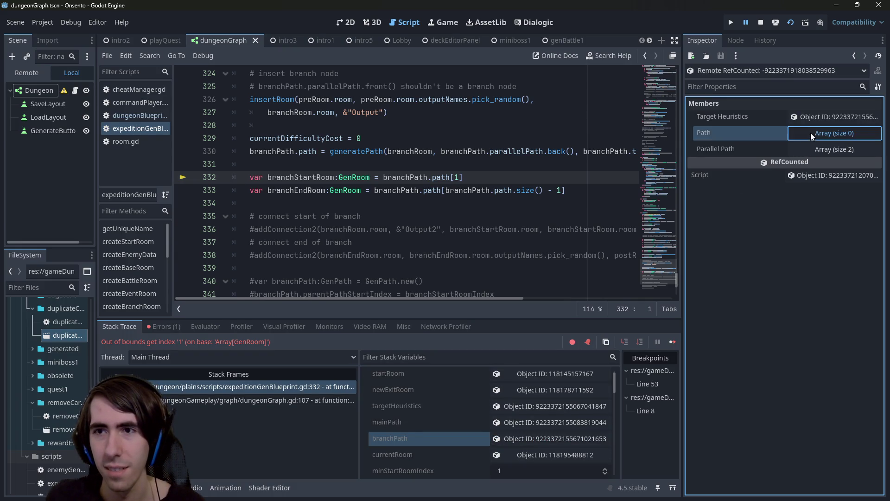
click(810, 132)
- Put a breakpoint on line 330's generatePath call and restart the scene
scroll(317, 245, up, 2)
click(183, 230)
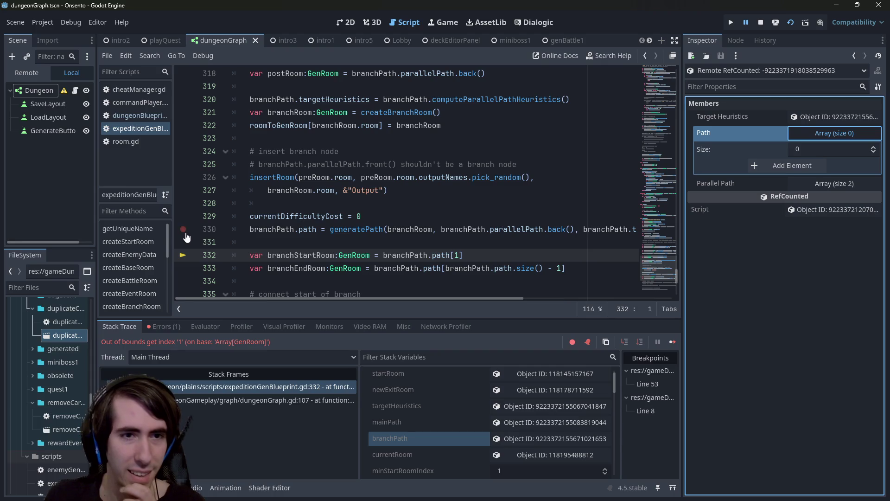
click(787, 23)
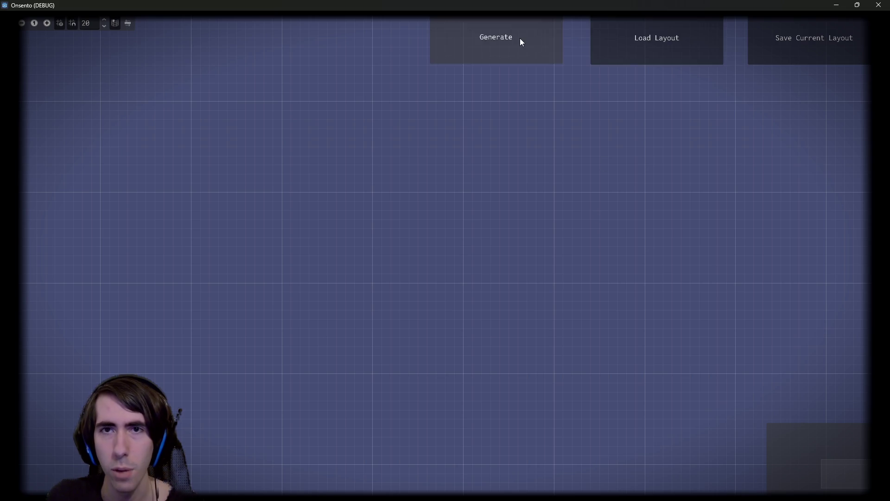
- Generate again, step into generatePath from line 330, and advance to line 259
click(519, 37)
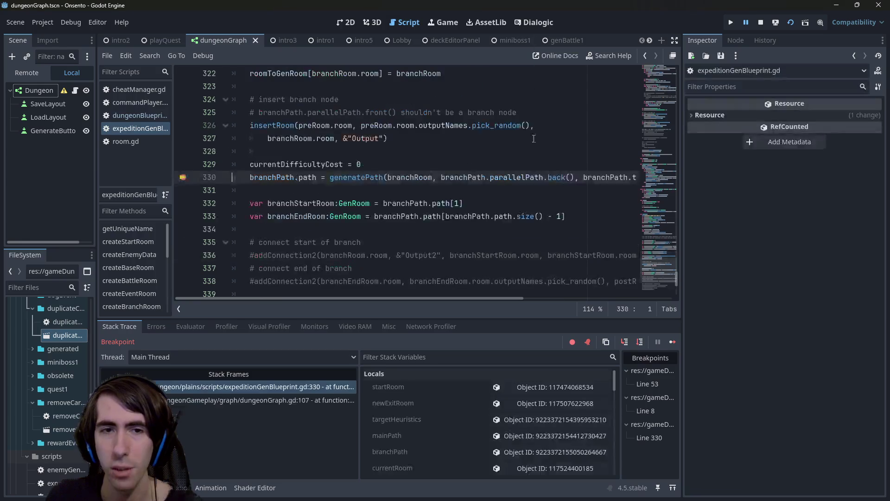
click(625, 342)
click(639, 341)
click(639, 342)
click(639, 341)
click(639, 341)
click(639, 341)
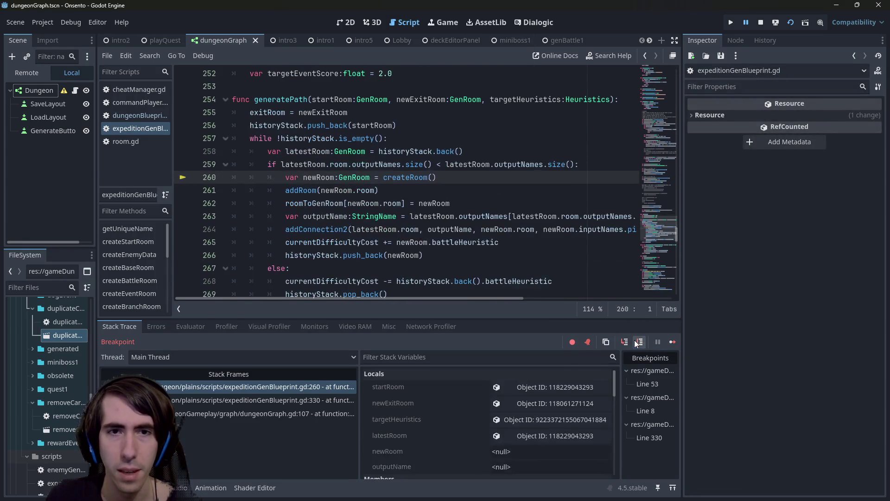
- Check latestRoom's Output Names and Input Names lists, then jump to paused line 260
double_click(386, 164)
double_click(513, 163)
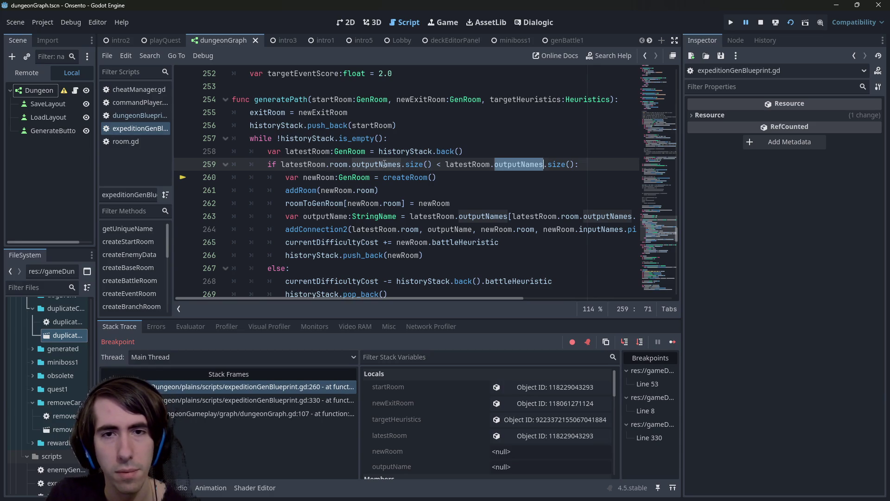
key(Up)
key(Up)
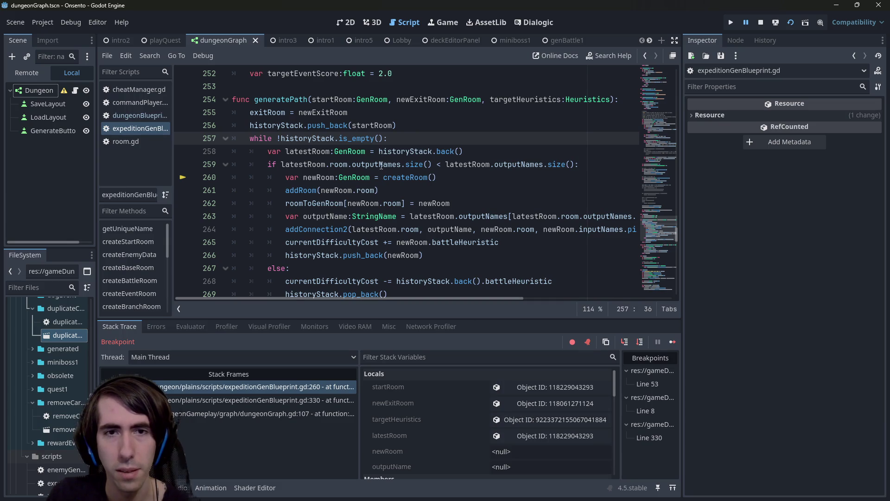
click(525, 441)
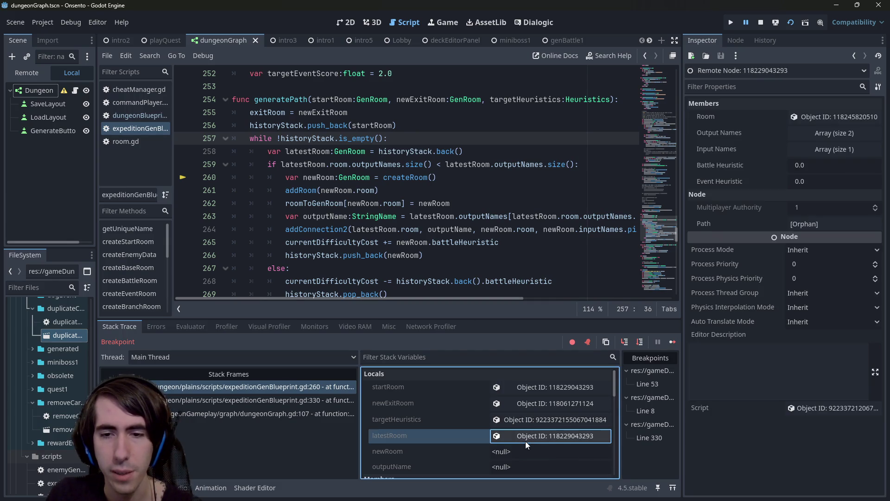
click(802, 136)
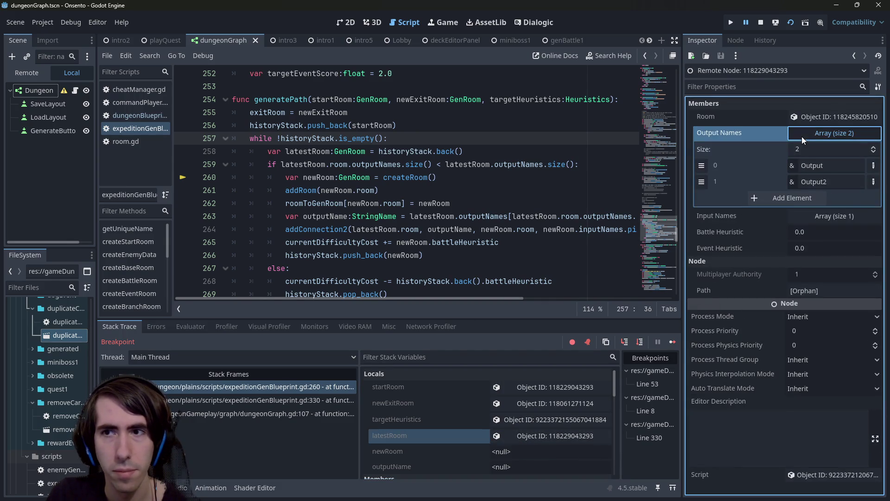
click(810, 220)
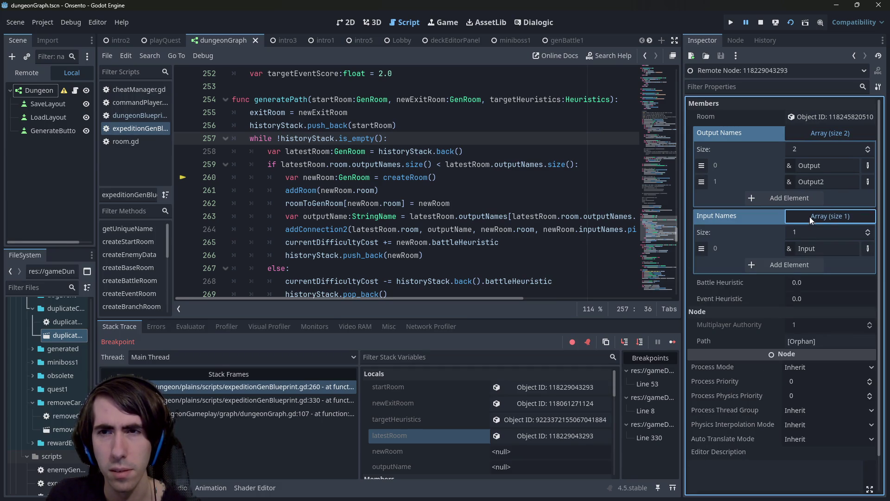
click(280, 385)
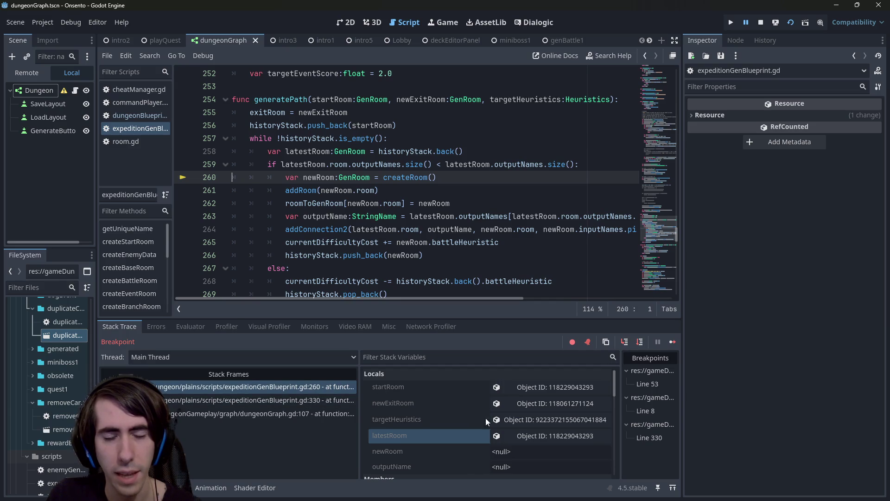
- Inspect latestRoom's members and newRoom's value, then step past the createRoom line
click(529, 434)
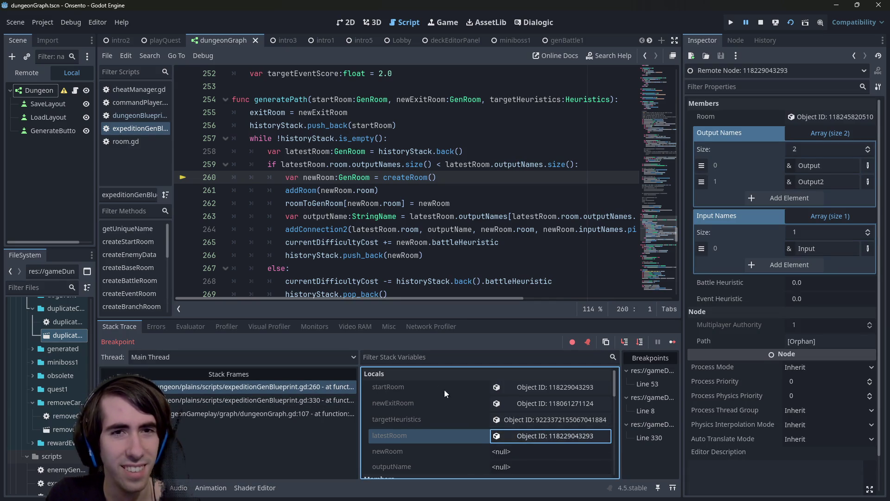
mouse_move(400, 281)
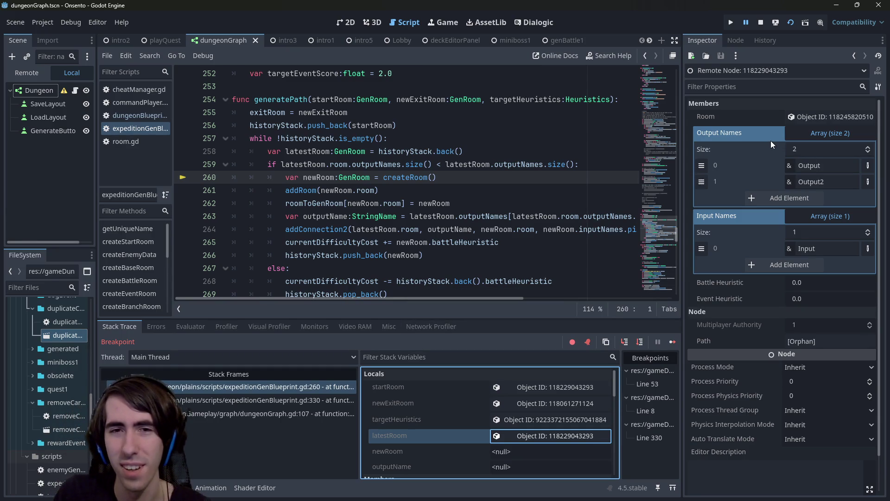
mouse_move(365, 191)
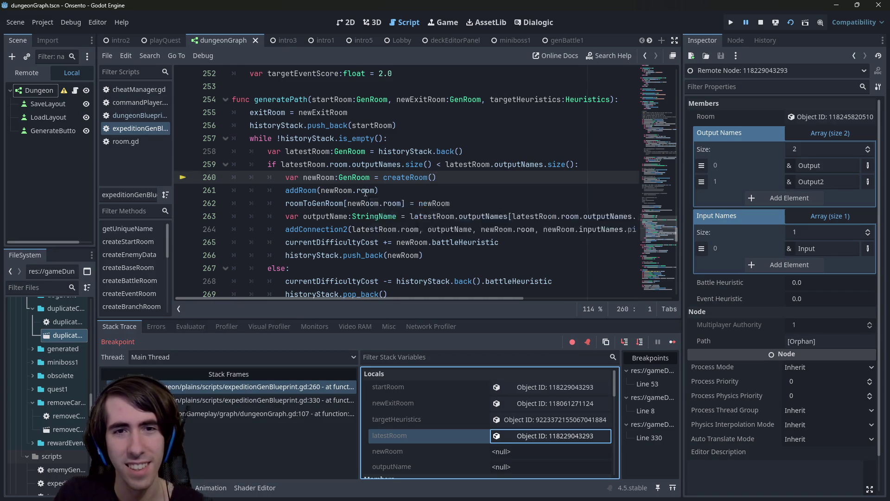
scroll(365, 192, up, 1)
double_click(327, 216)
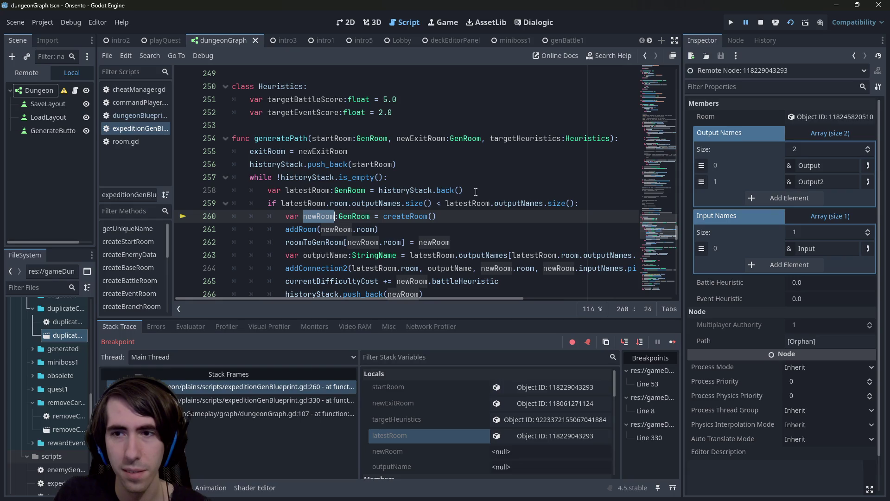
scroll(463, 198, down, 1)
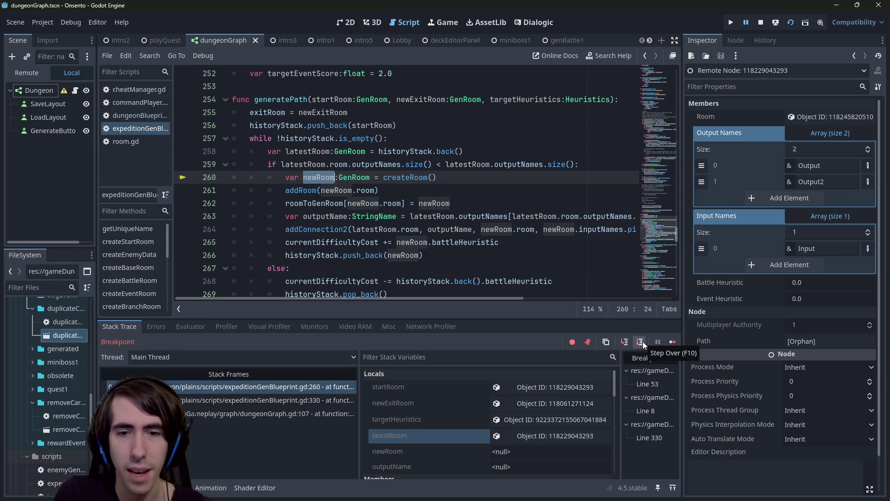
mouse_move(465, 169)
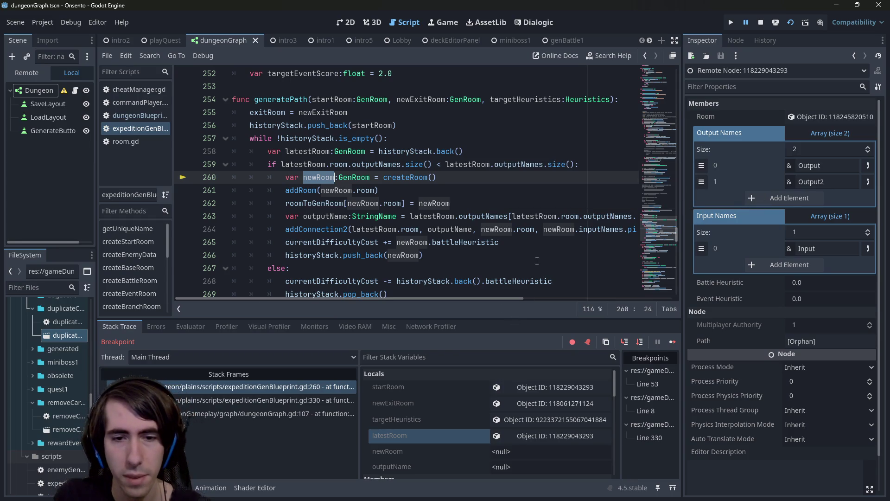
click(639, 343)
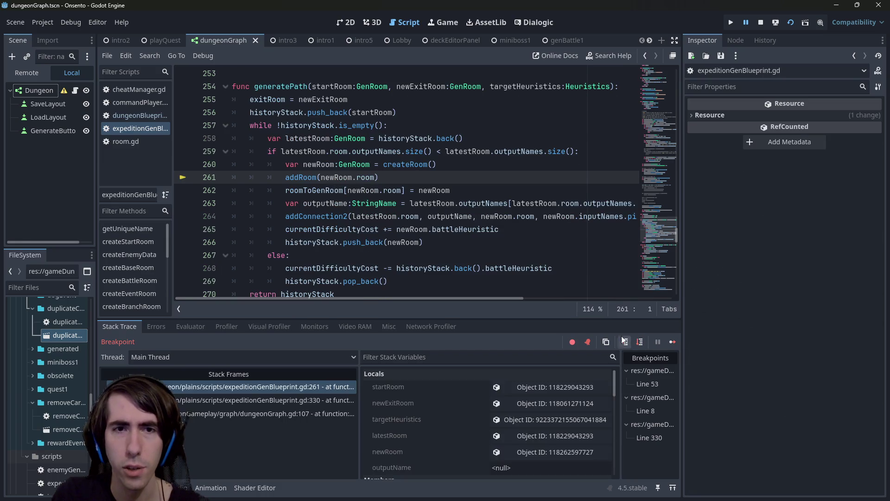
- Highlight every use of historyStack in the generatePath loop
click(322, 165)
double_click(312, 242)
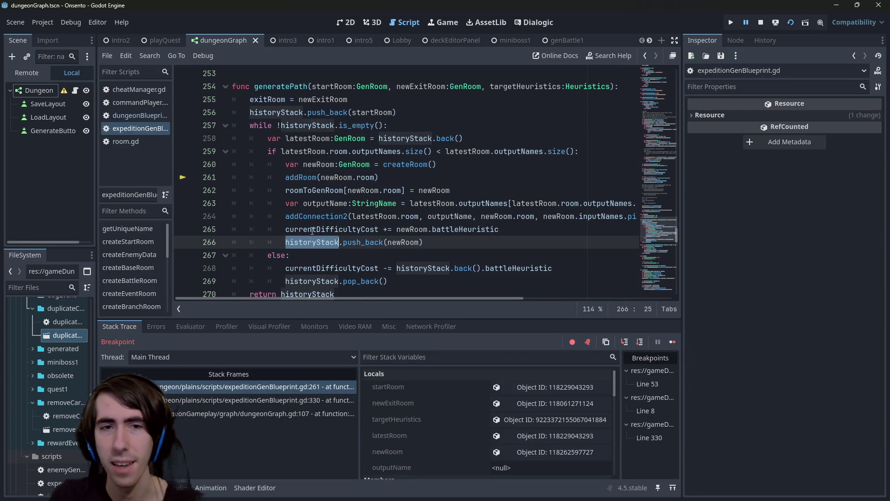
scroll(318, 216, down, 2)
scroll(318, 216, up, 1)
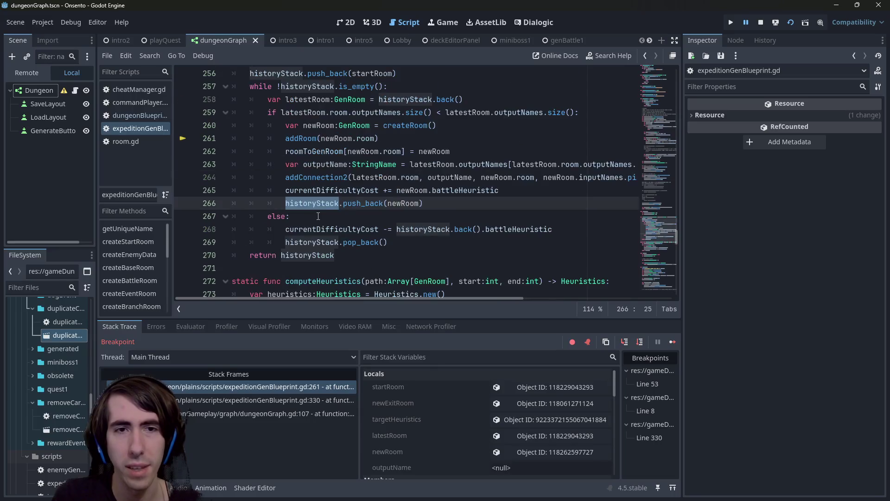
scroll(318, 216, up, 1)
- Step over four lines to reach line 266's historyStack.push_back(newRoom), with outputName at Output2
click(639, 343)
click(639, 343)
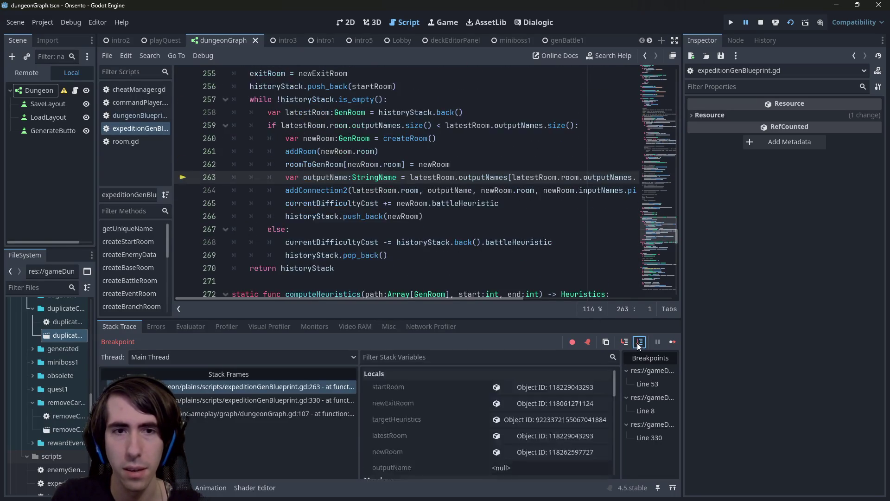
click(639, 343)
click(639, 343)
click(639, 343)
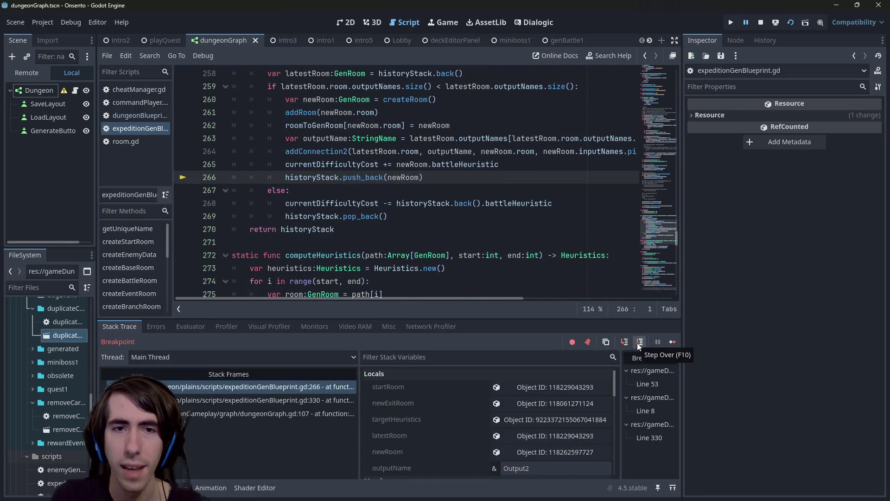
scroll(365, 218, up, 2)
scroll(365, 218, down, 1)
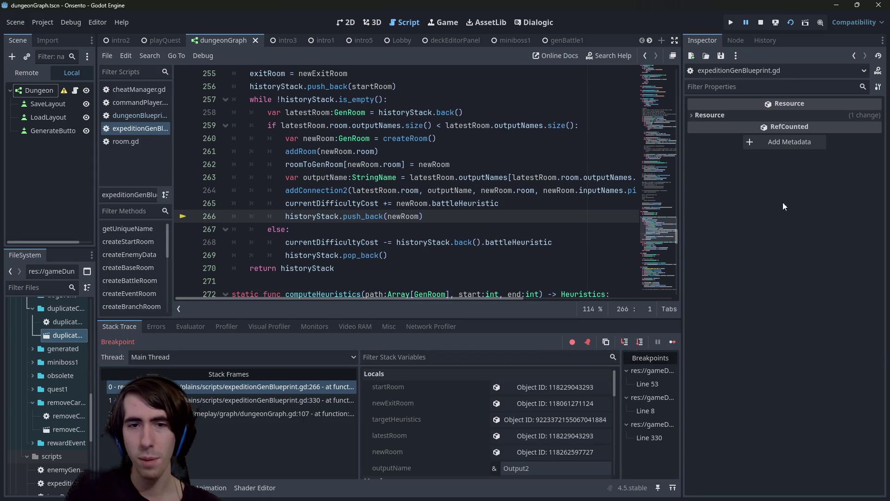
- Add 'return historyStack' under else: and comment out the two pop lines after it
click(348, 275)
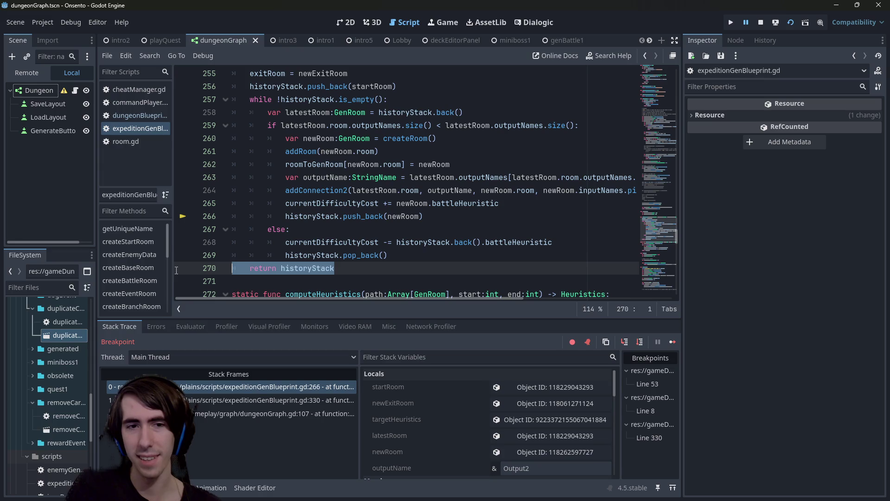
click(332, 223)
key(Return)
key(BackSpace)
text(return historyStack)
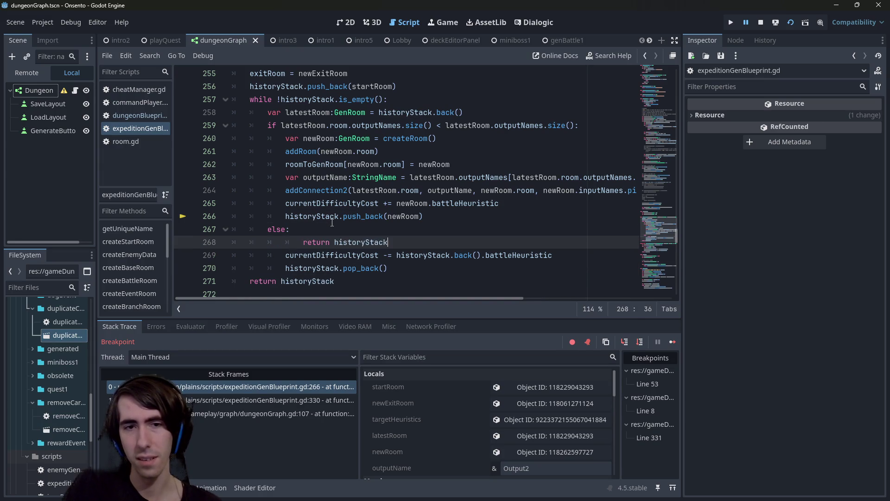
key(Home)
key(Tab)
drag(390, 268, 204, 260)
key(ctrl+k)
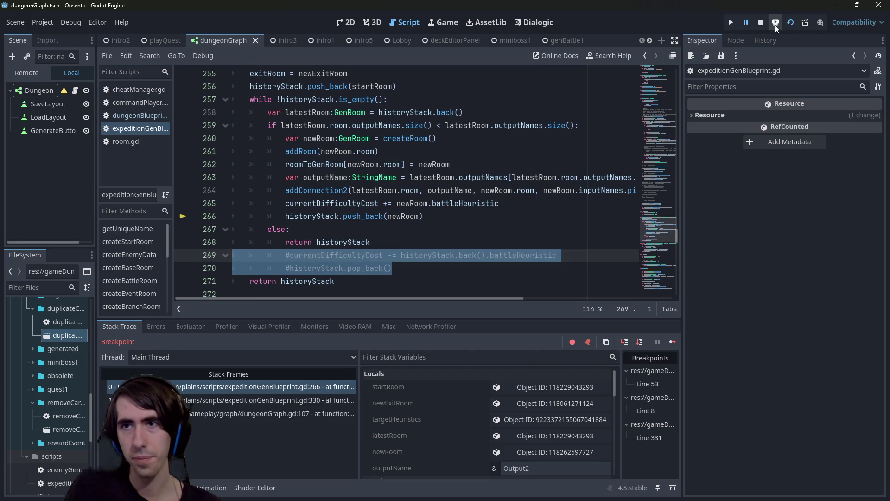
- Stop the debug session and relaunch the game with F5
click(790, 21)
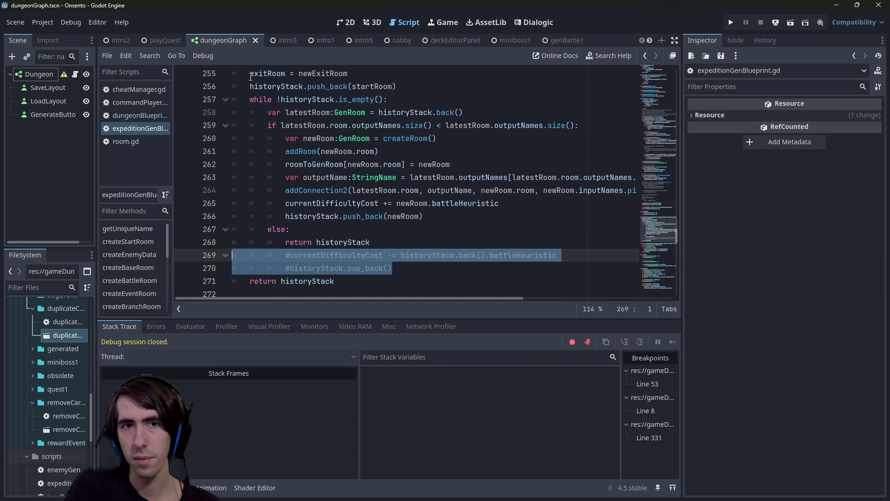
double_click(277, 86)
key(F5)
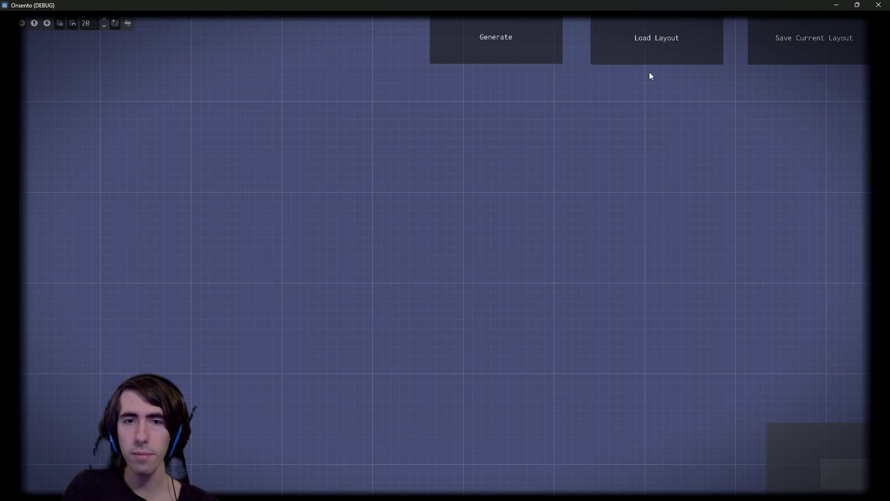
- Generate a layout, continue past the breakpoint, and pan across the BattleRoom, DuplicateCardRoom and RemoveCardRoom nodes
click(494, 41)
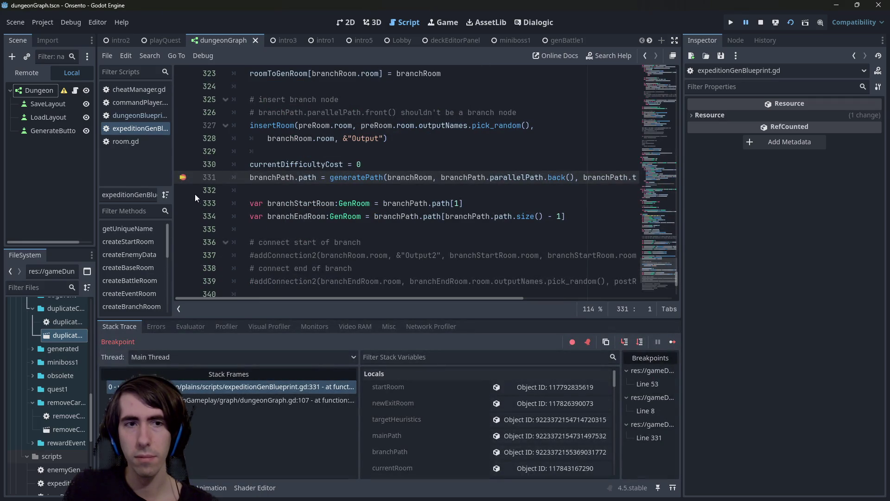
click(673, 343)
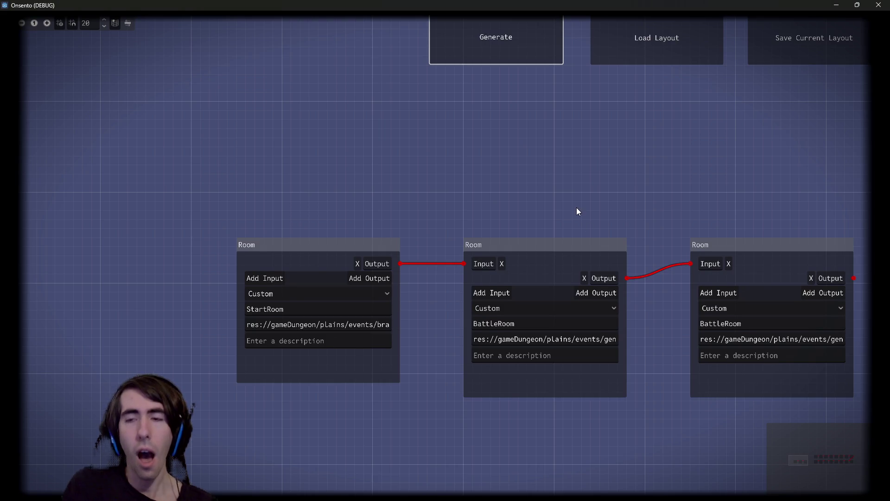
drag(577, 207, 332, 224)
scroll(339, 204, down, 3)
scroll(455, 222, down, 1)
drag(455, 226, 254, 255)
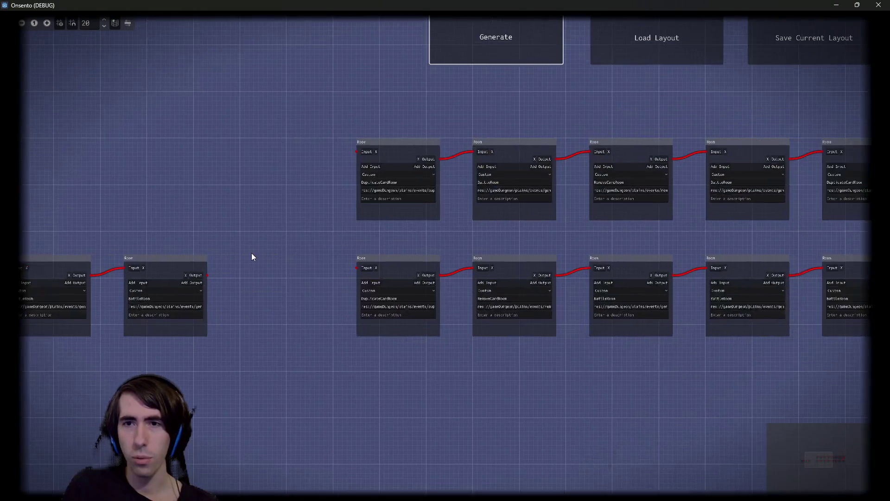
scroll(494, 252, down, 1)
drag(579, 234, 235, 229)
scroll(324, 252, down, 1)
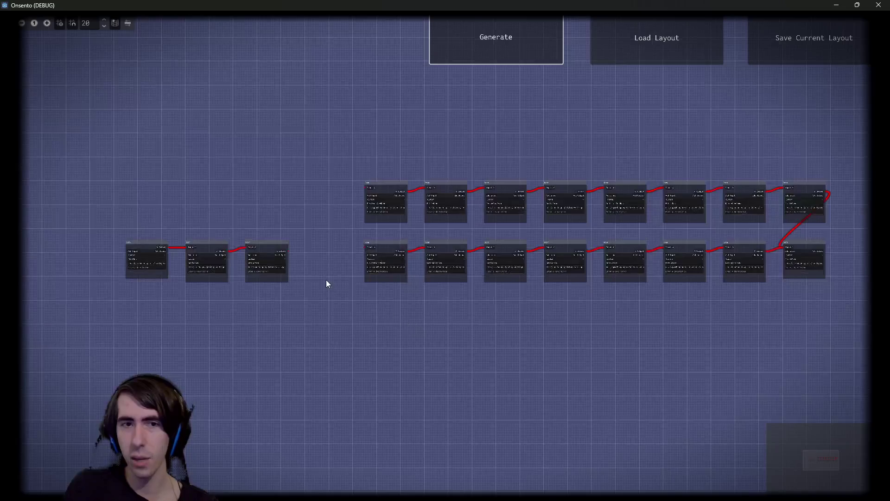
scroll(301, 274, up, 8)
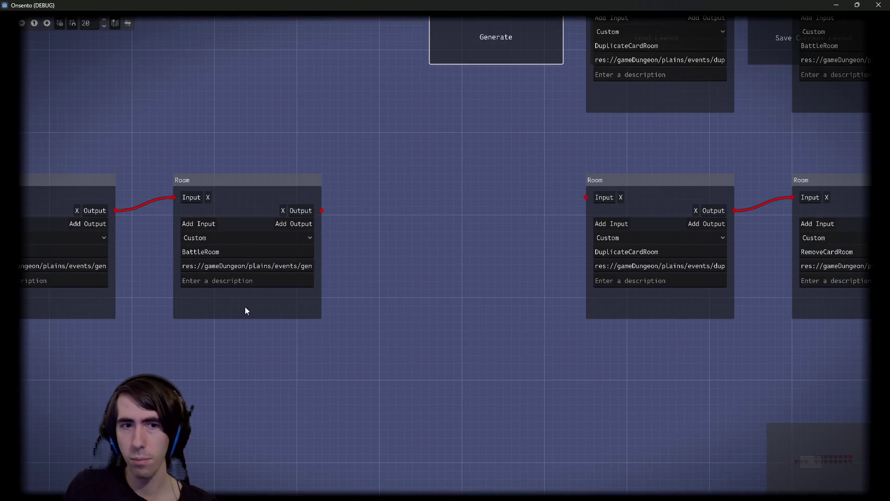
drag(292, 266, 333, 268)
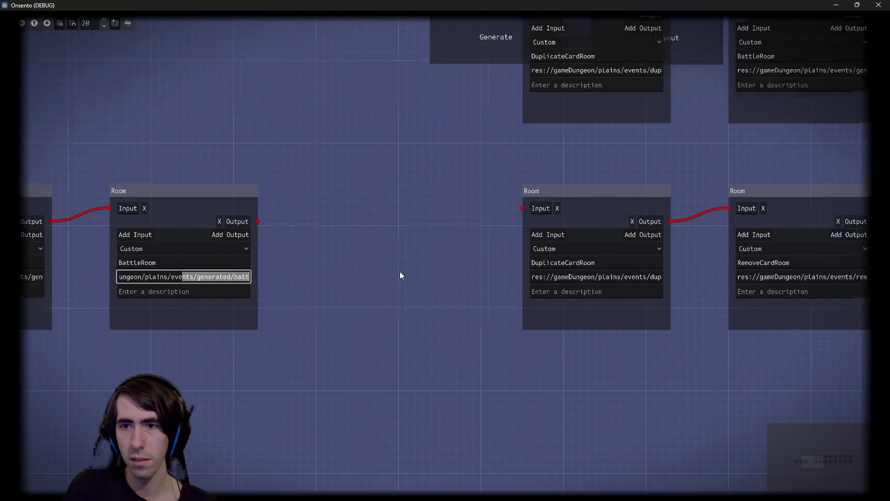